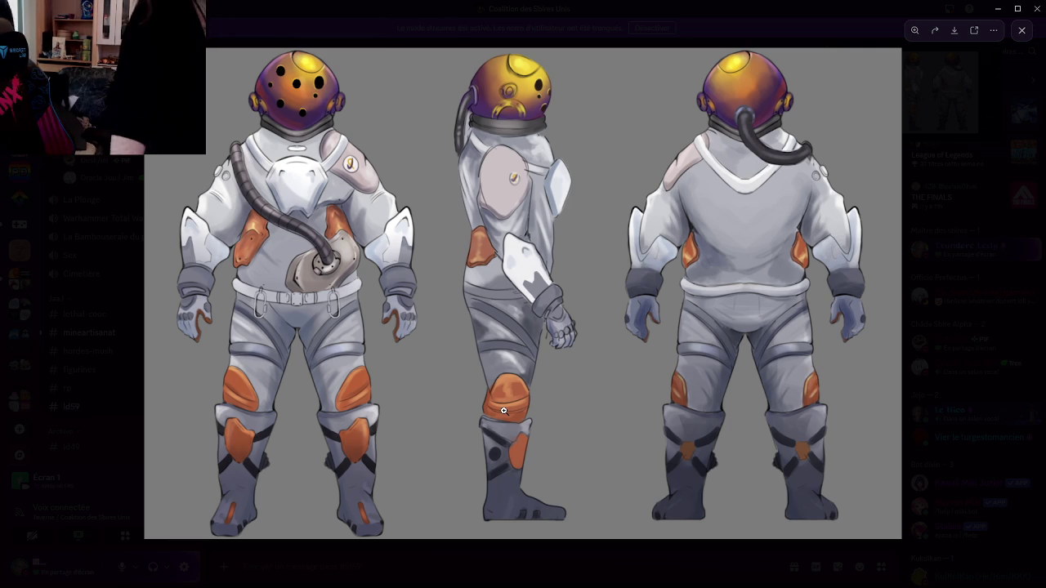
Step: Close the enlarged spacesuit concept image to see both posted turnaround sheets in #ld59
{"action": "key", "text": "alt+Tab"}
{"action": "key", "text": "Tab"}
{"action": "key", "text": "Escape"}
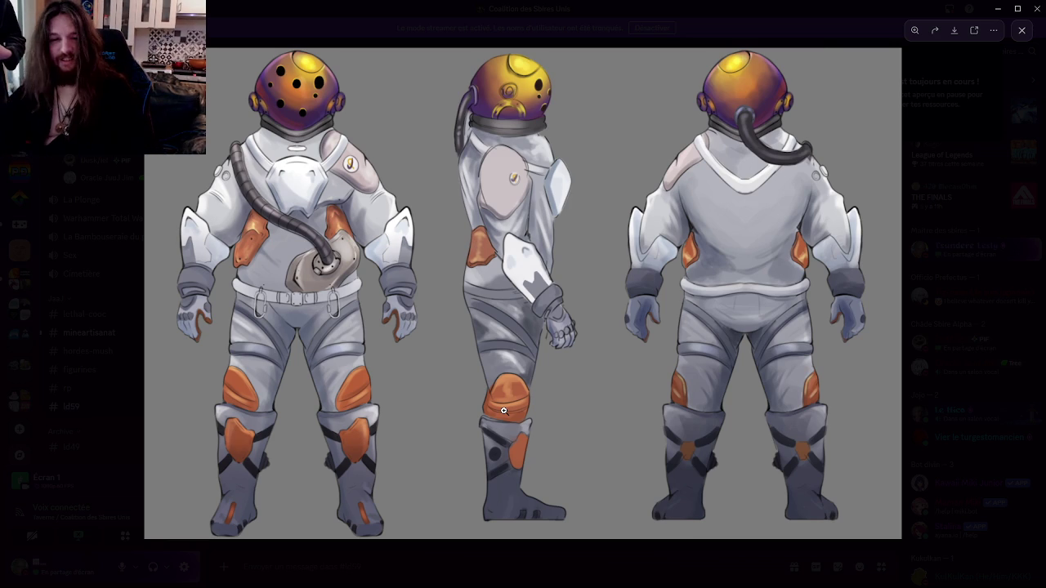
{"action": "left_click", "coordinate": [30, 400]}
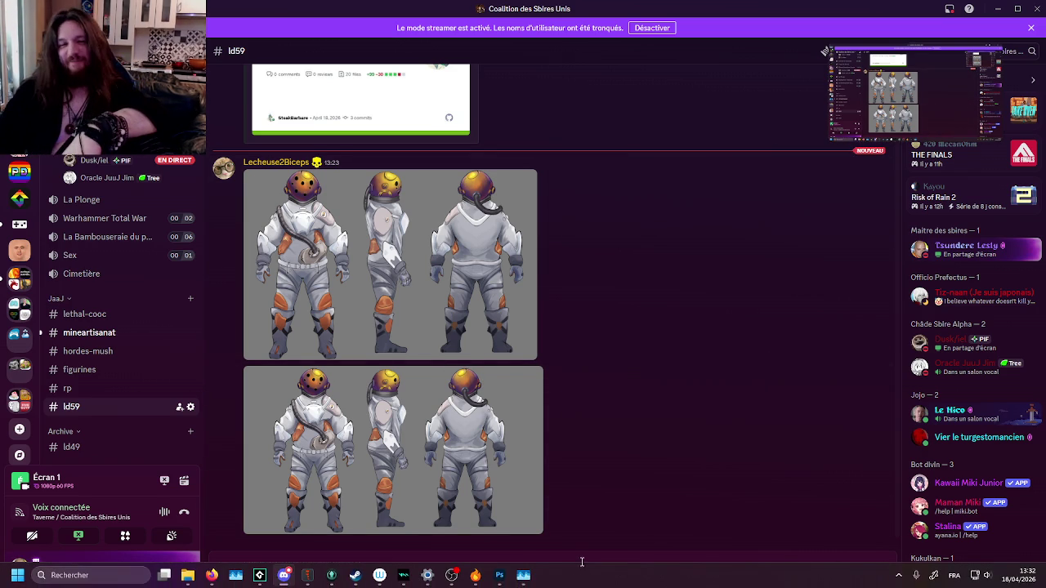
Step: Bring the GameMaker Studio 2 project window to the front from the taskbar
{"action": "mouse_move", "coordinate": [507, 580]}
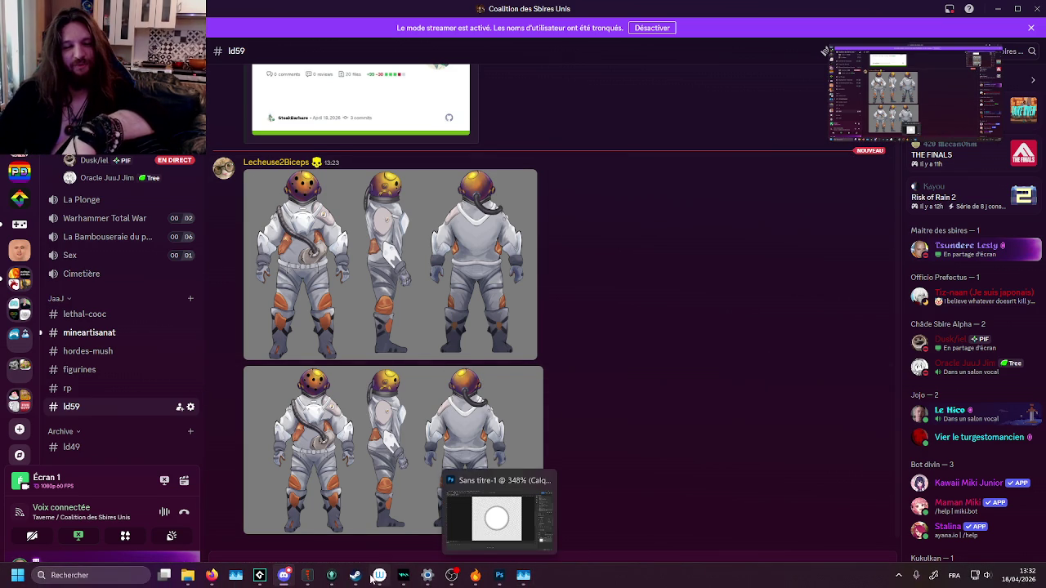
{"action": "left_click", "coordinate": [259, 576]}
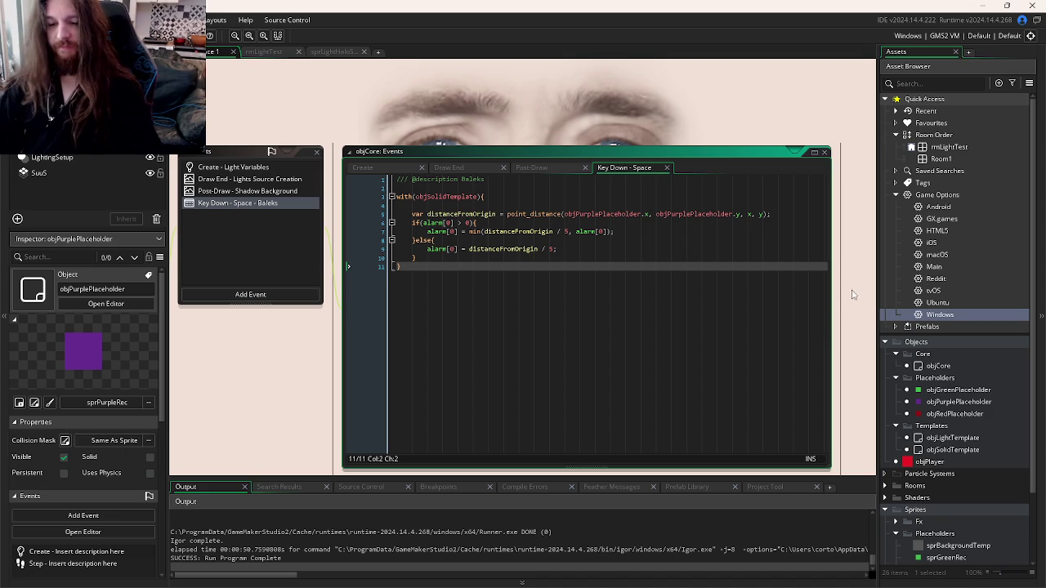
Step: Scroll the asset browser down to the Particle Systems group and bring up its context menu
{"action": "scroll", "coordinate": [776, 288], "scroll_direction": "down", "scroll_amount": 1}
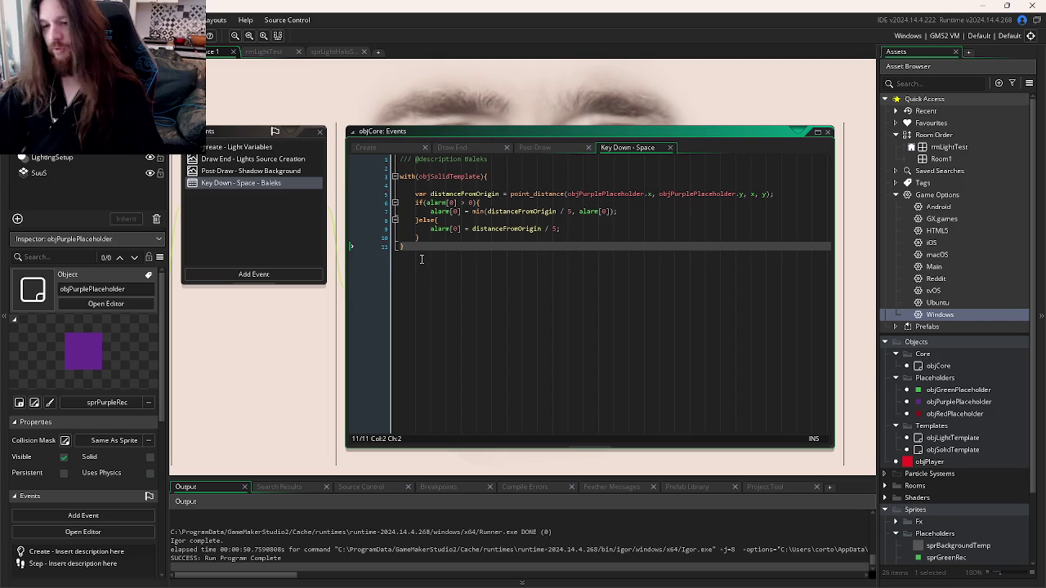
{"action": "scroll", "coordinate": [941, 380], "scroll_direction": "down", "scroll_amount": 1}
{"action": "scroll", "coordinate": [942, 380], "scroll_direction": "down", "scroll_amount": 2}
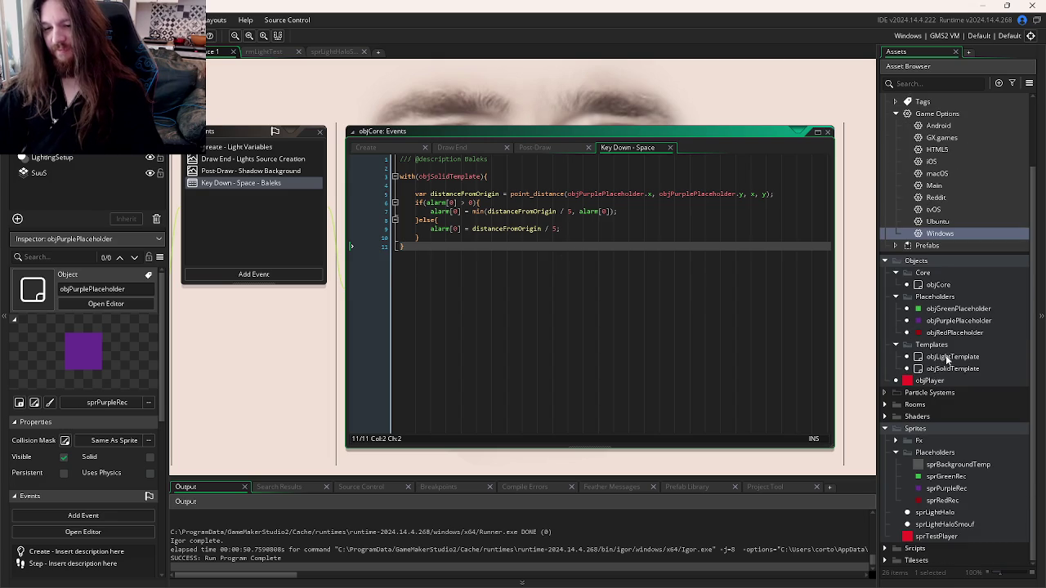
{"action": "scroll", "coordinate": [849, 349], "scroll_direction": "down", "scroll_amount": 1}
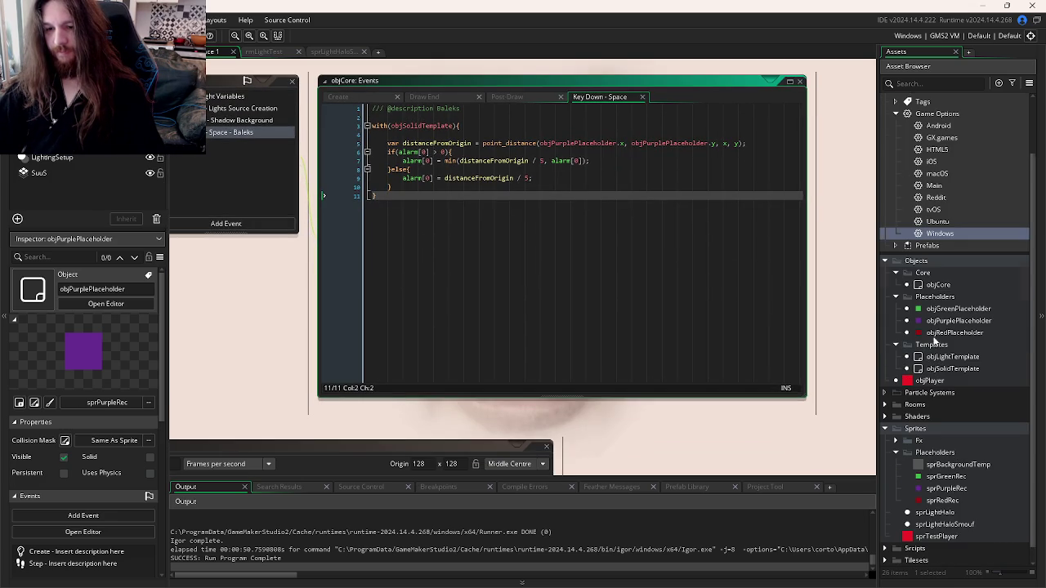
{"action": "right_click", "coordinate": [926, 395]}
Step: Create a new particle system asset, ParticleSystem1, with ring-shaped particles
{"action": "mouse_move", "coordinate": [931, 401]}
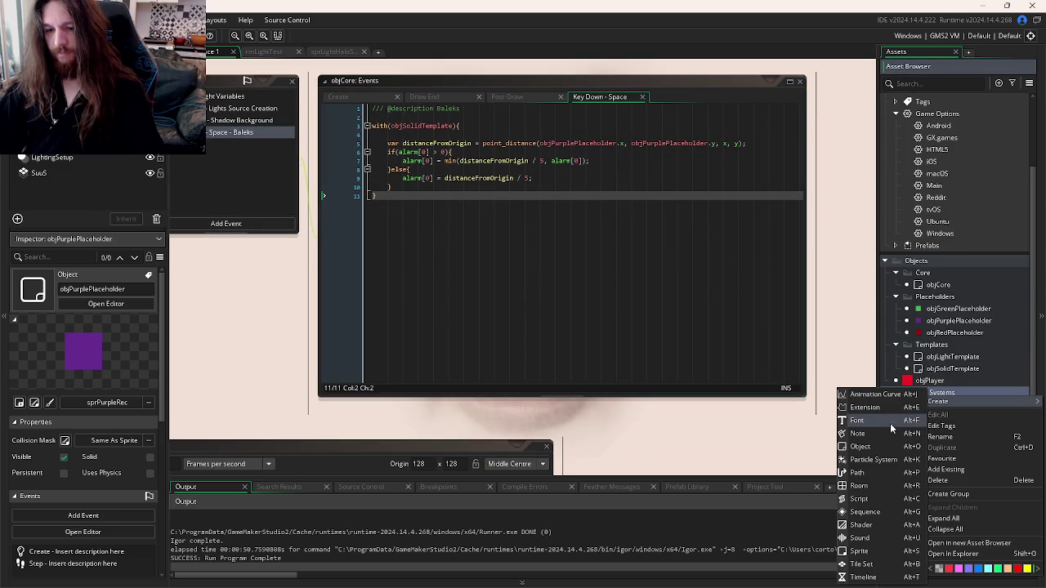
{"action": "left_click", "coordinate": [871, 460]}
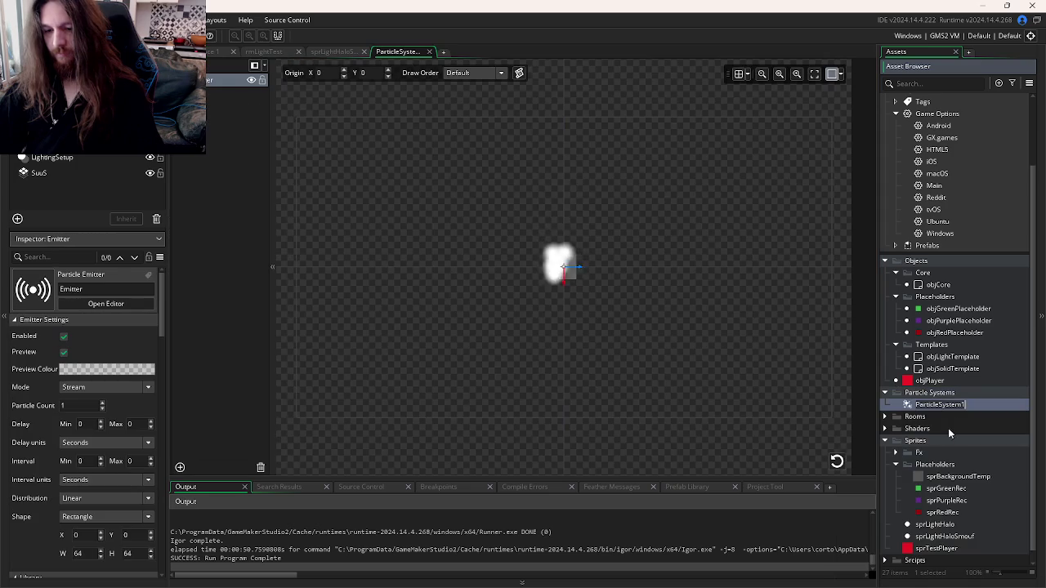
{"action": "scroll", "coordinate": [613, 327], "scroll_direction": "down", "scroll_amount": 2}
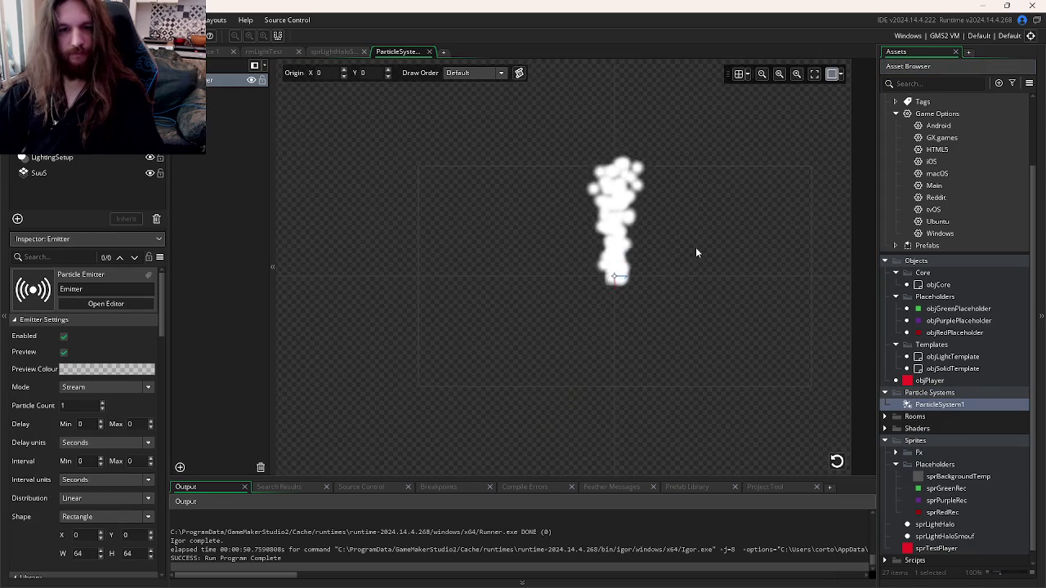
{"action": "scroll", "coordinate": [115, 400], "scroll_direction": "down", "scroll_amount": 10}
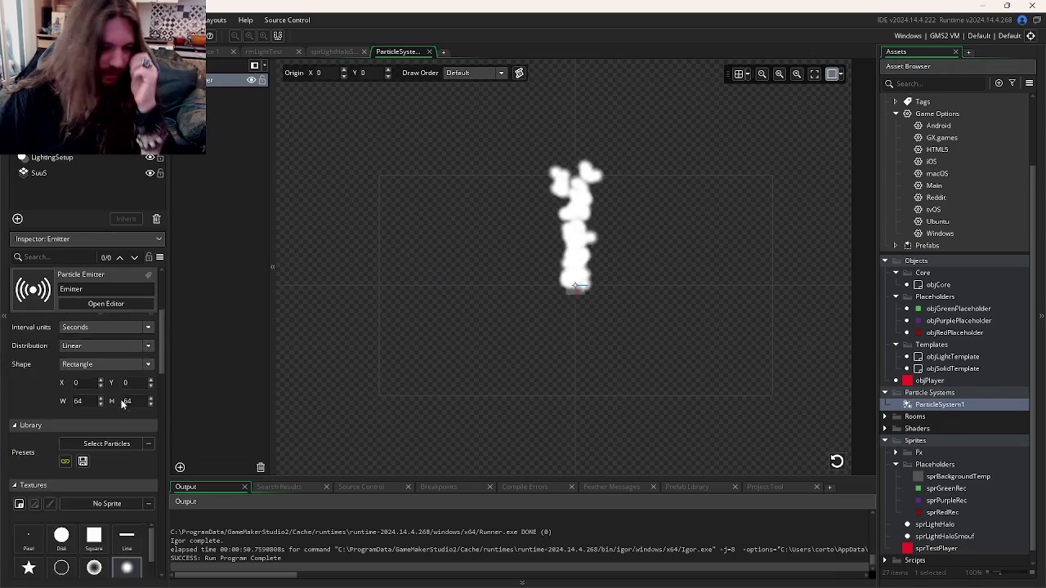
{"action": "left_click", "coordinate": [94, 417]}
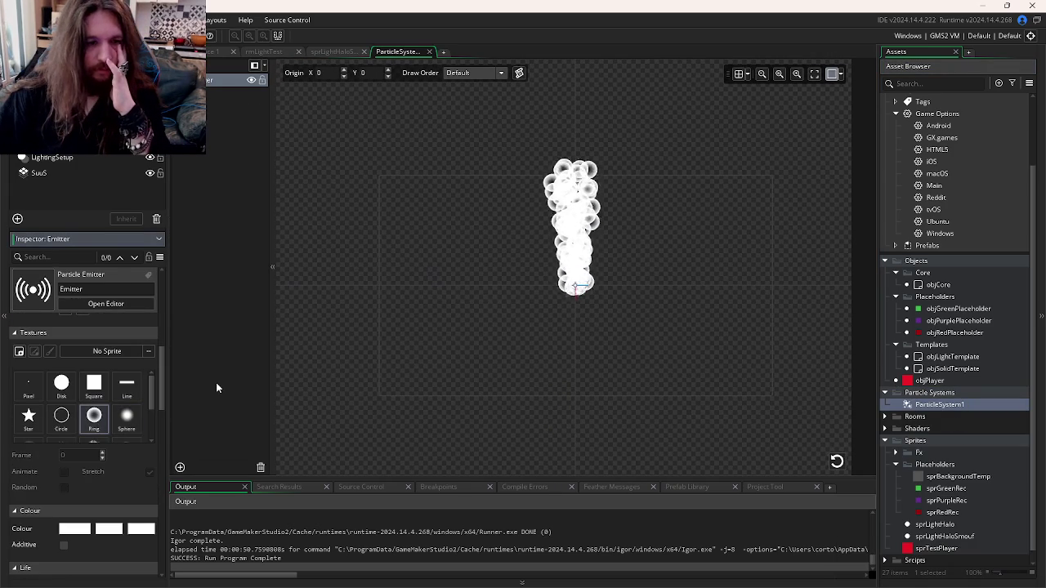
{"action": "scroll", "coordinate": [112, 360], "scroll_direction": "up", "scroll_amount": 2}
{"action": "scroll", "coordinate": [111, 360], "scroll_direction": "up", "scroll_amount": 3}
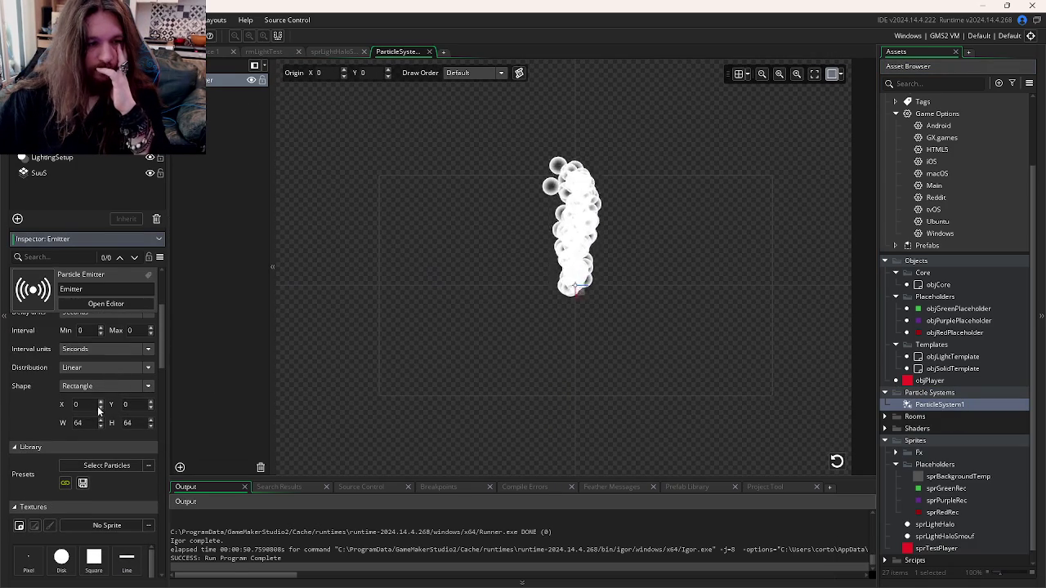
Step: Set the emitter width and height both to 0
{"action": "type", "text": "0"}
{"action": "key", "text": "Tab"}
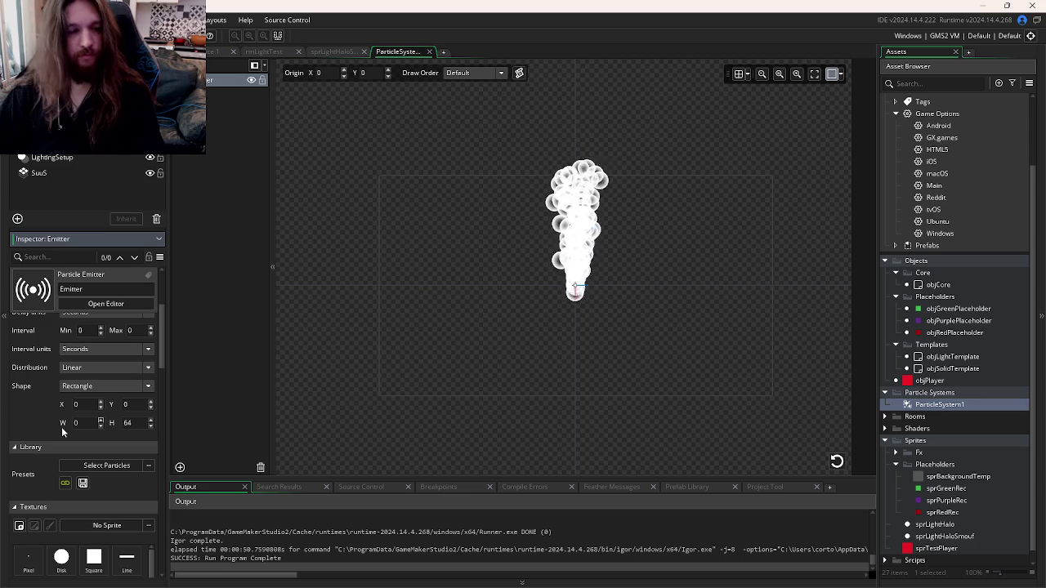
{"action": "type", "text": "0"}
{"action": "left_click", "coordinate": [87, 421]}
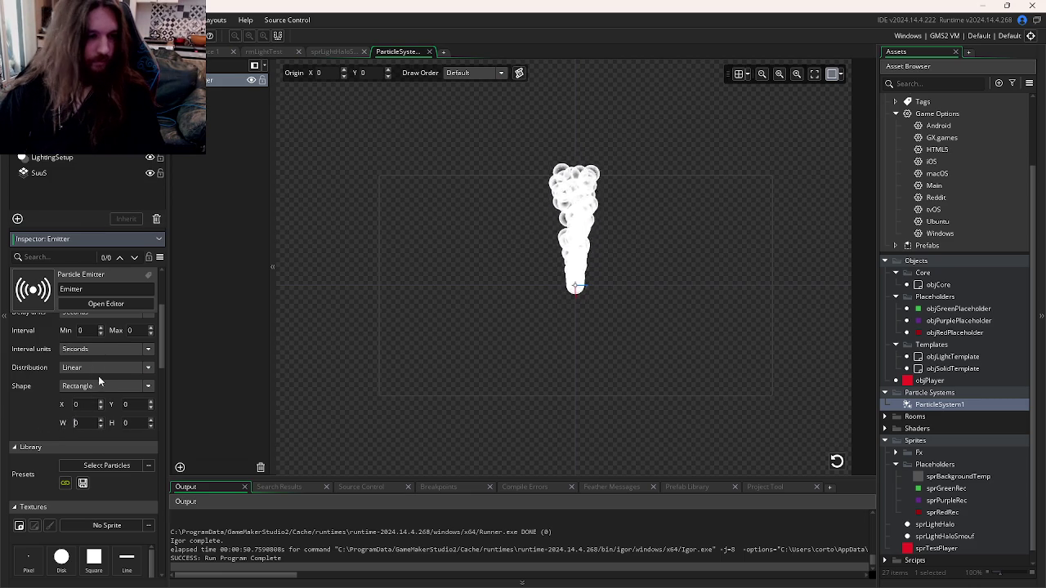
Step: Switch the emitter to Burst mode, review interval and delay units, and replay the preview
{"action": "scroll", "coordinate": [89, 411], "scroll_direction": "up", "scroll_amount": 2}
{"action": "scroll", "coordinate": [90, 405], "scroll_direction": "up", "scroll_amount": 2}
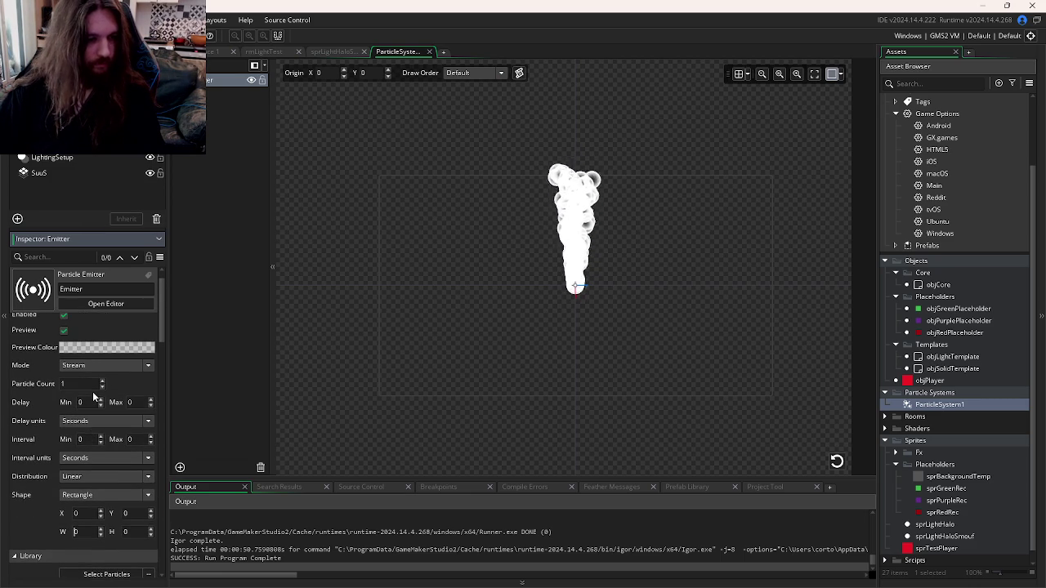
{"action": "scroll", "coordinate": [90, 387], "scroll_direction": "down", "scroll_amount": 3}
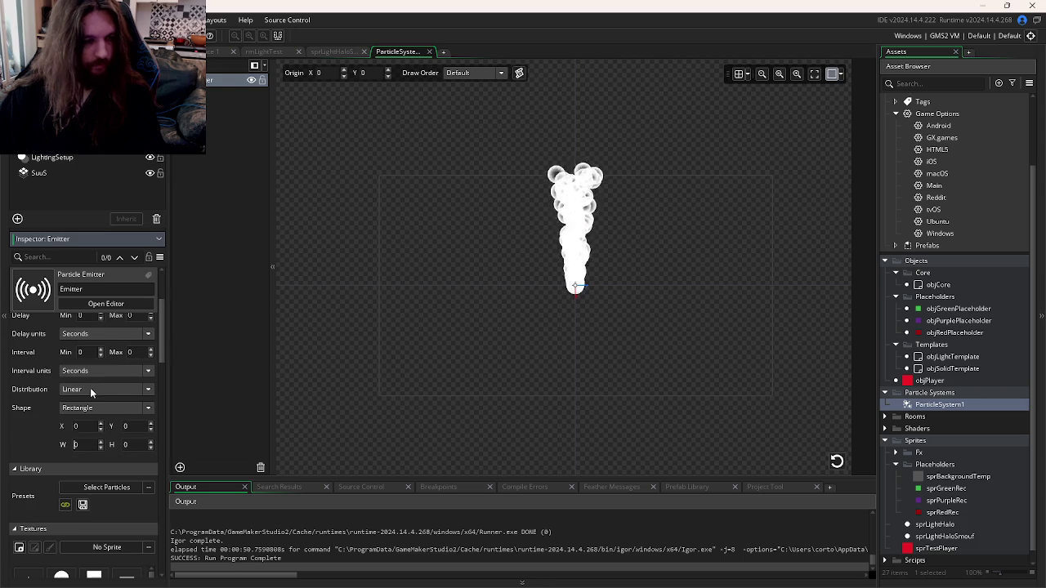
{"action": "left_click", "coordinate": [90, 376]}
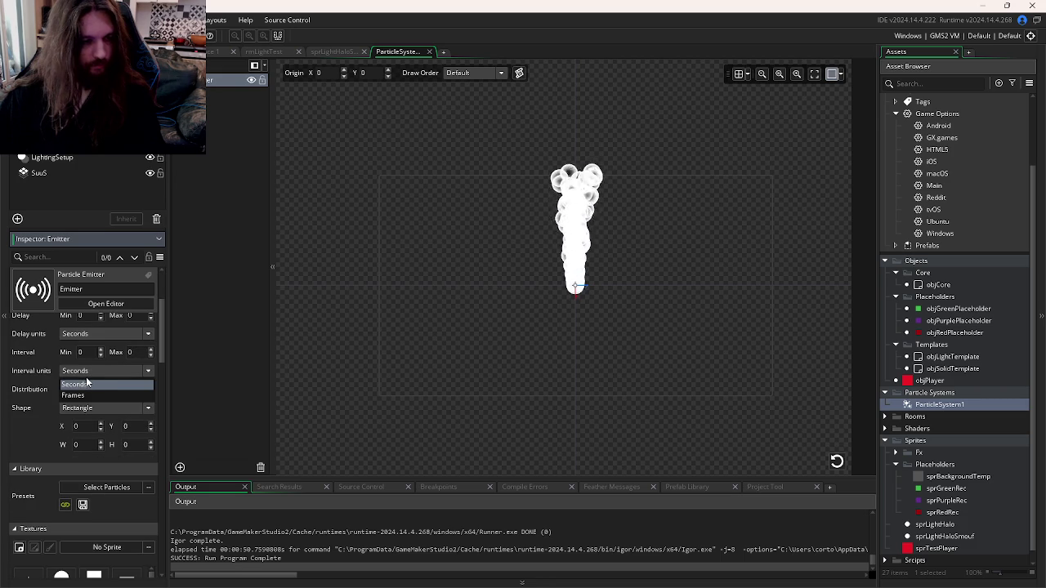
{"action": "scroll", "coordinate": [84, 357], "scroll_direction": "up", "scroll_amount": 1}
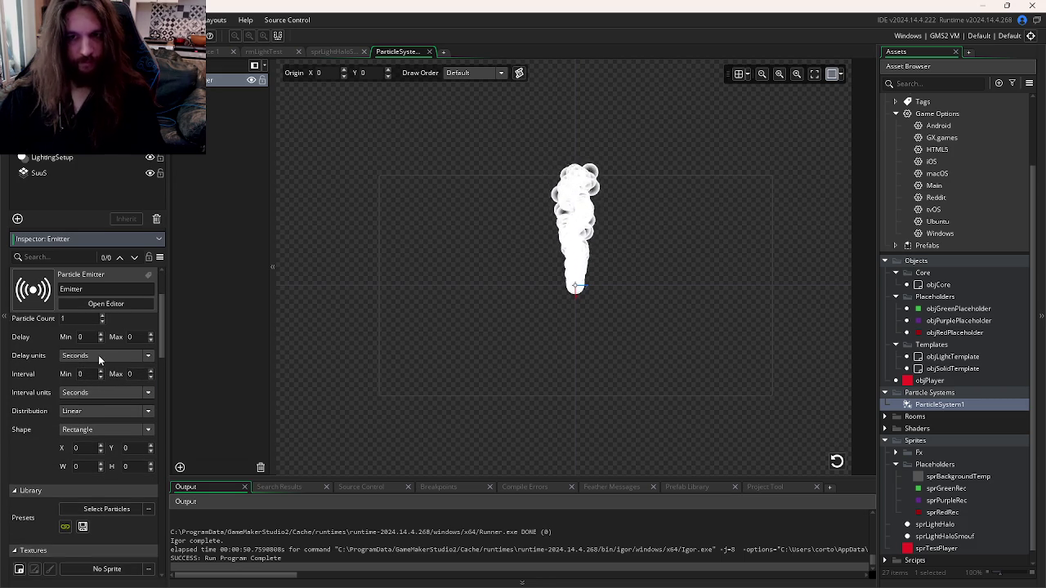
{"action": "left_click", "coordinate": [98, 354]}
{"action": "scroll", "coordinate": [90, 368], "scroll_direction": "up", "scroll_amount": 3}
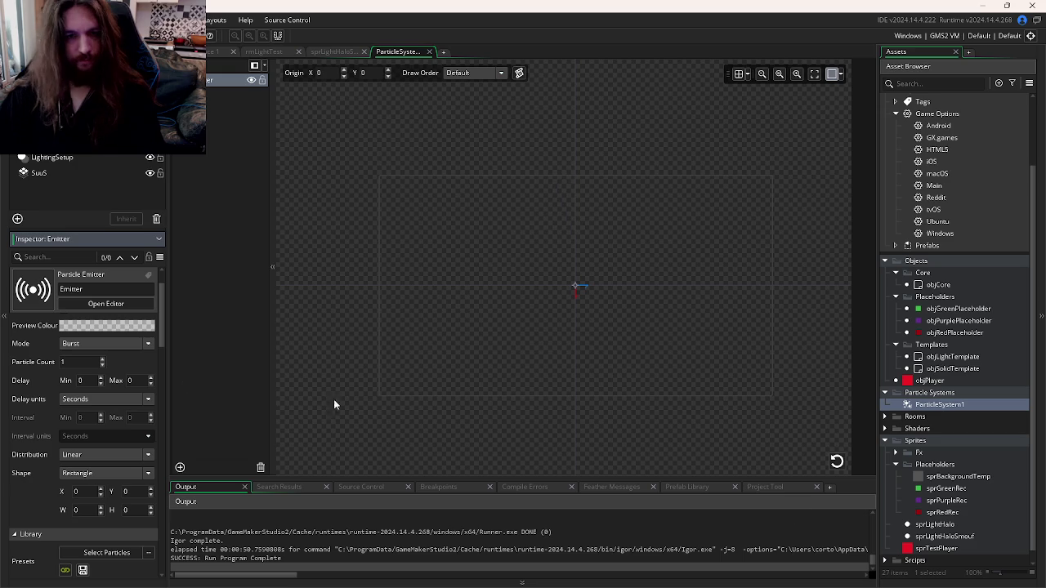
{"action": "left_click", "coordinate": [836, 461]}
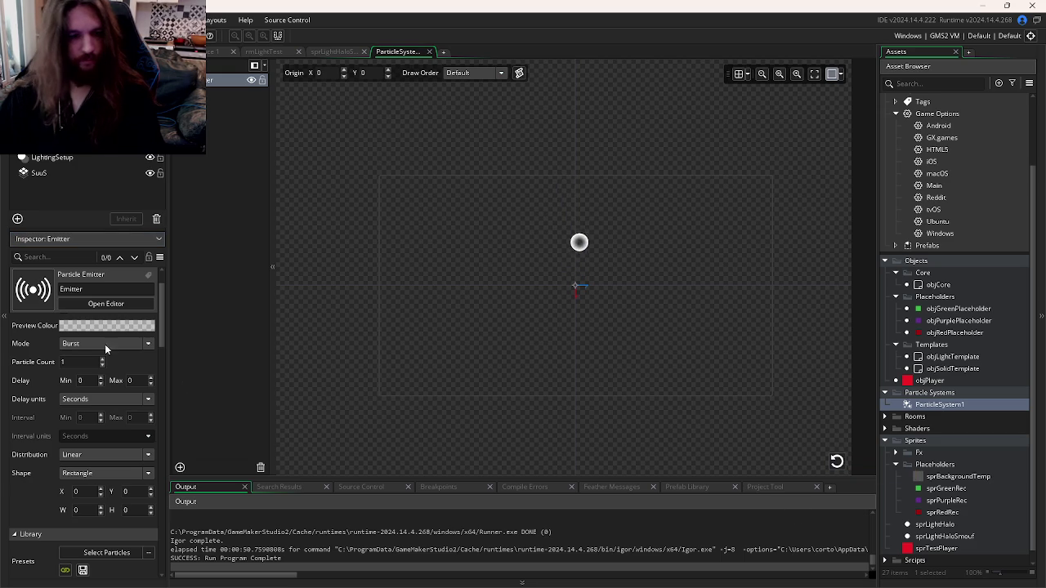
Step: Set the particle Life Maximum to 150
{"action": "scroll", "coordinate": [92, 368], "scroll_direction": "down", "scroll_amount": 3}
{"action": "scroll", "coordinate": [92, 368], "scroll_direction": "down", "scroll_amount": 5}
{"action": "scroll", "coordinate": [98, 368], "scroll_direction": "down", "scroll_amount": 2}
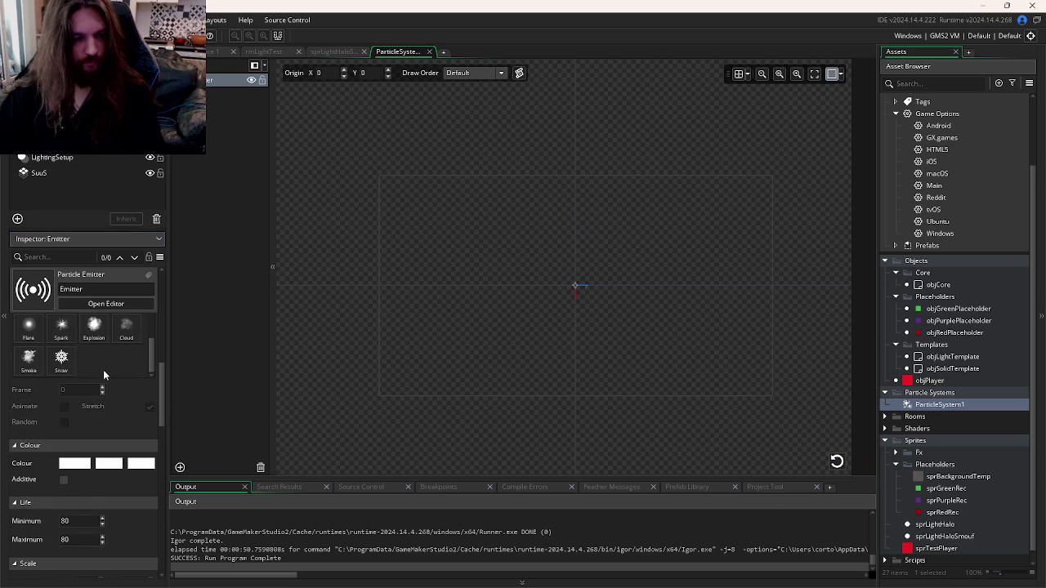
{"action": "scroll", "coordinate": [110, 432], "scroll_direction": "down", "scroll_amount": 5}
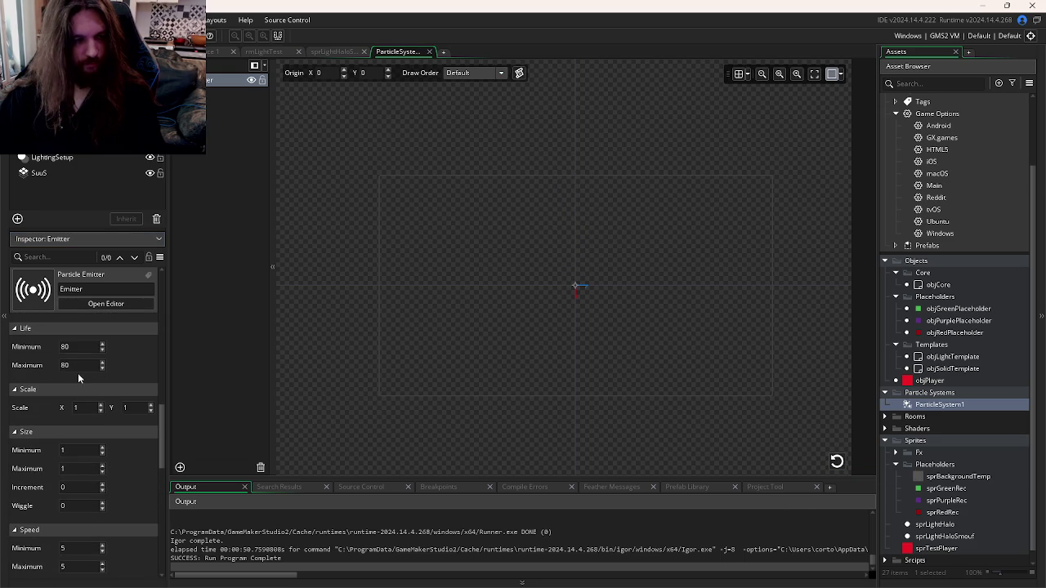
{"action": "left_click", "coordinate": [79, 372]}
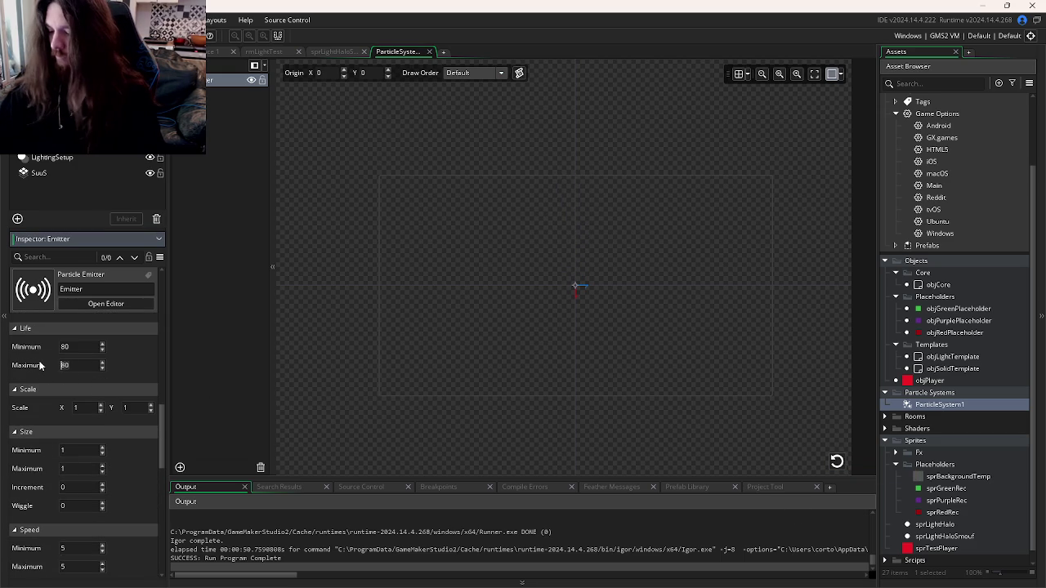
{"action": "type", "text": "150"}
{"action": "key", "text": "Return"}
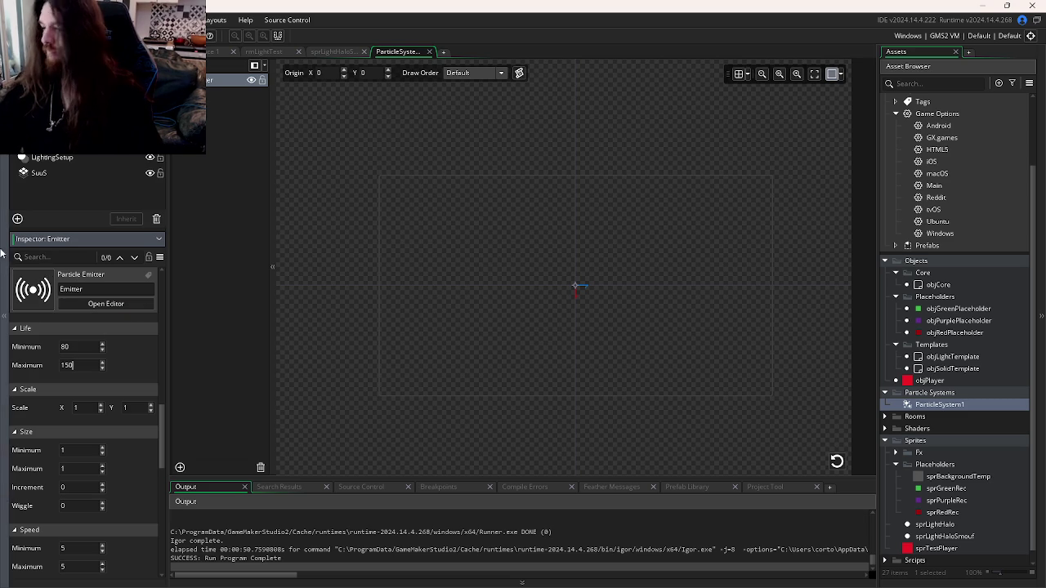
Step: Set particle Speed Minimum and Maximum to 0 and replay the preview
{"action": "scroll", "coordinate": [87, 413], "scroll_direction": "down", "scroll_amount": 3}
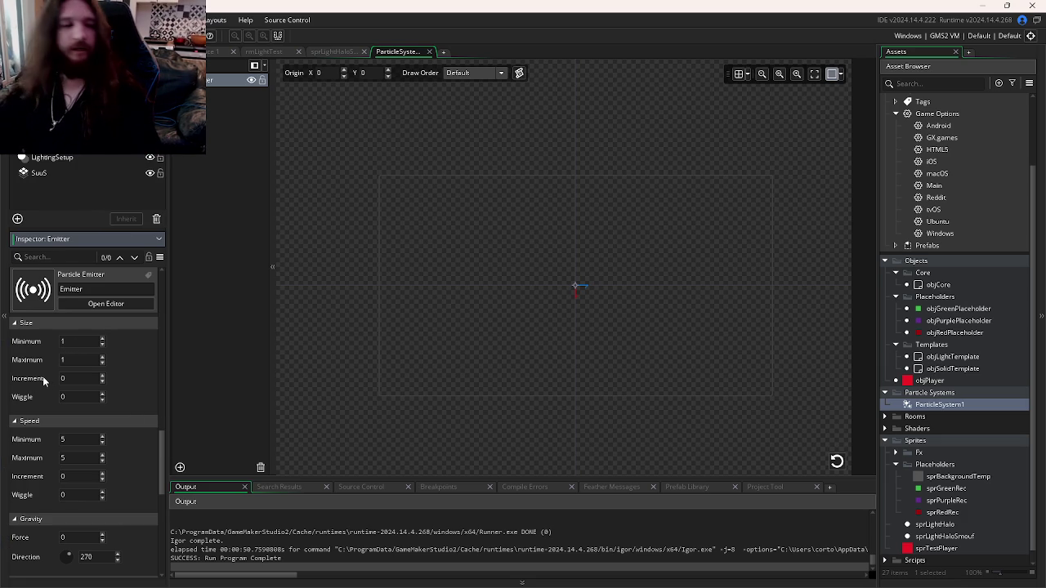
{"action": "scroll", "coordinate": [72, 381], "scroll_direction": "up", "scroll_amount": 2}
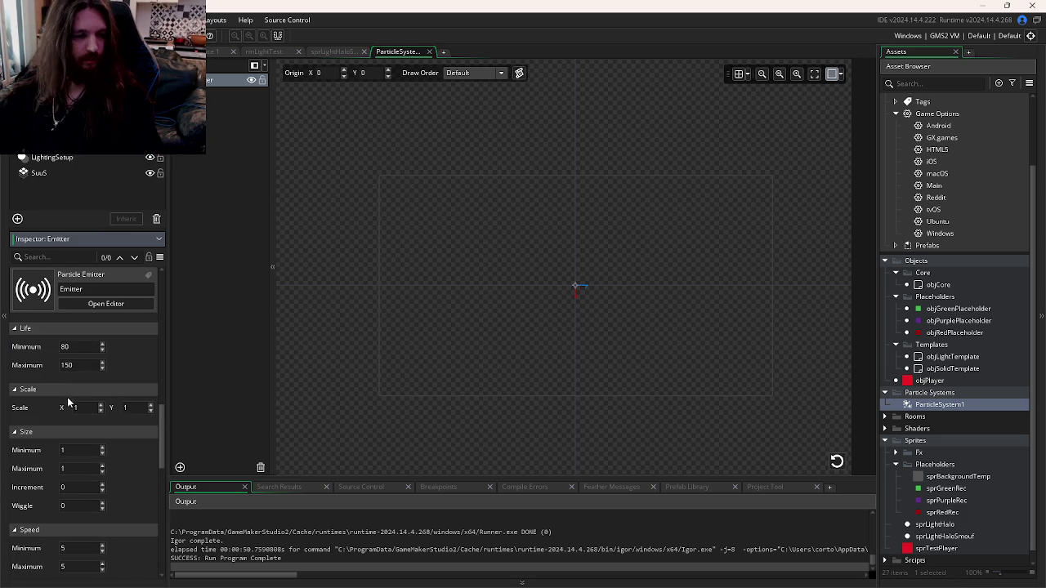
{"action": "scroll", "coordinate": [70, 405], "scroll_direction": "up", "scroll_amount": 2}
{"action": "scroll", "coordinate": [75, 412], "scroll_direction": "down", "scroll_amount": 5}
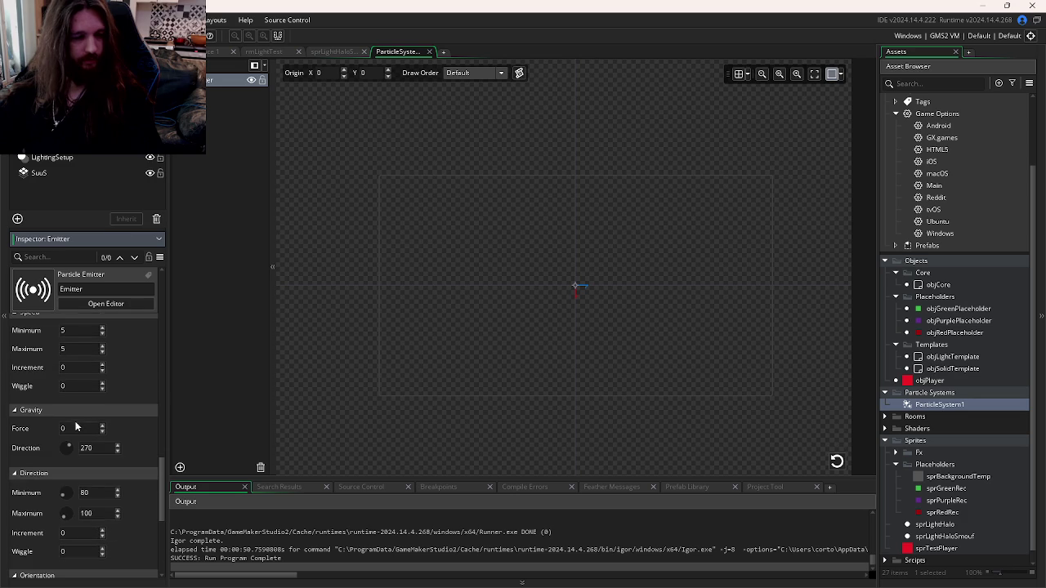
{"action": "scroll", "coordinate": [92, 448], "scroll_direction": "down", "scroll_amount": 1}
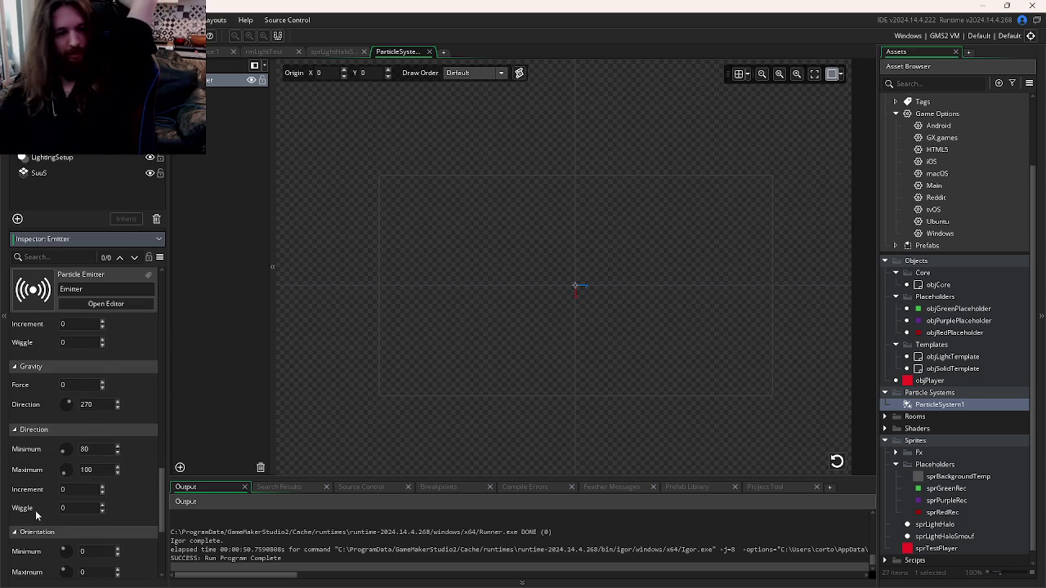
{"action": "scroll", "coordinate": [35, 515], "scroll_direction": "down", "scroll_amount": 4}
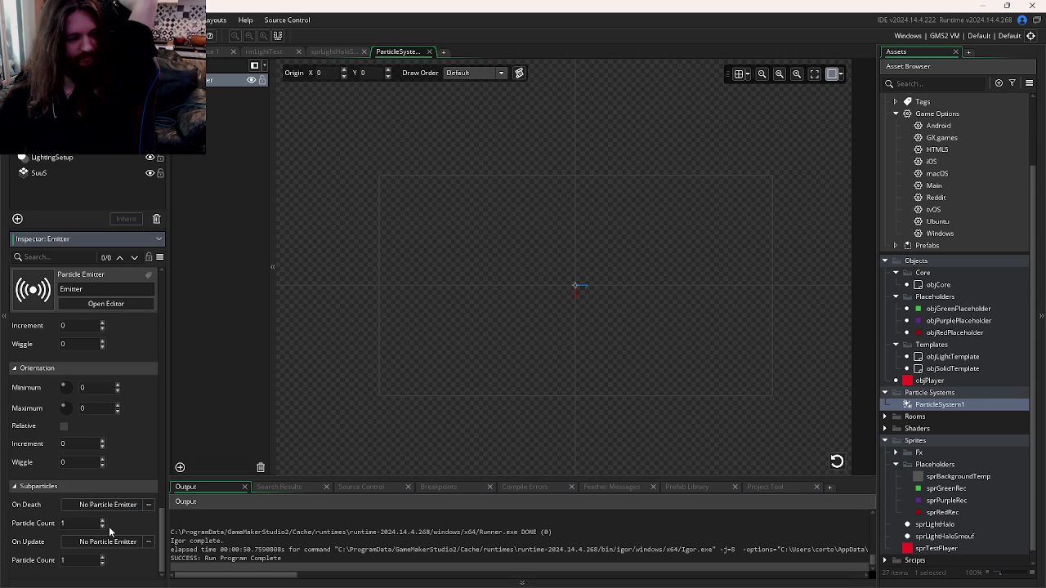
{"action": "scroll", "coordinate": [109, 532], "scroll_direction": "up", "scroll_amount": 2}
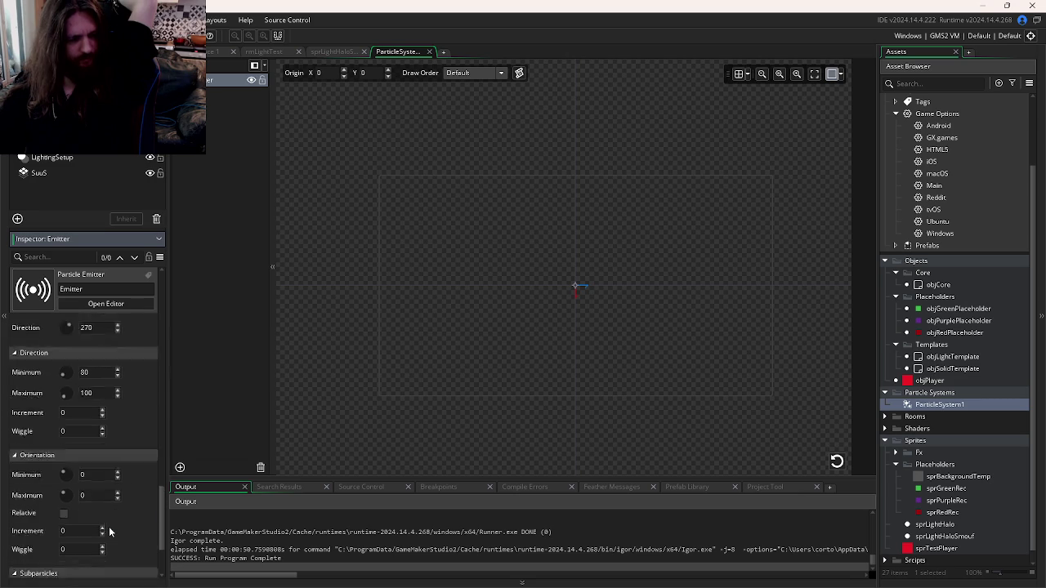
{"action": "scroll", "coordinate": [110, 532], "scroll_direction": "up", "scroll_amount": 1}
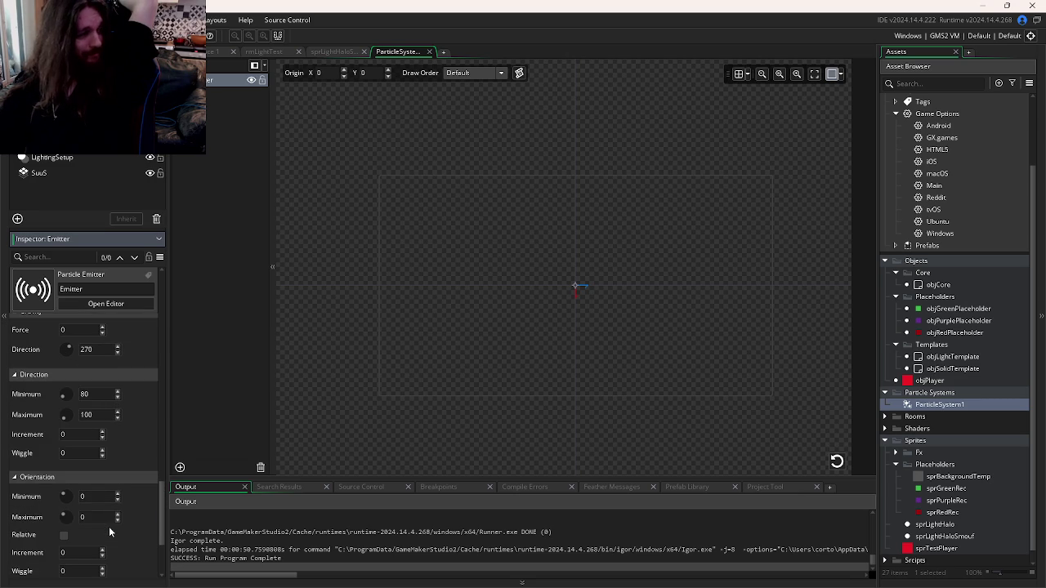
{"action": "scroll", "coordinate": [109, 531], "scroll_direction": "up", "scroll_amount": 6}
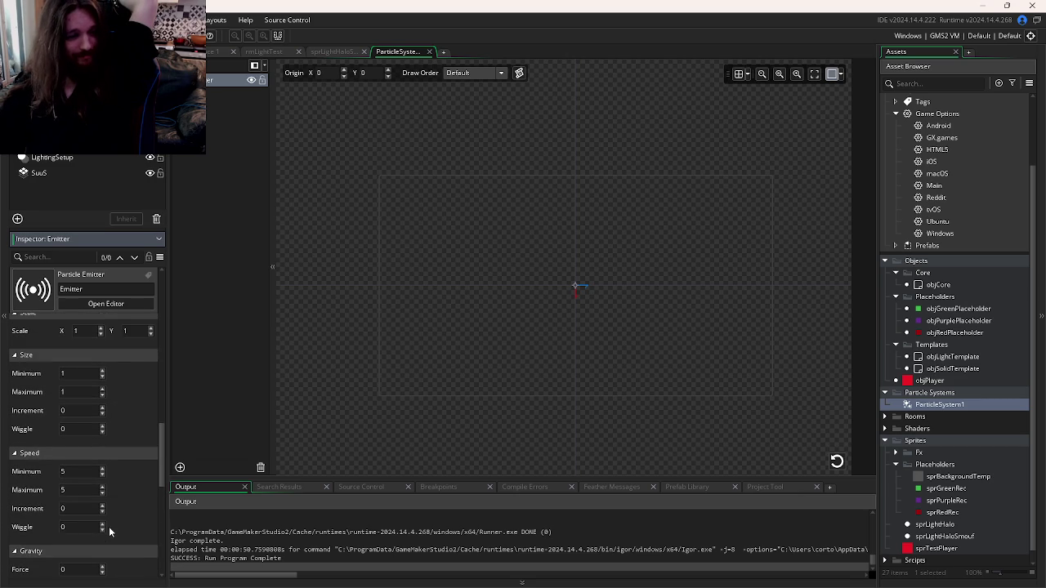
{"action": "left_click", "coordinate": [72, 472]}
{"action": "type", "text": "0"}
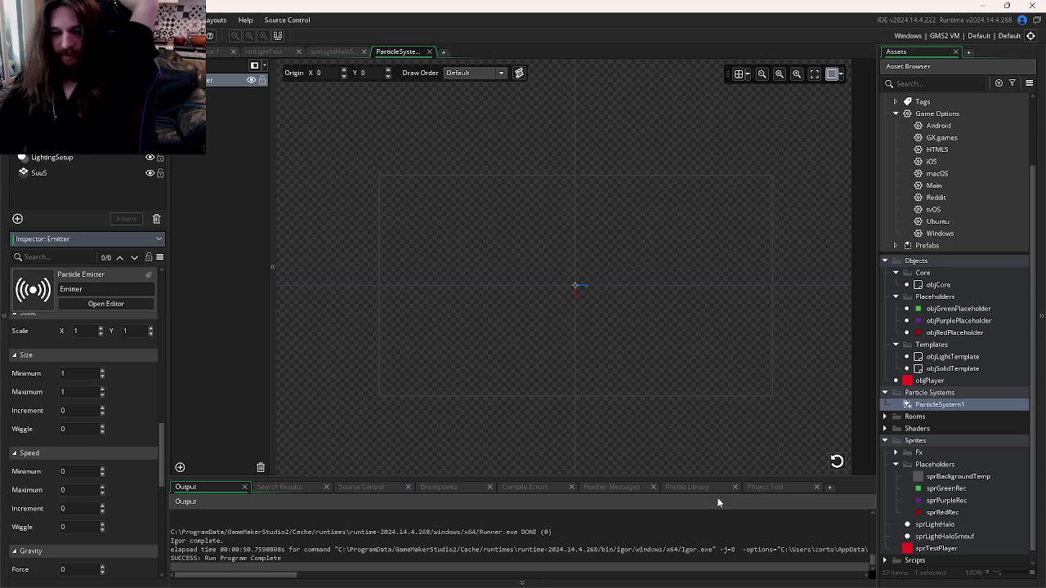
{"action": "left_click", "coordinate": [837, 461]}
Step: Give particles a Size Increment of 0.1 and replay the preview to watch them grow
{"action": "scroll", "coordinate": [59, 447], "scroll_direction": "up", "scroll_amount": 1}
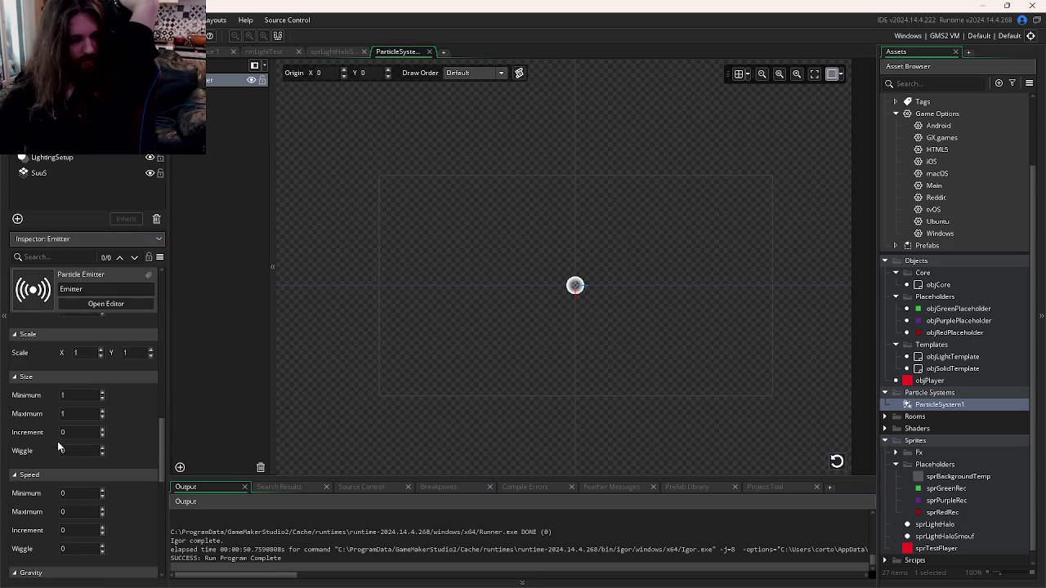
{"action": "scroll", "coordinate": [58, 447], "scroll_direction": "up", "scroll_amount": 1}
{"action": "left_click", "coordinate": [80, 453]}
{"action": "type", "text": "0.1"}
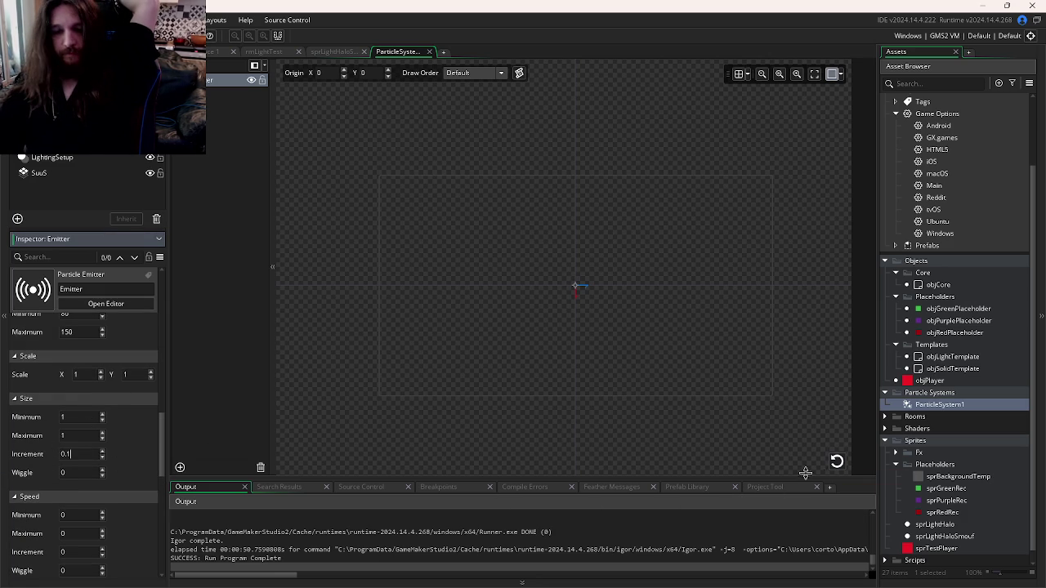
{"action": "left_click", "coordinate": [836, 463]}
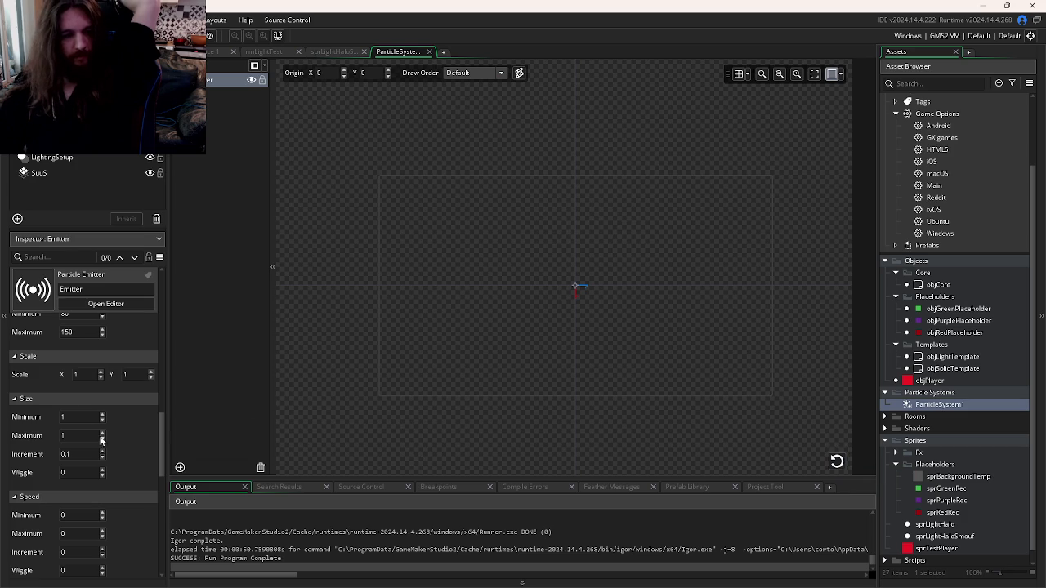
{"action": "scroll", "coordinate": [100, 439], "scroll_direction": "up", "scroll_amount": 3}
Step: Make the end particle colour fully transparent so particles fade out, then check the preview
{"action": "left_click", "coordinate": [110, 408]}
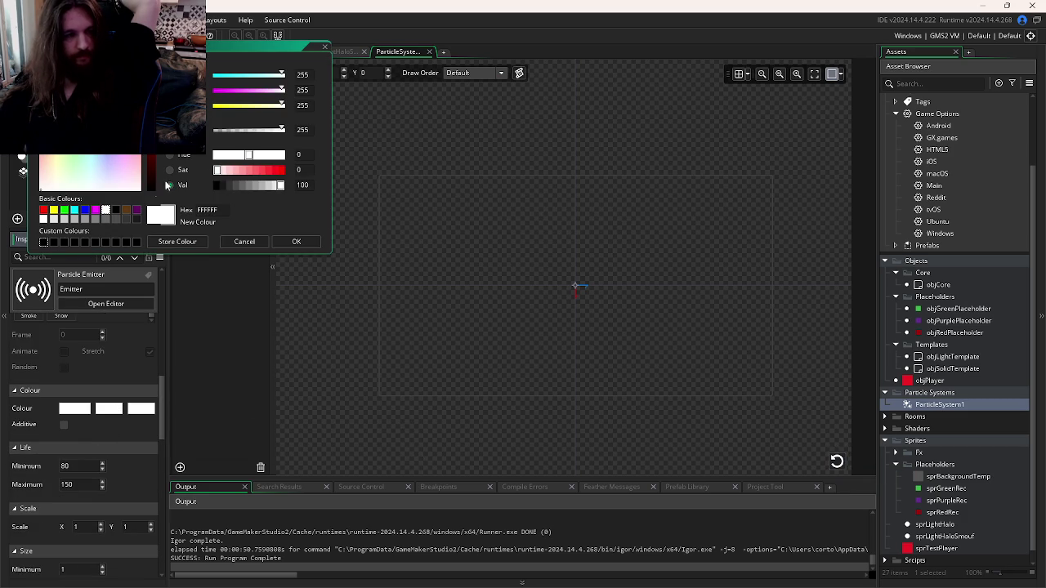
{"action": "left_click_drag", "start_coordinate": [281, 130], "coordinate": [214, 130]}
{"action": "left_click", "coordinate": [278, 242]}
{"action": "left_click", "coordinate": [839, 462]}
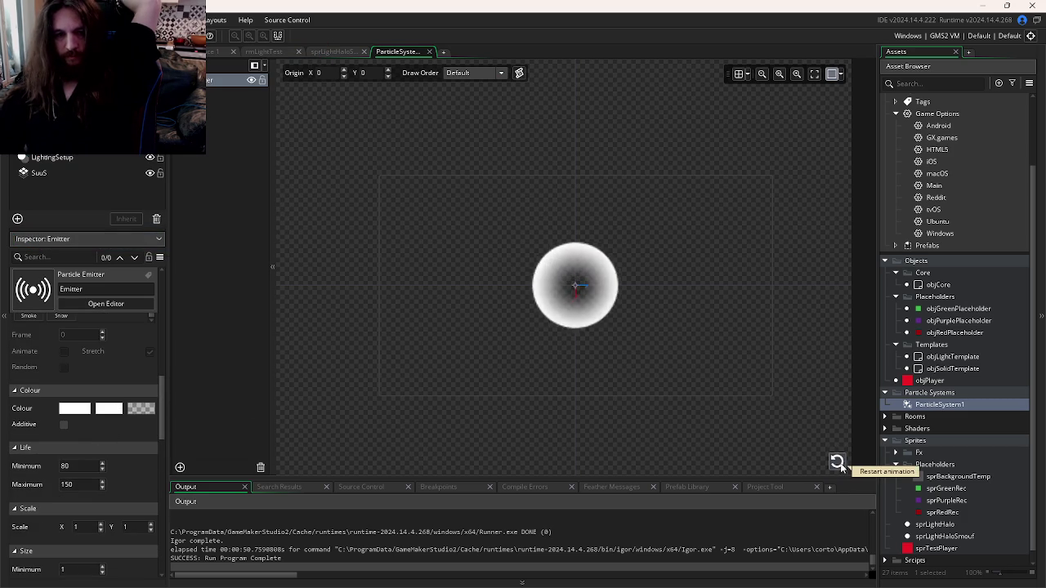
{"action": "left_click", "coordinate": [838, 466]}
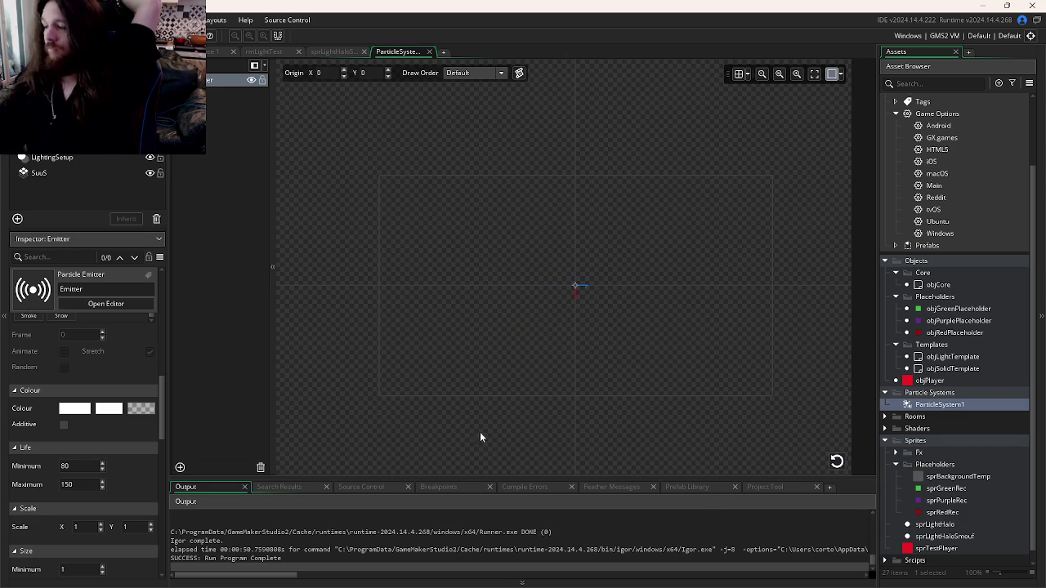
Step: Raise the particle Life Maximum to 200 and replay the preview
{"action": "double_click", "coordinate": [73, 484]}
{"action": "type", "text": "200"}
{"action": "left_click", "coordinate": [838, 462]}
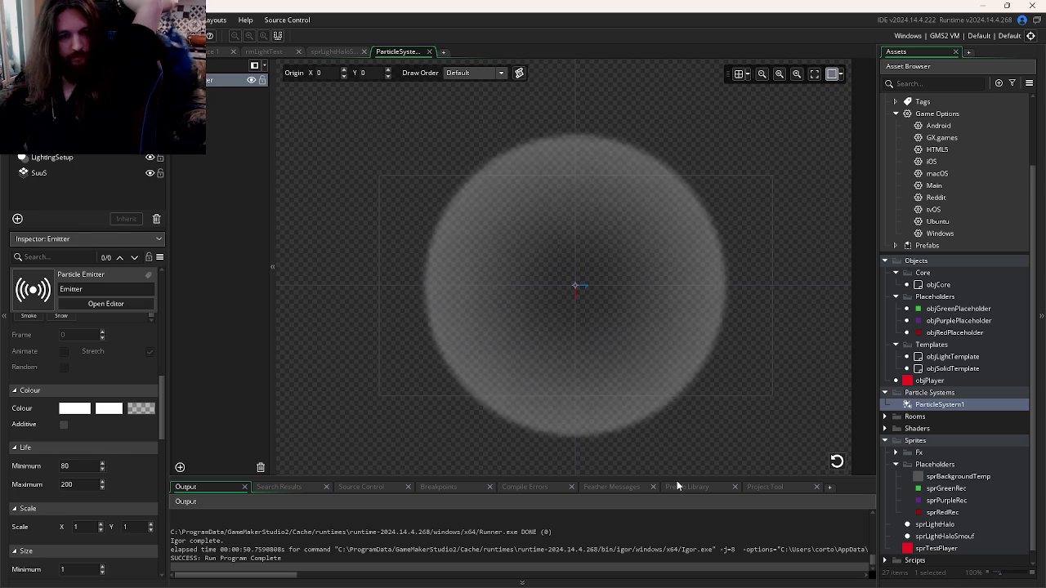
{"action": "left_click", "coordinate": [835, 463]}
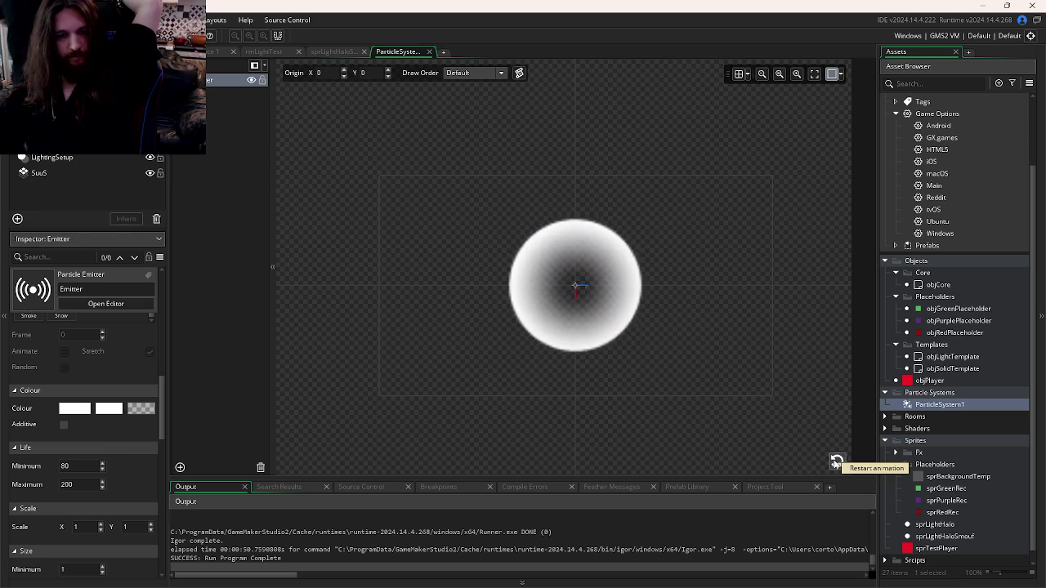
{"action": "left_click", "coordinate": [835, 463]}
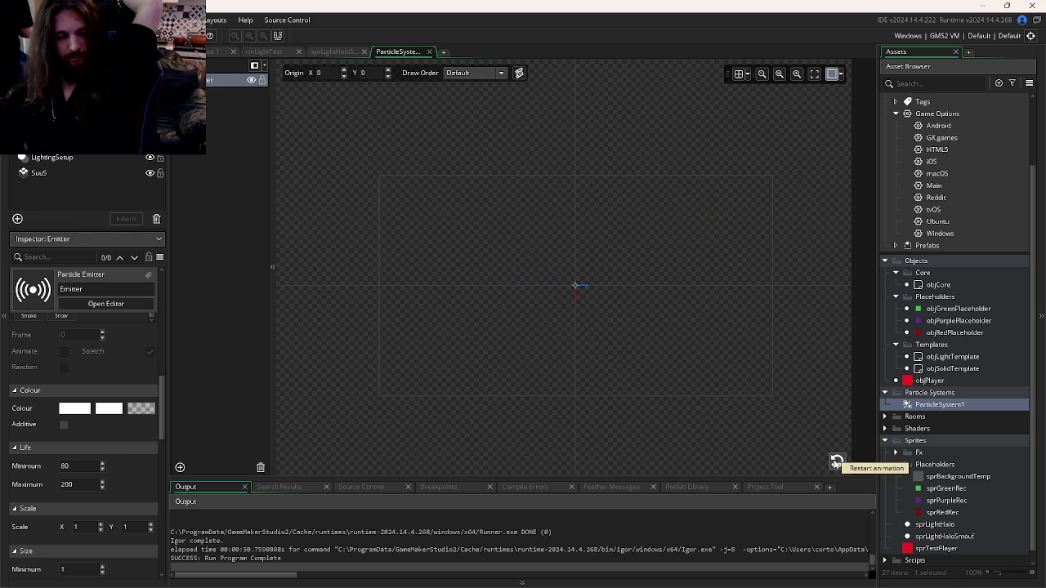
{"action": "scroll", "coordinate": [117, 427], "scroll_direction": "down", "scroll_amount": 3}
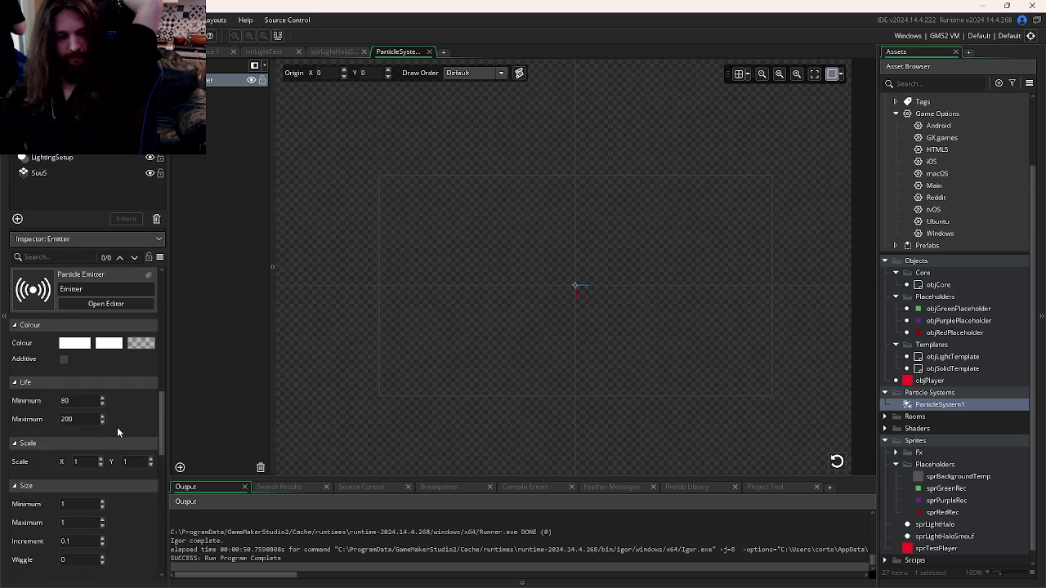
Step: Confirm the middle particle colour, then run the game with F5 and close it after watching
{"action": "scroll", "coordinate": [117, 427], "scroll_direction": "up", "scroll_amount": 2}
{"action": "left_click", "coordinate": [117, 391]}
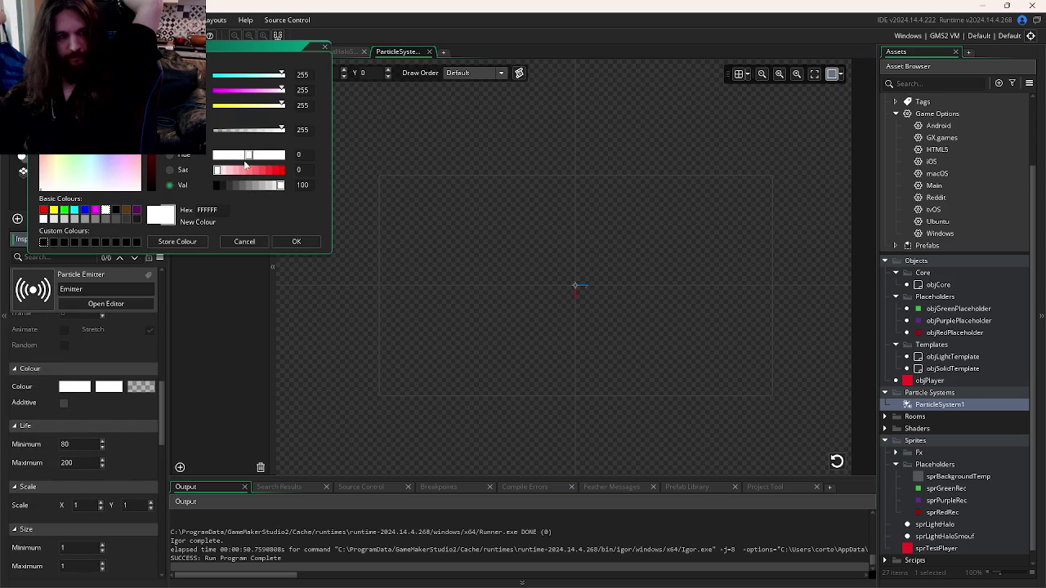
{"action": "left_click", "coordinate": [296, 241]}
{"action": "key", "text": "F5"}
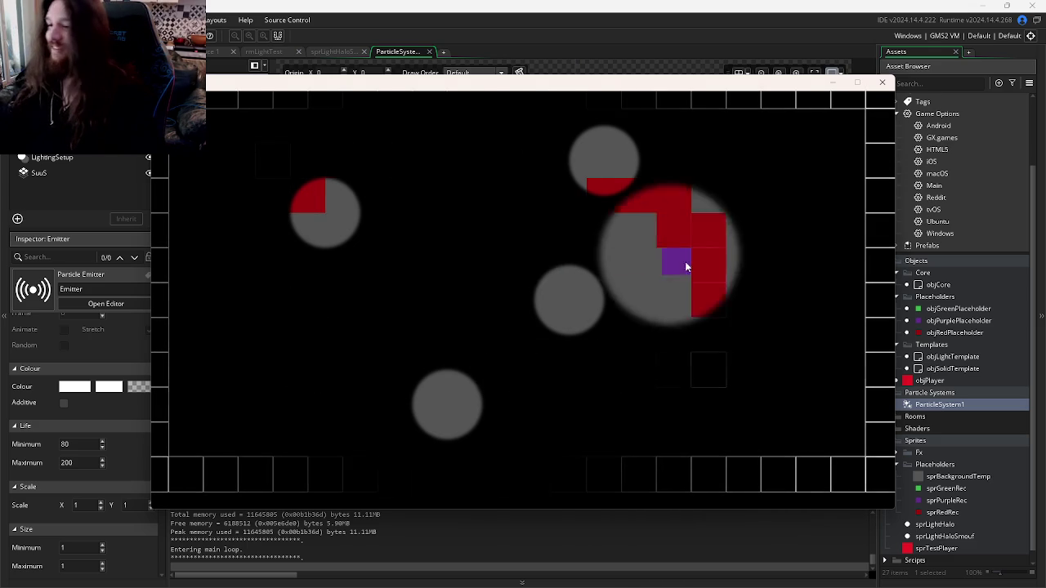
{"action": "left_click", "coordinate": [878, 86]}
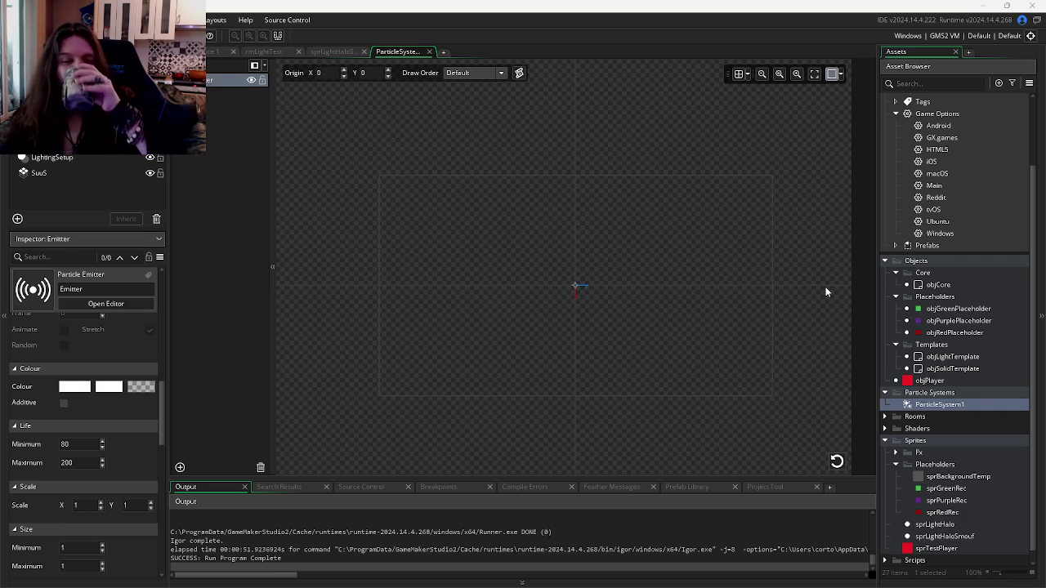
Step: Restart the particle preview, then open a recent project in a second GameMaker window
{"action": "left_click", "coordinate": [837, 461]}
{"action": "key", "text": "alt+Tab"}
{"action": "key", "text": "alt+Tab"}
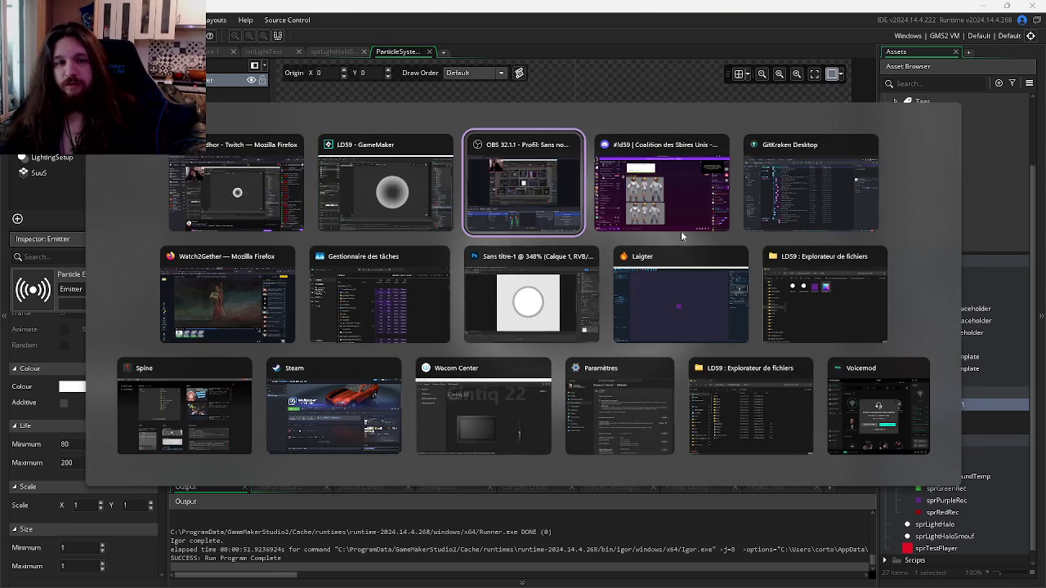
{"action": "key", "text": "alt+shift+Tab"}
{"action": "mouse_move", "coordinate": [308, 580]}
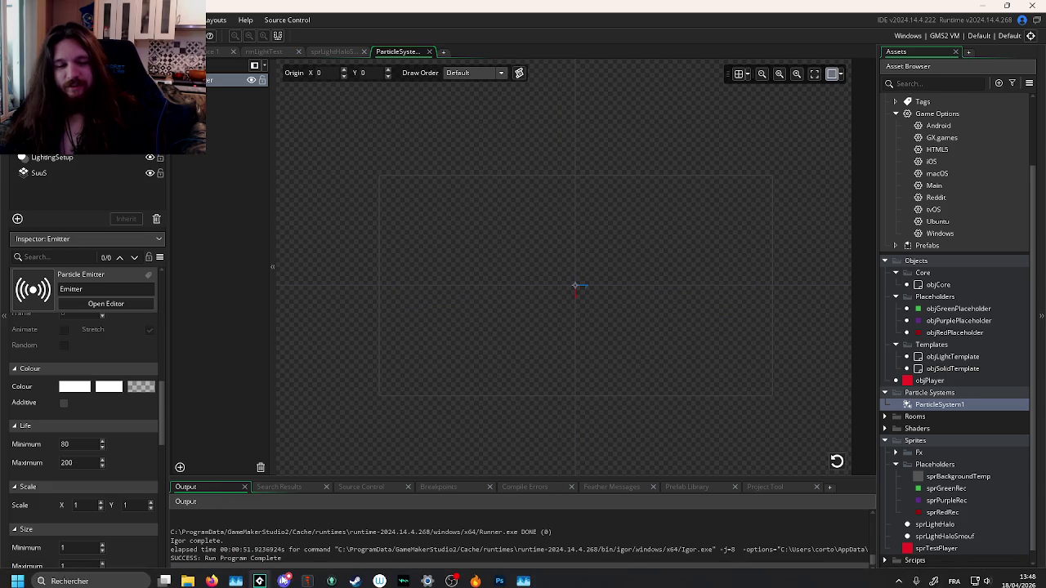
{"action": "right_click", "coordinate": [260, 581]}
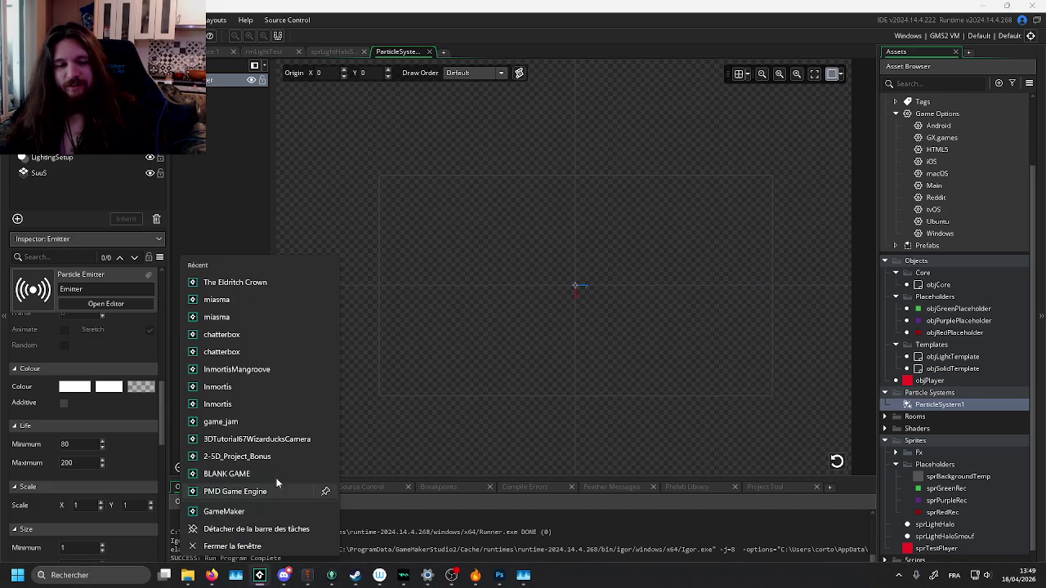
{"action": "left_click", "coordinate": [271, 282]}
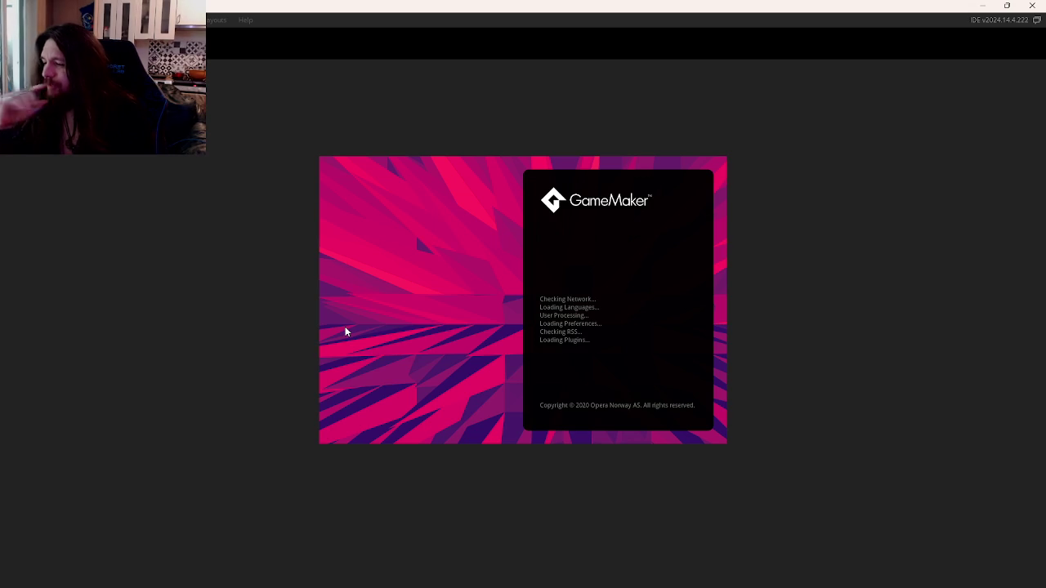
Step: Switch windows with Alt+Tab while the other project loads
{"action": "key", "text": "alt+Tab"}
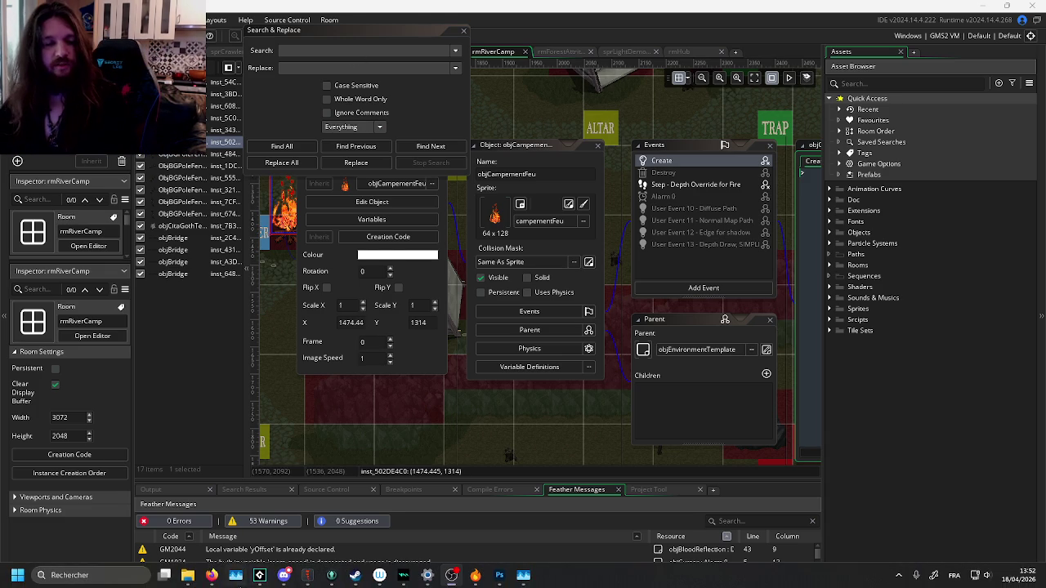
Step: Bring Firefox forward, go to the FROG MUSIC video and scroll it, then return to Discord
{"action": "mouse_move", "coordinate": [212, 575]}
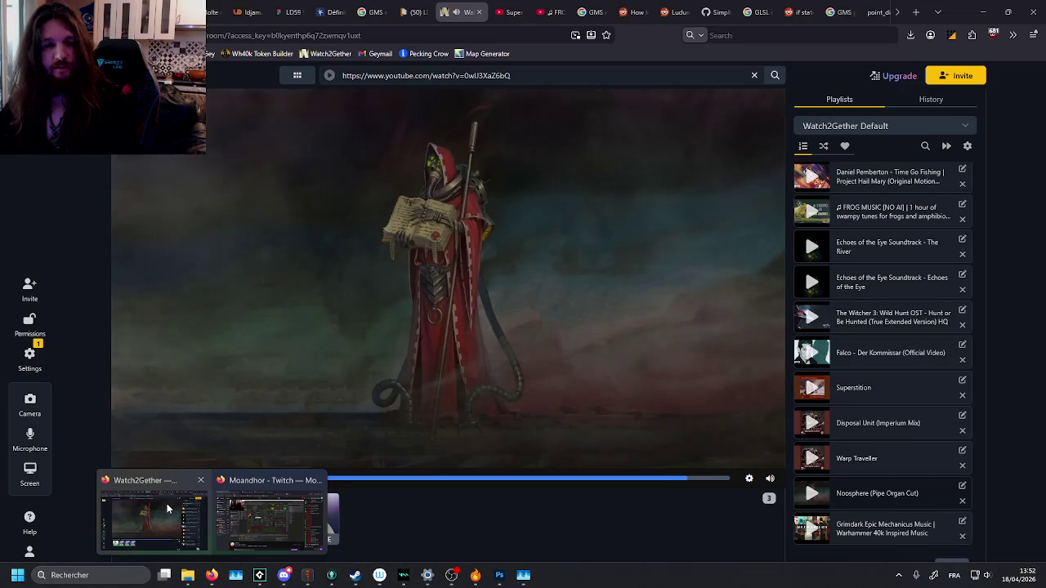
{"action": "left_click", "coordinate": [166, 504]}
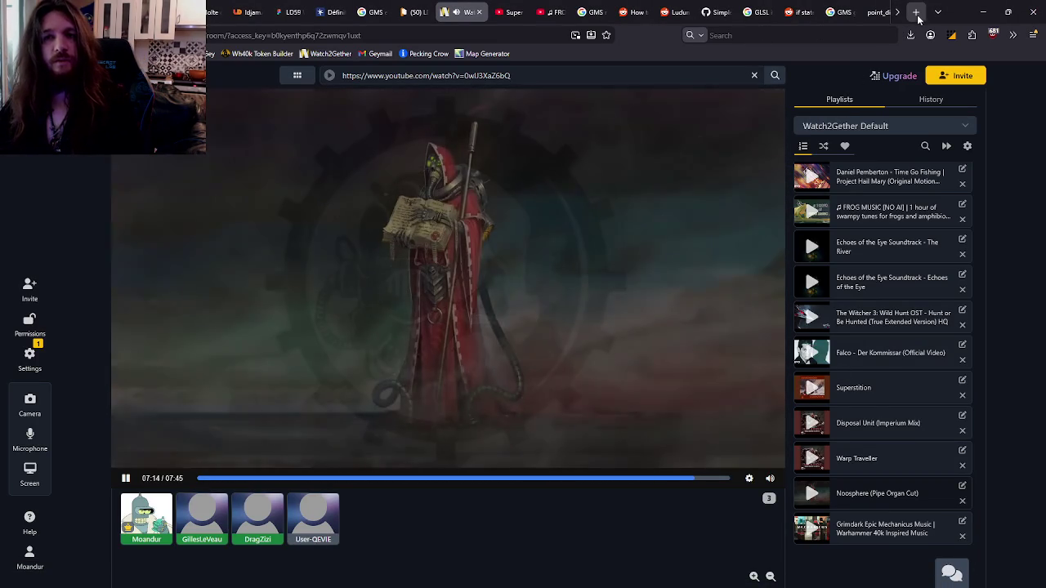
{"action": "left_click", "coordinate": [918, 14]}
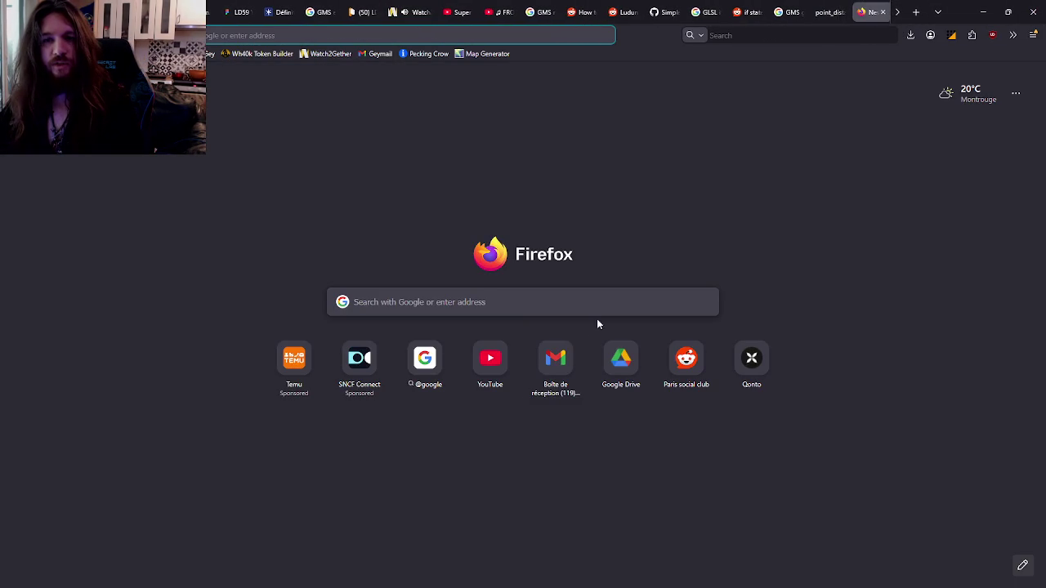
{"action": "left_click", "coordinate": [497, 12]}
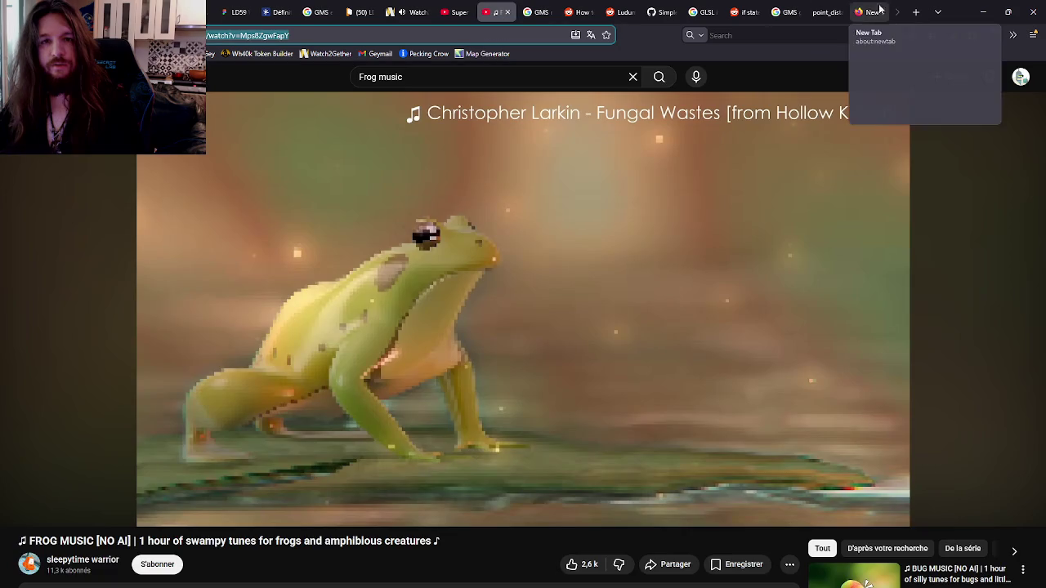
{"action": "left_click", "coordinate": [880, 12]}
{"action": "scroll", "coordinate": [889, 229], "scroll_direction": "down", "scroll_amount": 2}
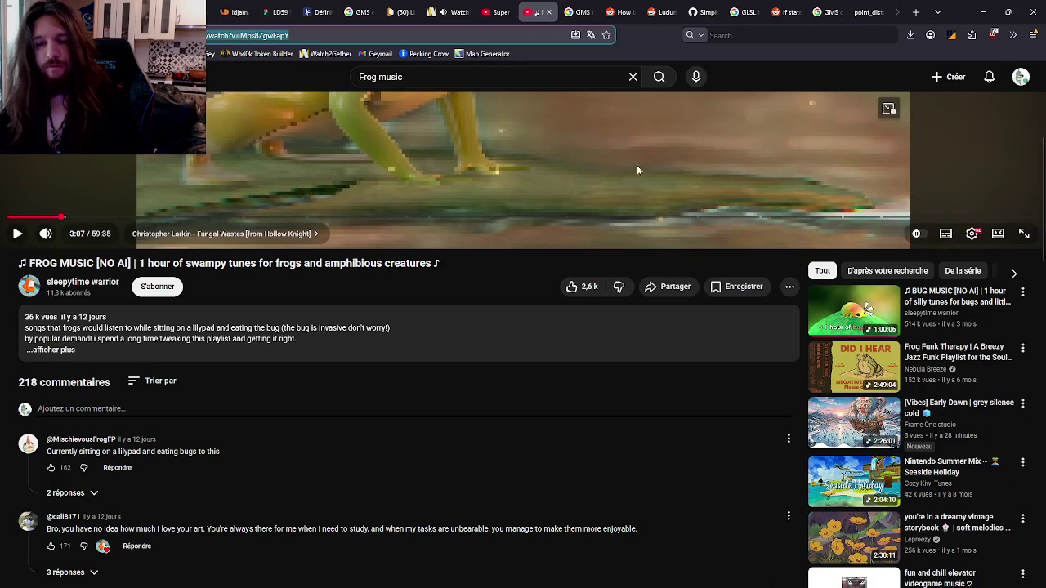
{"action": "key", "text": "alt+Tab"}
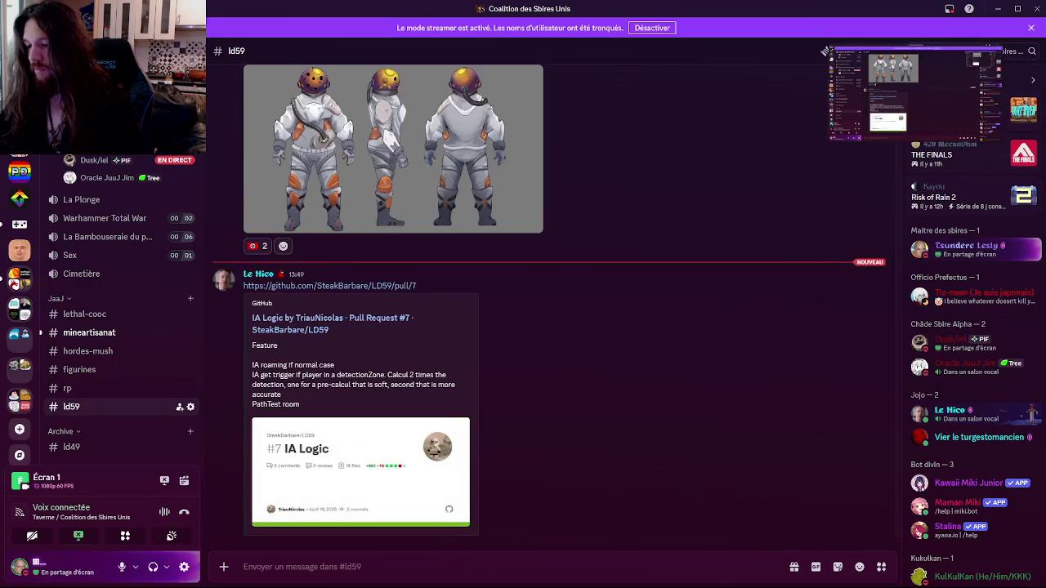
Step: Pin the older Watch2Gether room link message in #ld59, then return to the YouTube page
{"action": "scroll", "coordinate": [755, 368], "scroll_direction": "up", "scroll_amount": 3}
{"action": "scroll", "coordinate": [756, 368], "scroll_direction": "up", "scroll_amount": 10}
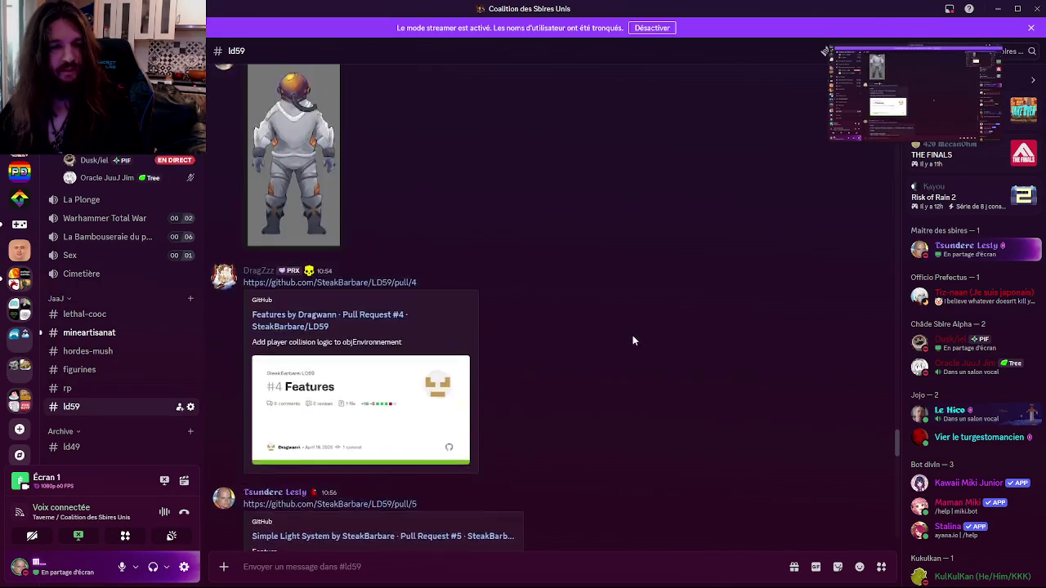
{"action": "scroll", "coordinate": [662, 381], "scroll_direction": "up", "scroll_amount": 10}
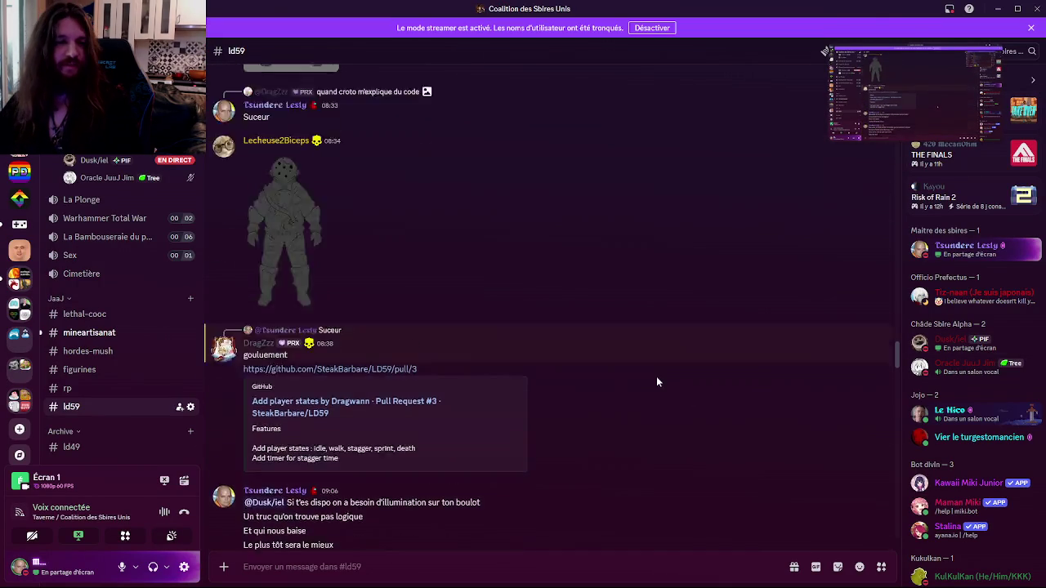
{"action": "scroll", "coordinate": [646, 380], "scroll_direction": "up", "scroll_amount": 15}
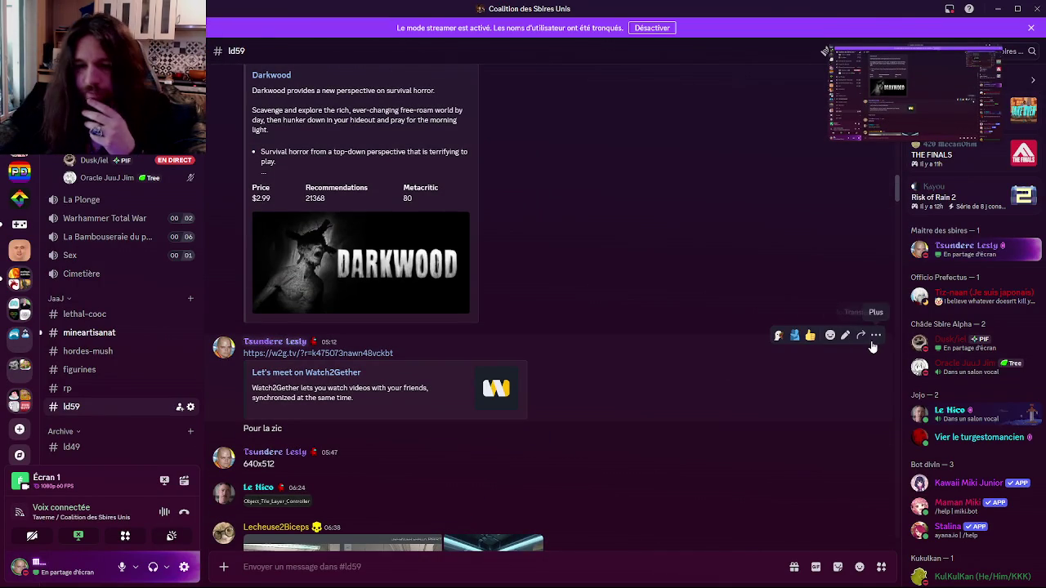
{"action": "left_click", "coordinate": [875, 335]}
{"action": "left_click", "coordinate": [761, 430]}
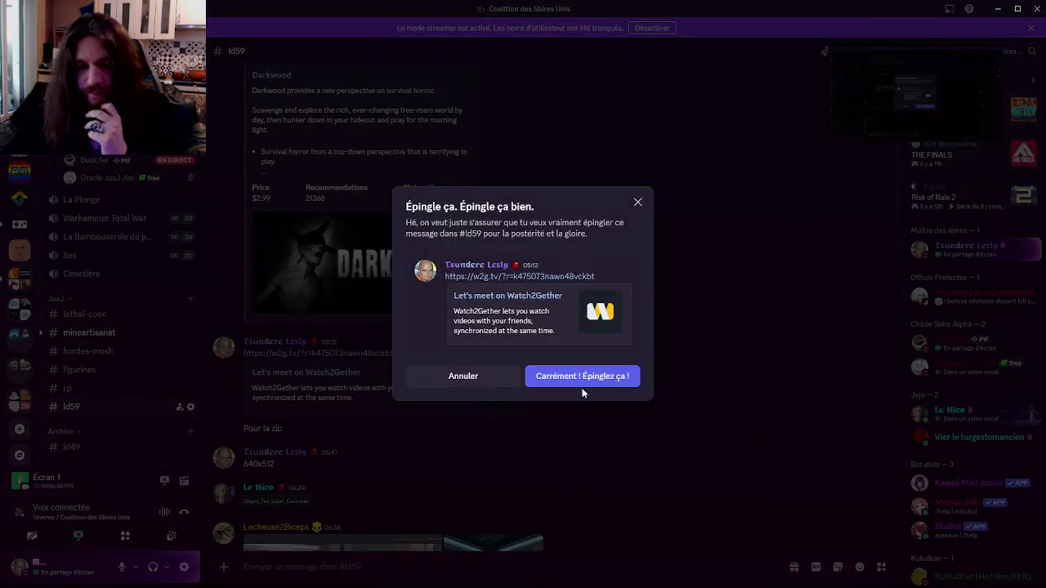
{"action": "left_click", "coordinate": [582, 377]}
{"action": "key", "text": "alt+Tab"}
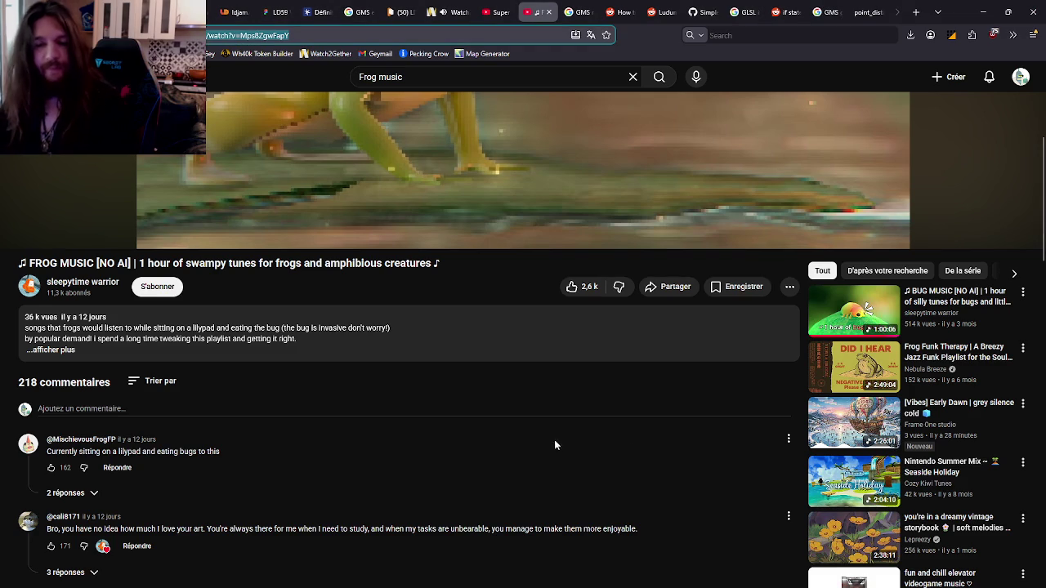
Step: Browse the FROG MUSIC video's comments, then cycle windows back toward the Watch2Gether room
{"action": "middle_click", "coordinate": [564, 425]}
{"action": "middle_click", "coordinate": [560, 346]}
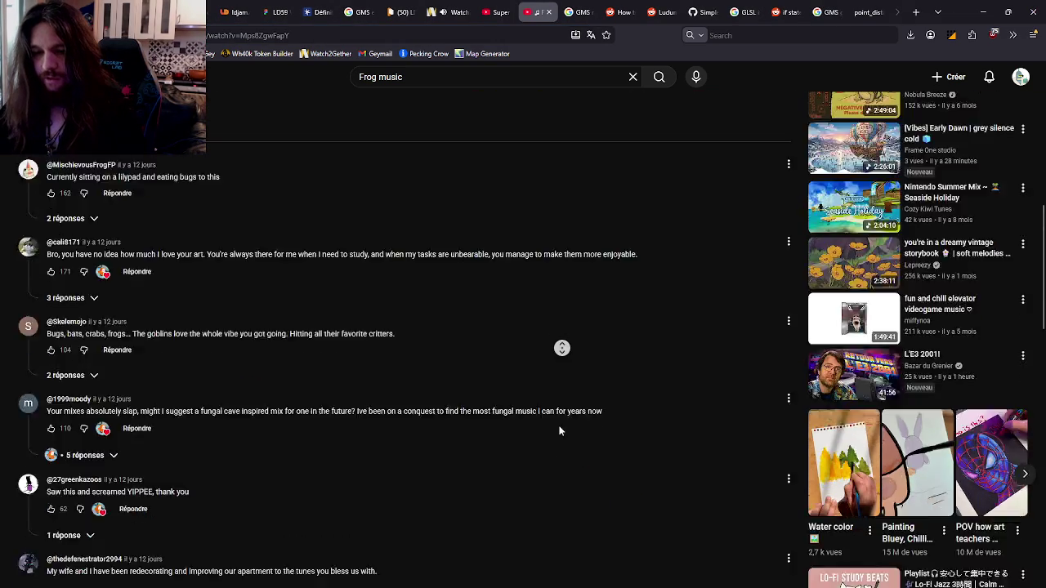
{"action": "scroll", "coordinate": [574, 414], "scroll_direction": "up", "scroll_amount": 3}
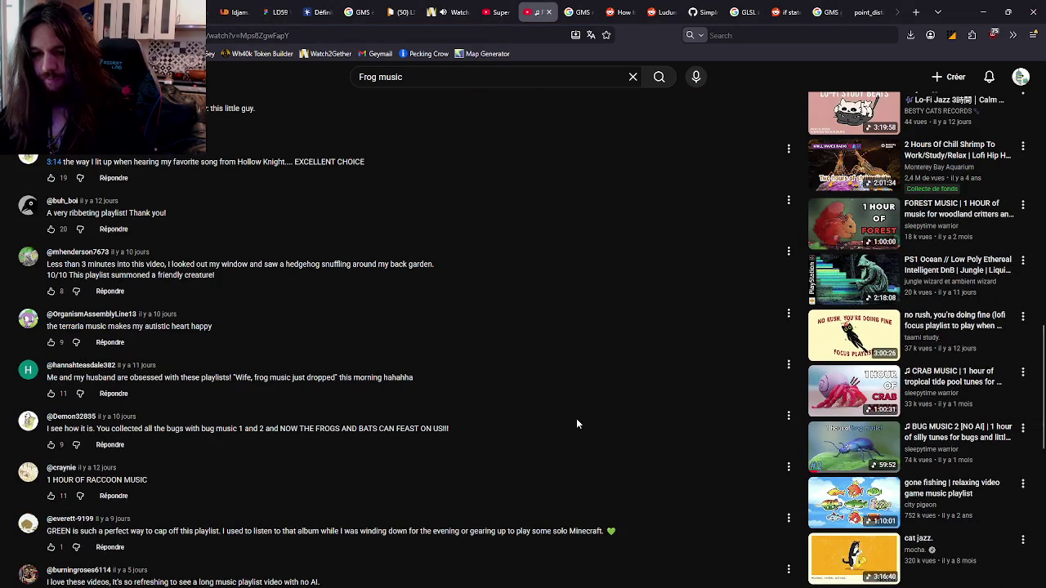
{"action": "scroll", "coordinate": [578, 421], "scroll_direction": "down", "scroll_amount": 3}
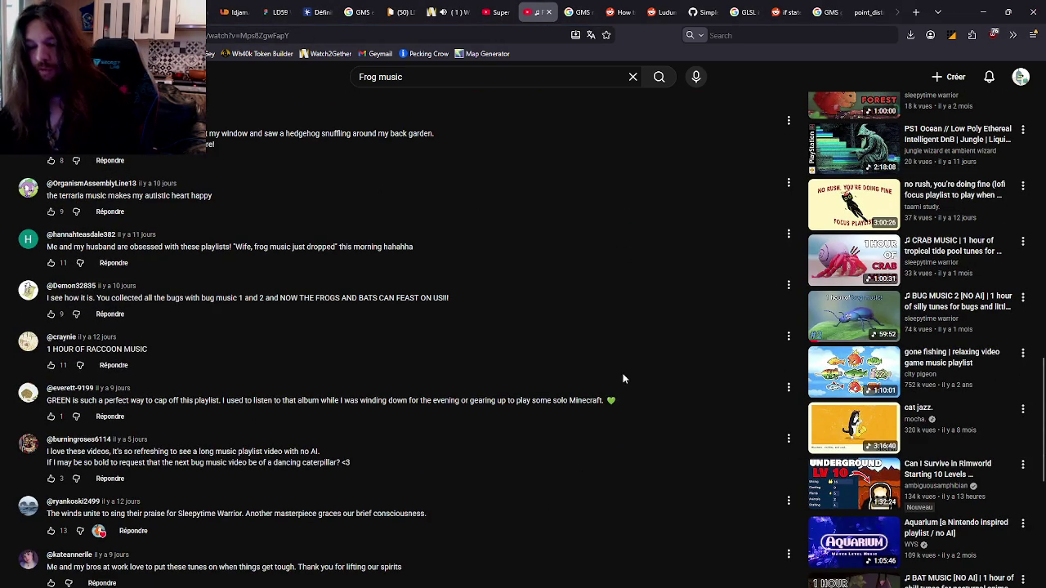
{"action": "key", "text": "alt+Tab"}
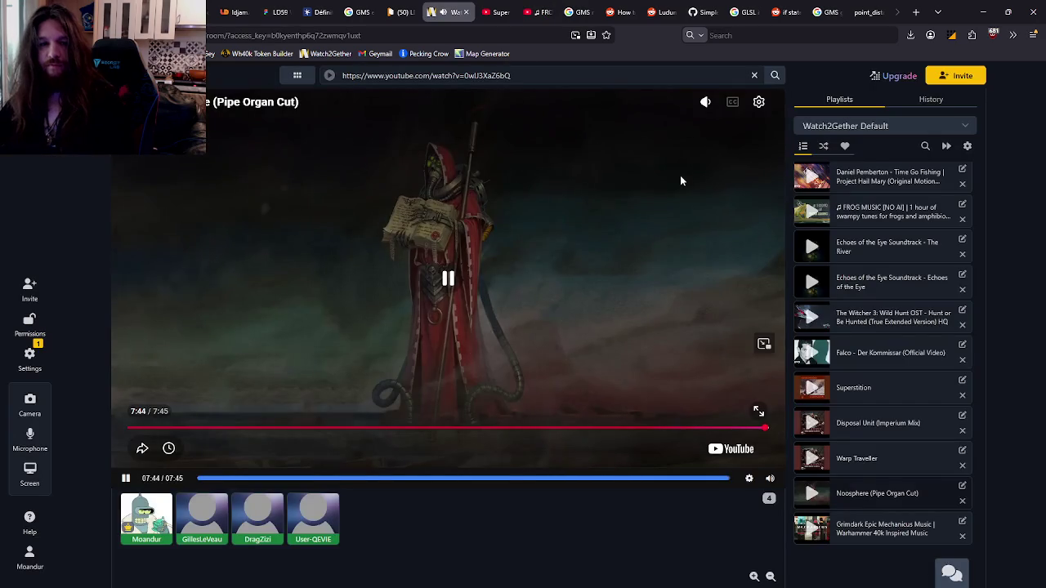
{"action": "key", "text": "alt+Tab"}
{"action": "key", "text": "alt+Tab"}
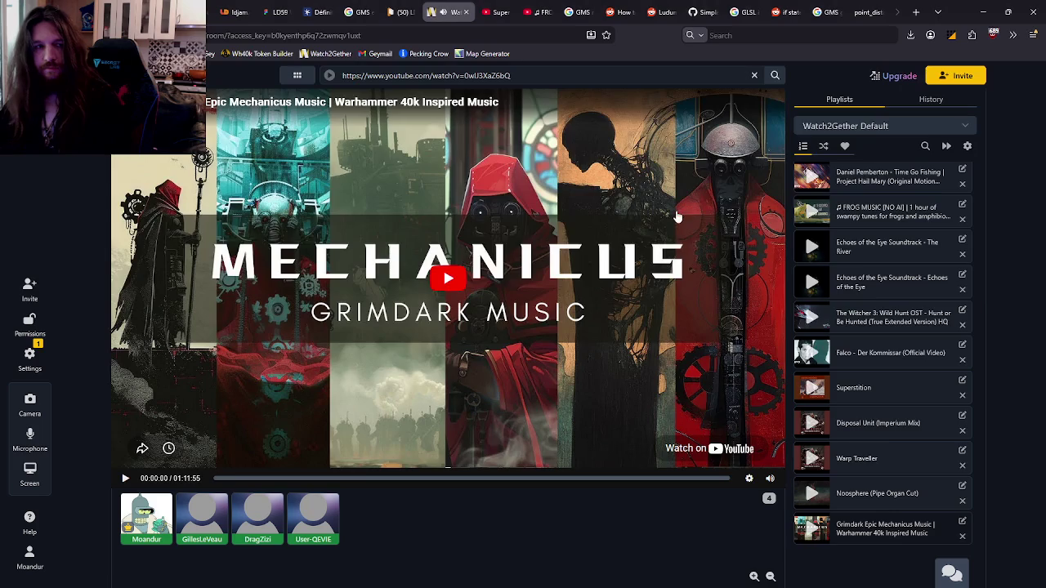
{"action": "key", "text": "alt+Tab"}
{"action": "key", "text": "alt+Tab"}
{"action": "key", "text": "alt+Tab"}
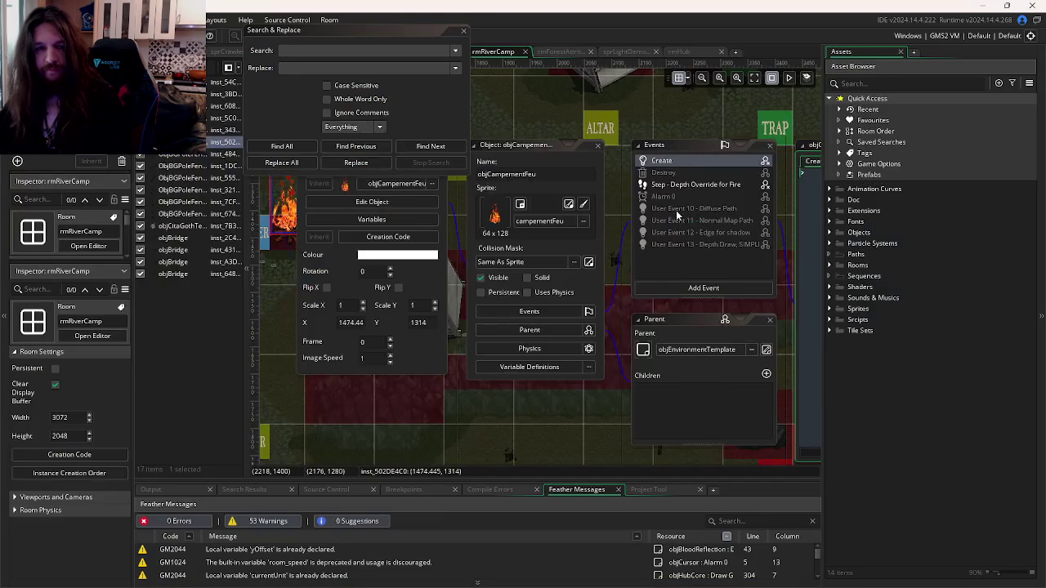
Step: Bring up LD59's ParticleSystem1 and check its white emitter with Life 80 to 200
{"action": "key", "text": "alt+Tab"}
{"action": "key", "text": "alt+Tab"}
{"action": "key", "text": "alt+Tab"}
{"action": "key", "text": "Escape"}
{"action": "key", "text": "alt+Tab"}
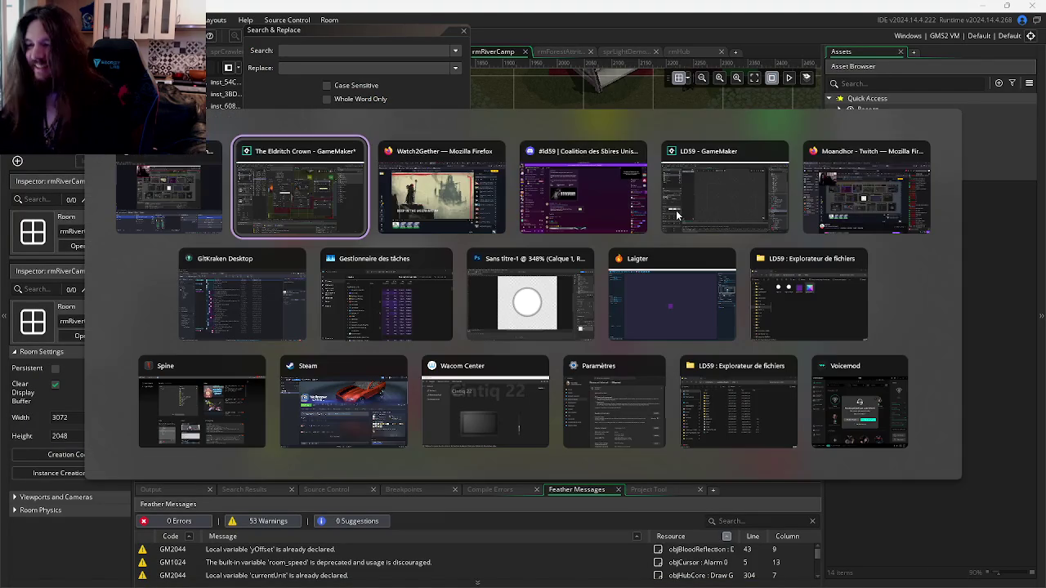
{"action": "key", "text": "alt+Tab"}
{"action": "left_click", "coordinate": [669, 201]}
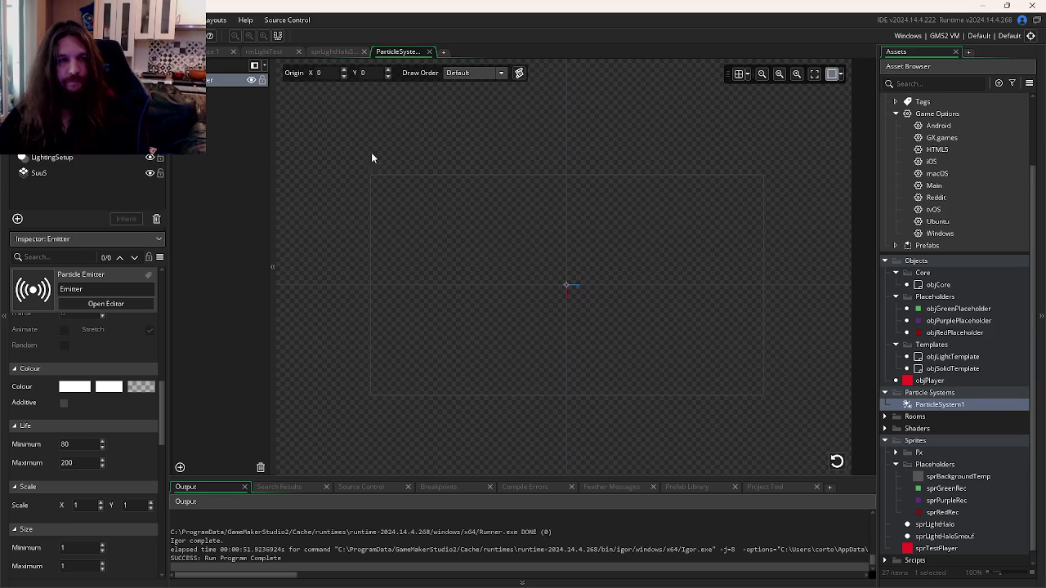
{"action": "key", "text": "alt+Tab"}
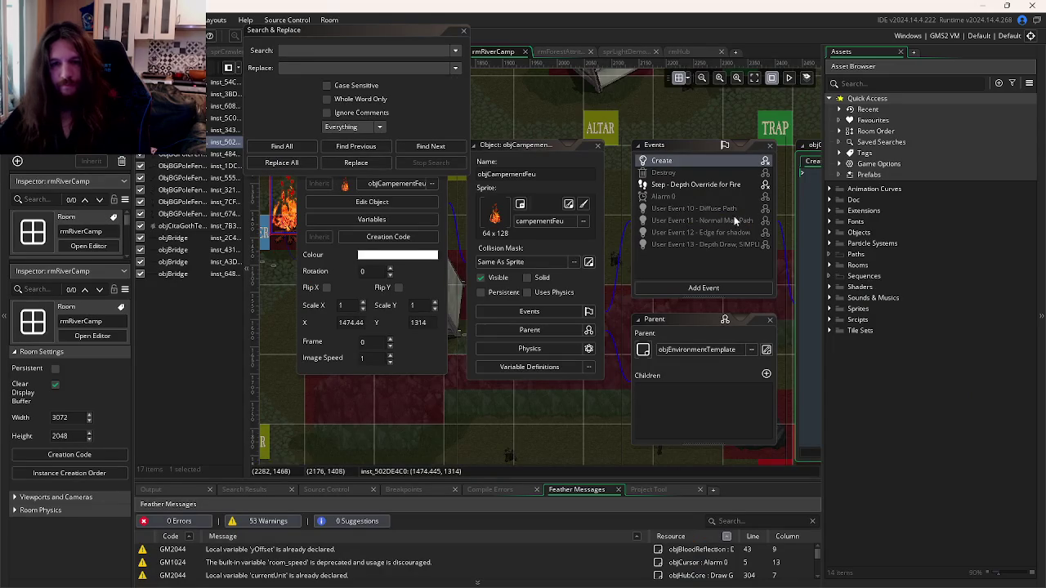
Step: Filter the Asset Browser by 'fx', then expand Scripts > FX and open scrNewParticle
{"action": "left_click", "coordinate": [898, 83]}
{"action": "type", "text": "fx"}
{"action": "scroll", "coordinate": [937, 386], "scroll_direction": "down", "scroll_amount": 10}
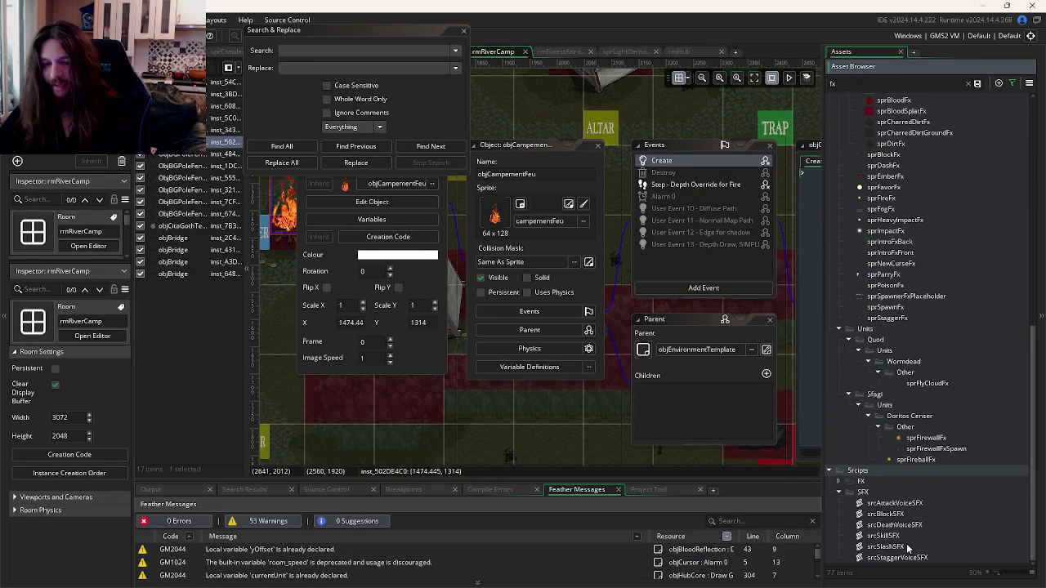
{"action": "scroll", "coordinate": [926, 453], "scroll_direction": "up", "scroll_amount": 10}
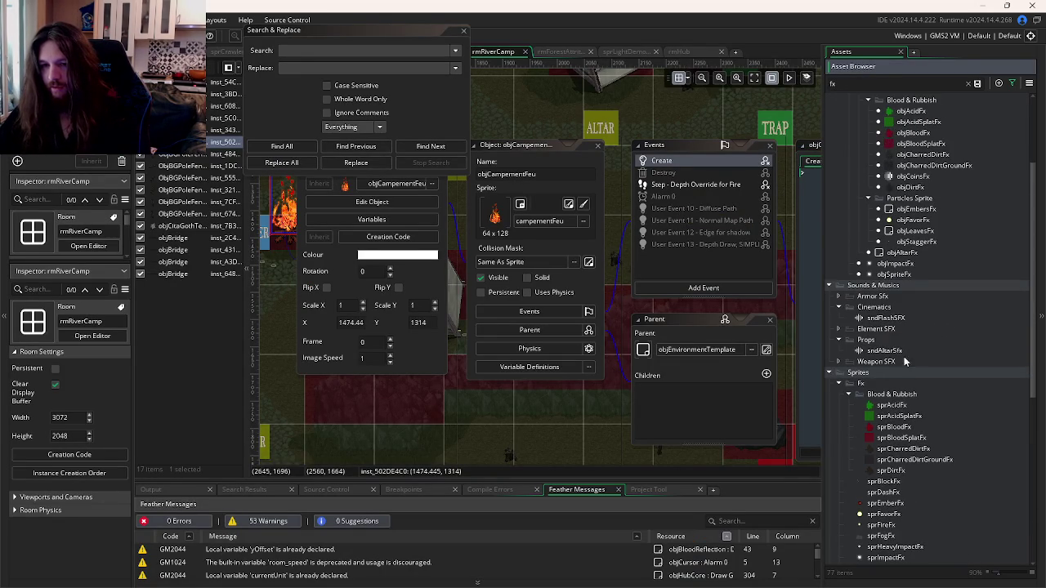
{"action": "scroll", "coordinate": [895, 331], "scroll_direction": "up", "scroll_amount": 4}
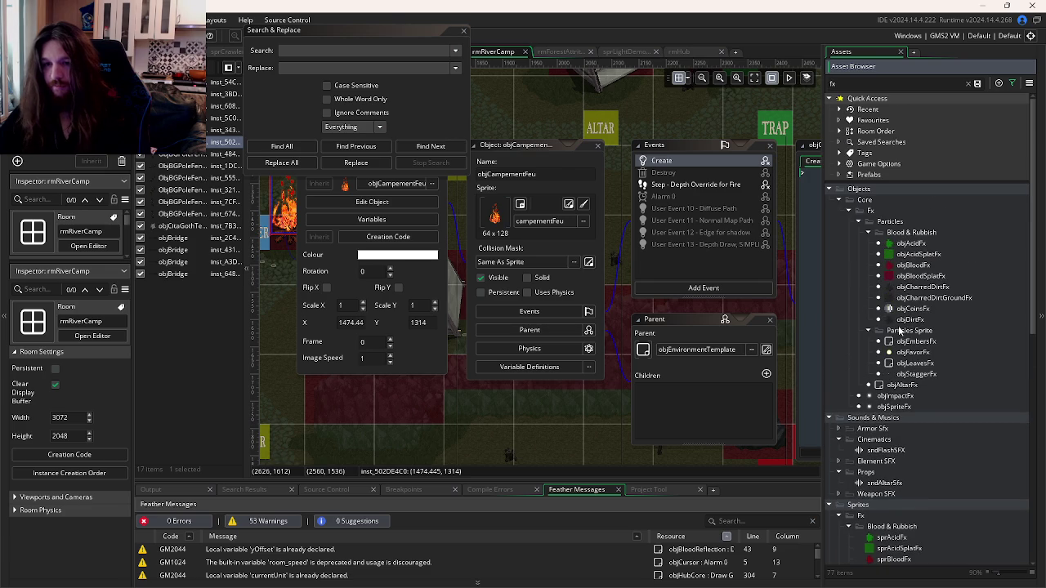
{"action": "scroll", "coordinate": [905, 322], "scroll_direction": "down", "scroll_amount": 14}
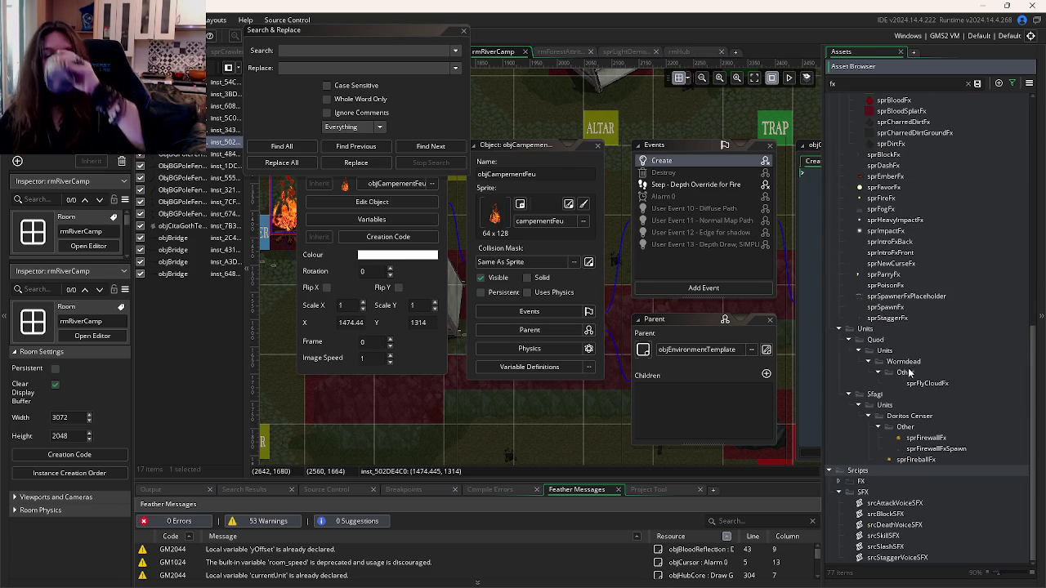
{"action": "left_click", "coordinate": [867, 481]}
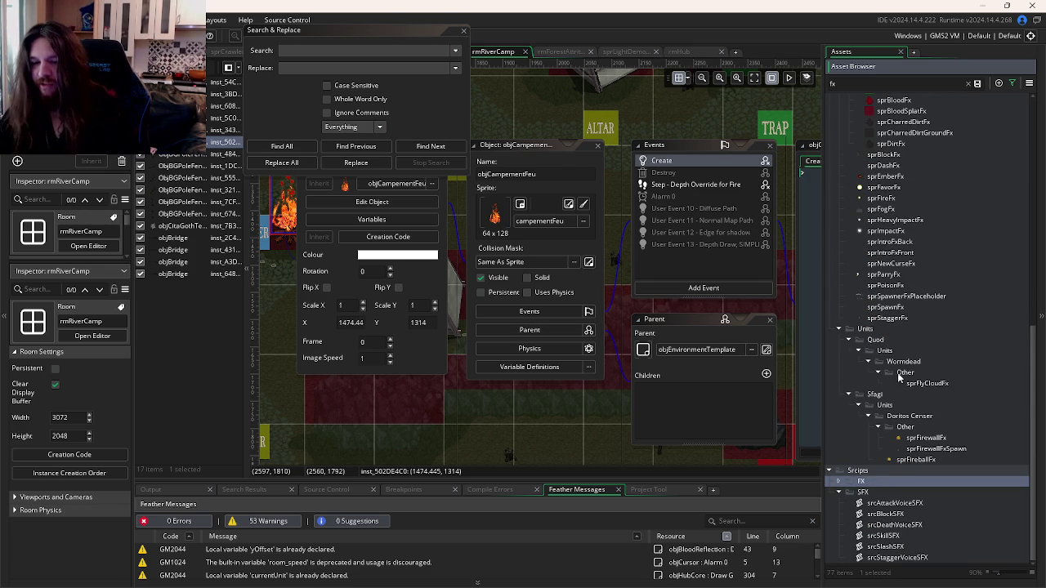
{"action": "left_click", "coordinate": [967, 84]}
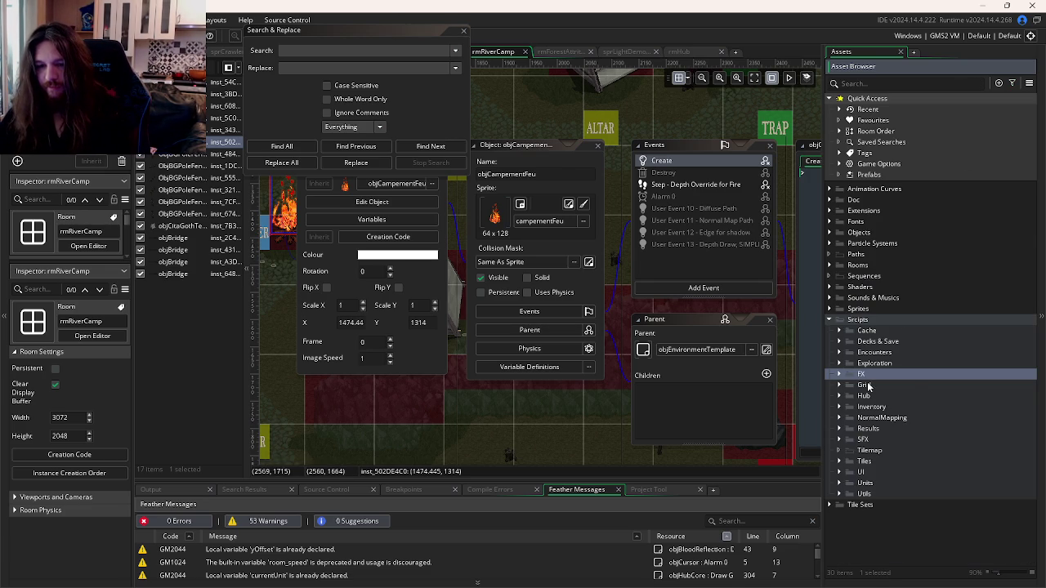
{"action": "left_click", "coordinate": [839, 373]}
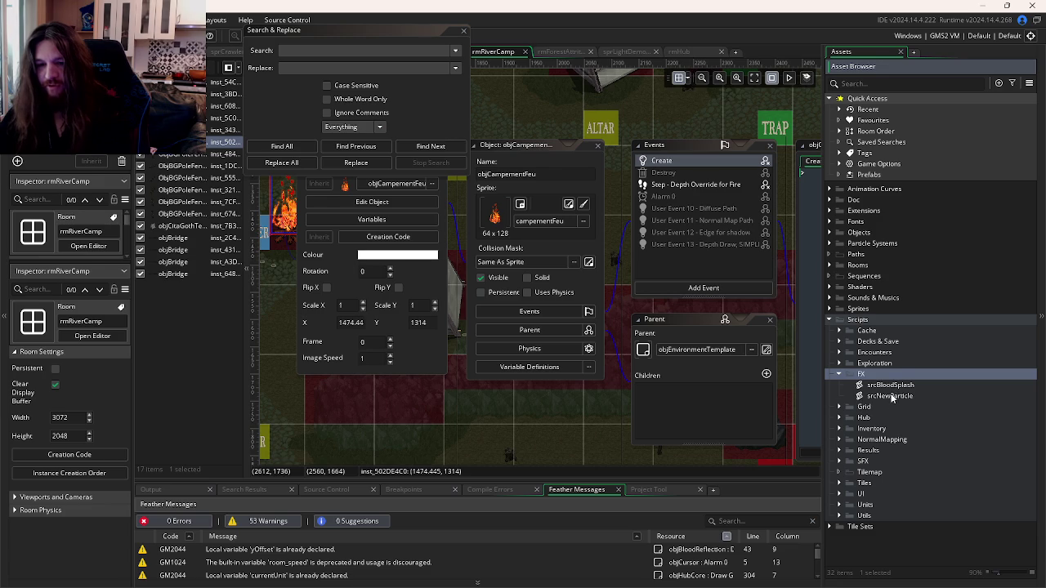
{"action": "double_click", "coordinate": [892, 398]}
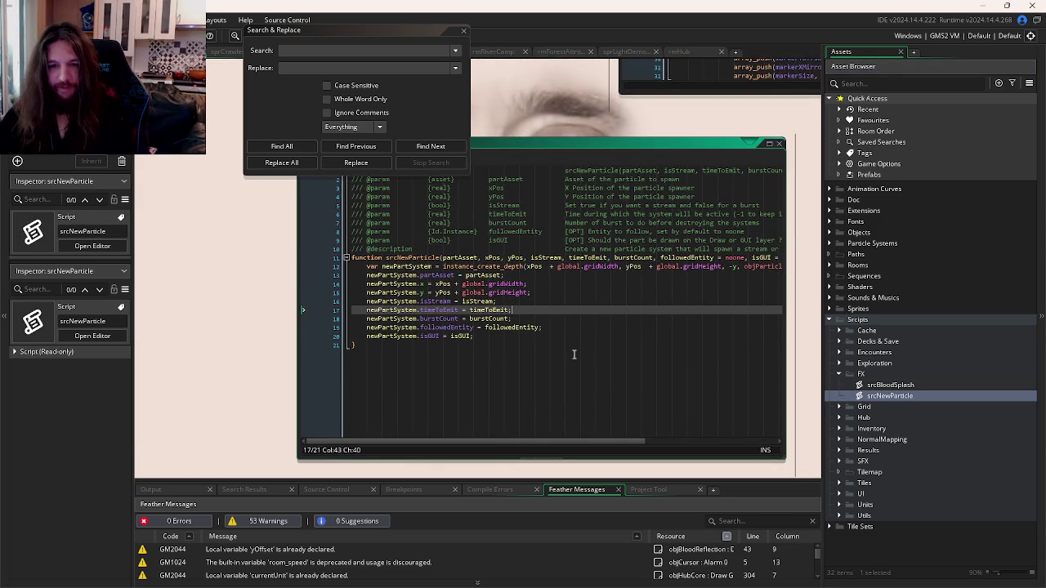
Step: Open the objParticlesEmitter object from scrNewParticle and view its Step event
{"action": "left_click", "coordinate": [408, 384]}
{"action": "middle_click", "coordinate": [596, 259]}
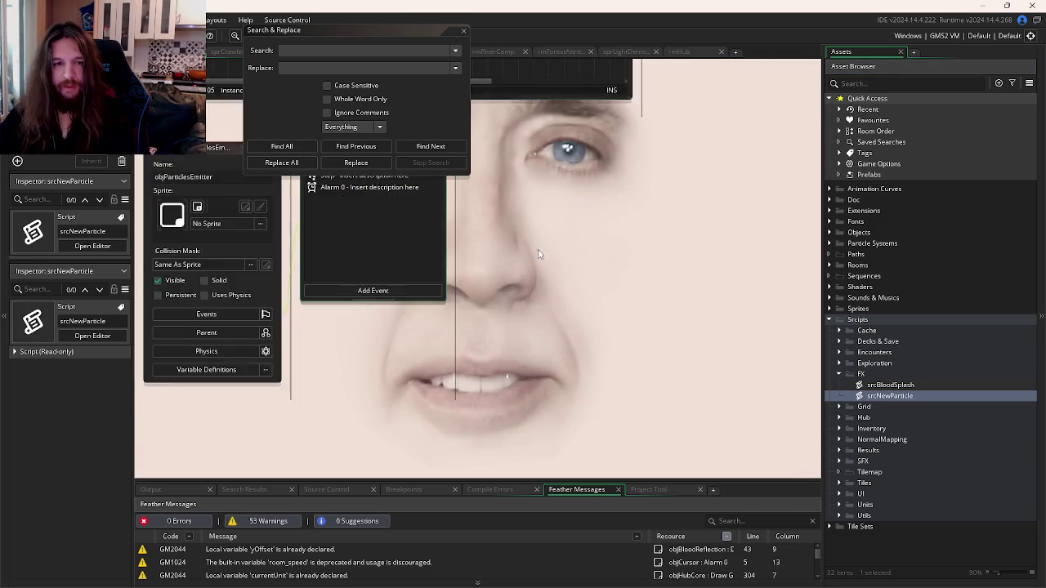
{"action": "left_click", "coordinate": [443, 240]}
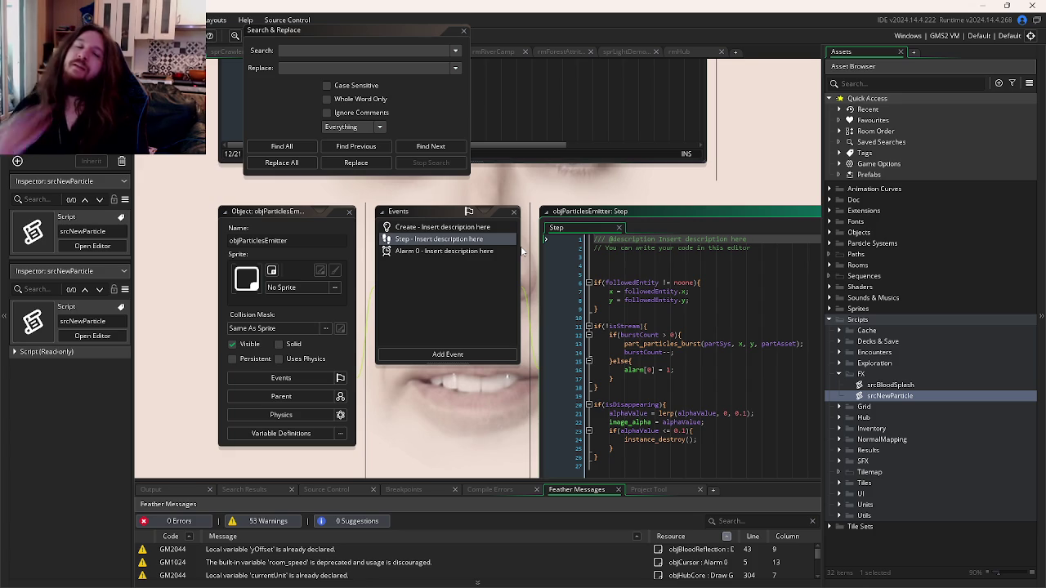
Step: Review the Step event's follow block, isDisappearing alpha fade and instance_destroy lines
{"action": "left_click", "coordinate": [727, 312]}
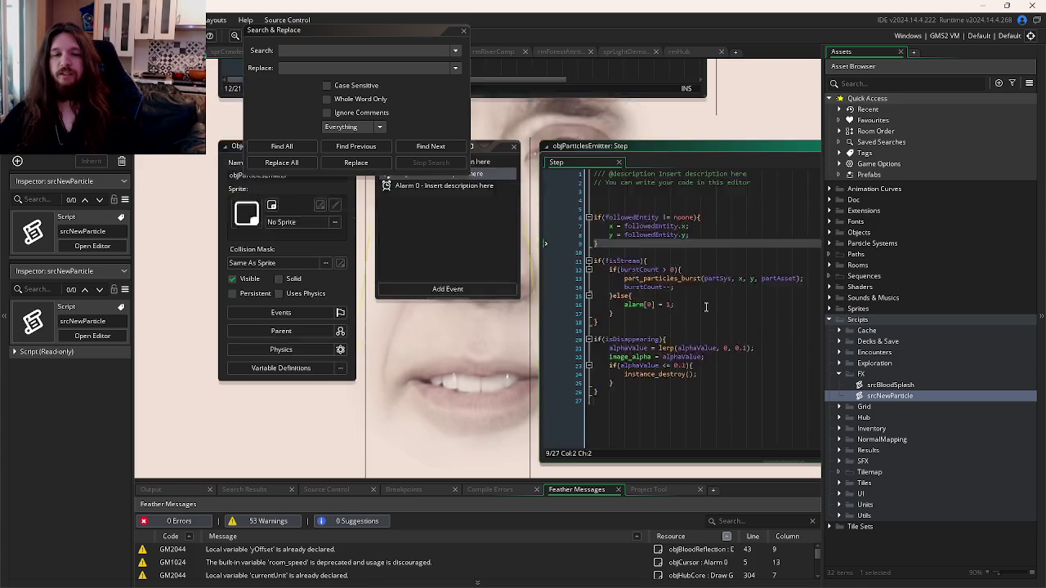
{"action": "left_click", "coordinate": [534, 344]}
{"action": "left_click", "coordinate": [361, 335]}
{"action": "mouse_move", "coordinate": [688, 585]}
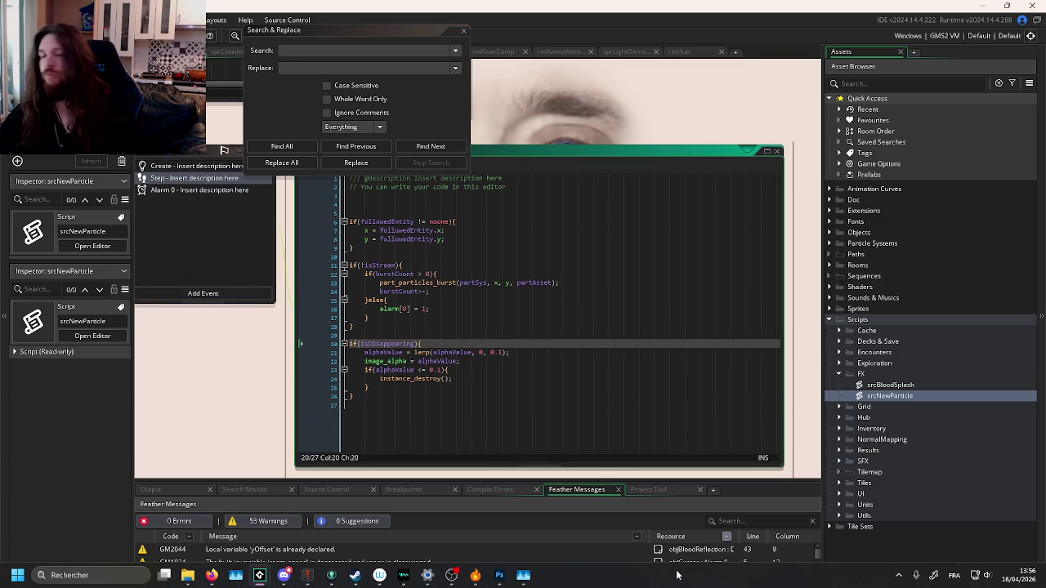
{"action": "left_click", "coordinate": [567, 396]}
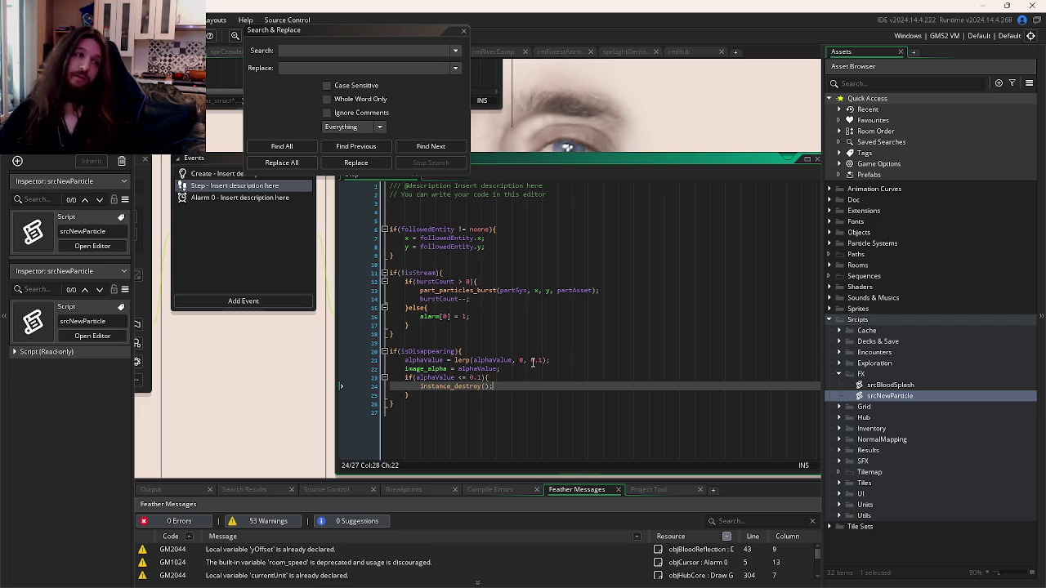
{"action": "left_click", "coordinate": [493, 342]}
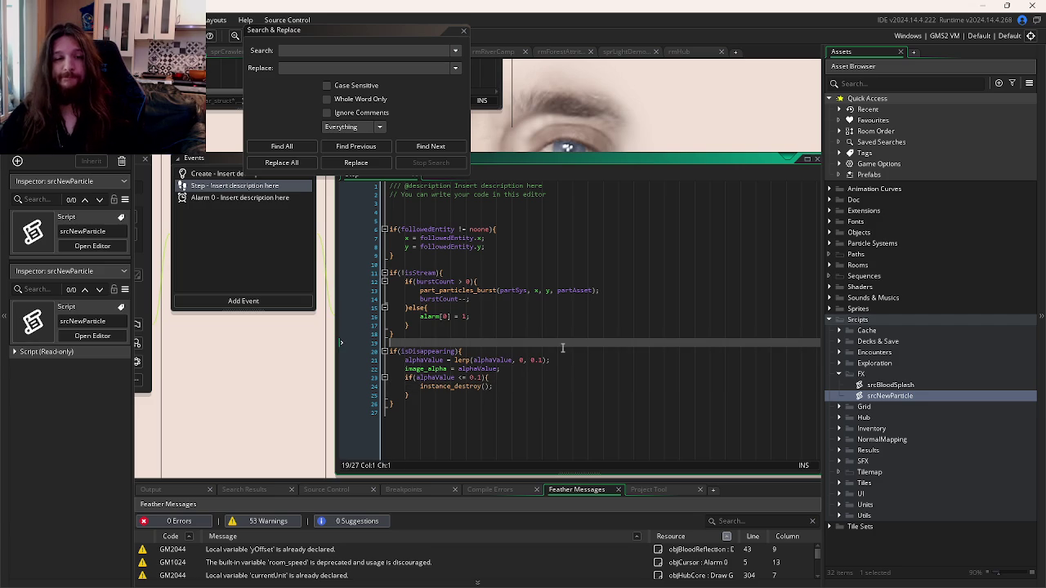
{"action": "left_click", "coordinate": [575, 358]}
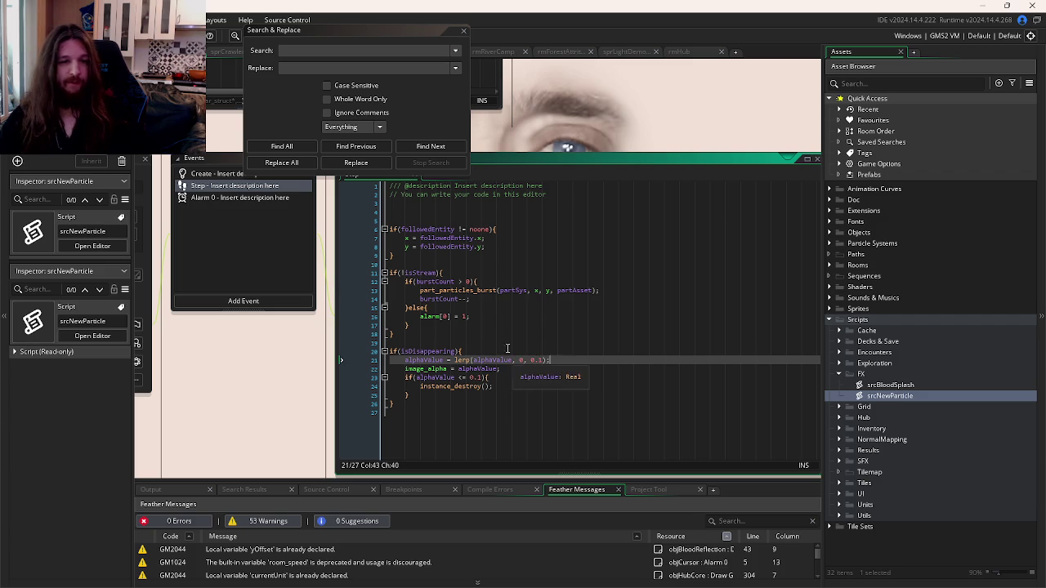
{"action": "left_click_drag", "start_coordinate": [641, 302], "coordinate": [683, 306]}
{"action": "key", "text": "Up"}
{"action": "key", "text": "Up"}
{"action": "key", "text": "Up"}
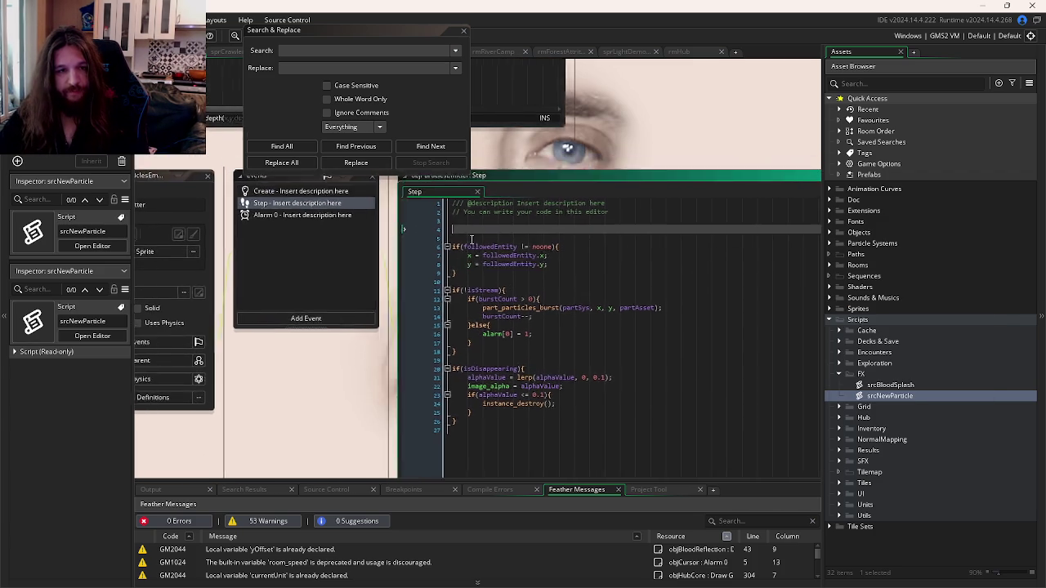
Step: Compare the Create event with the Step event's part_particles_burst call on line 13
{"action": "left_click", "coordinate": [313, 202]}
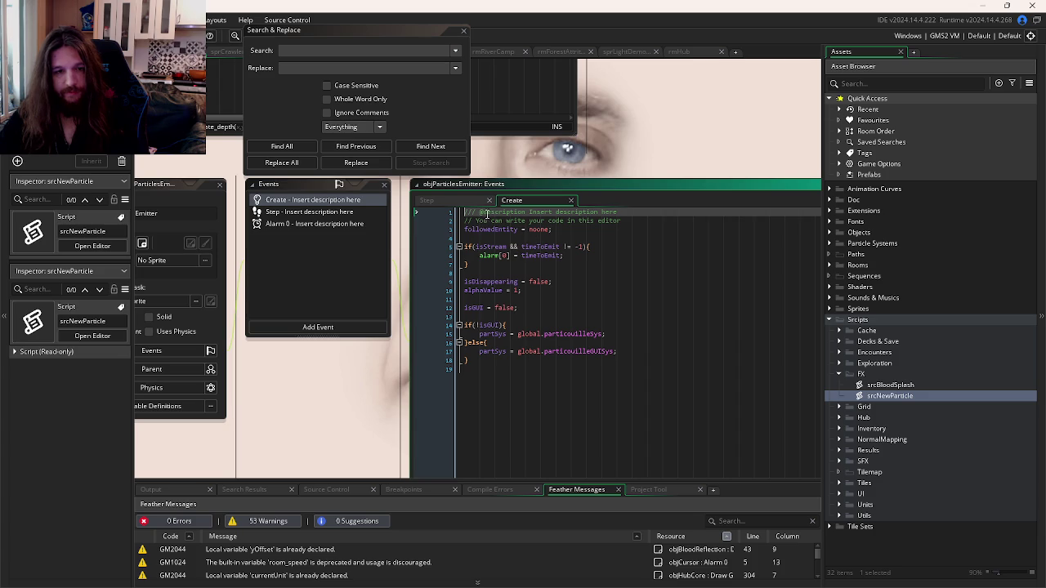
{"action": "left_click", "coordinate": [428, 201]}
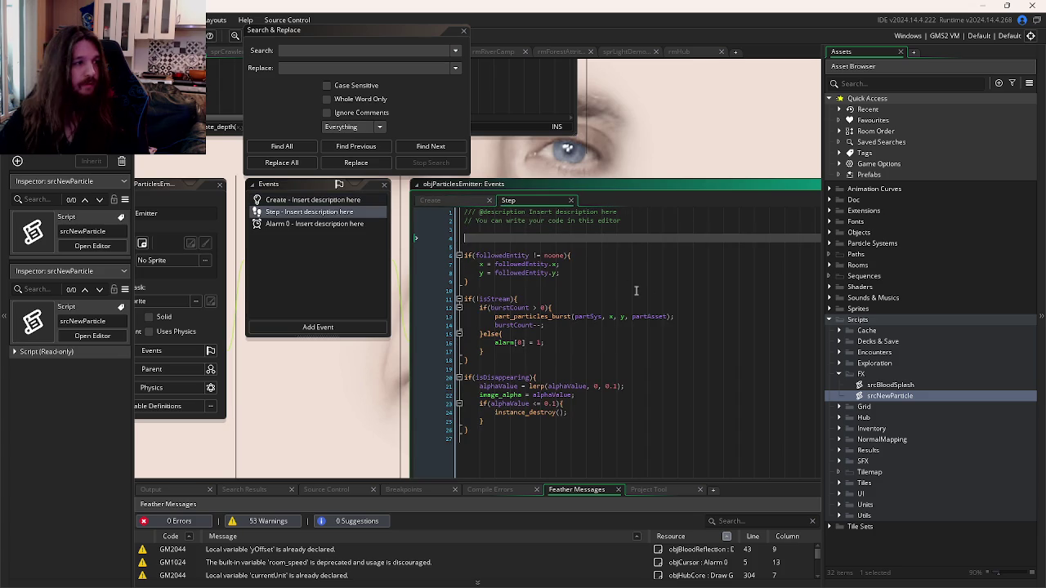
{"action": "left_click", "coordinate": [676, 308]}
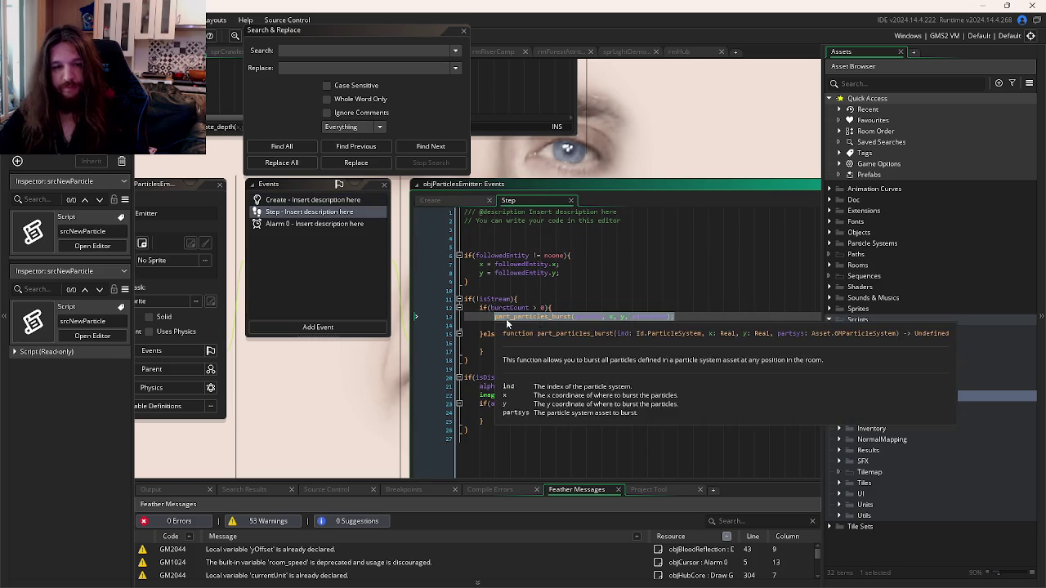
{"action": "left_click", "coordinate": [655, 317]}
Step: Select the partSys assignment on line 15 of the Create event
{"action": "key", "text": "ctrl+Tab"}
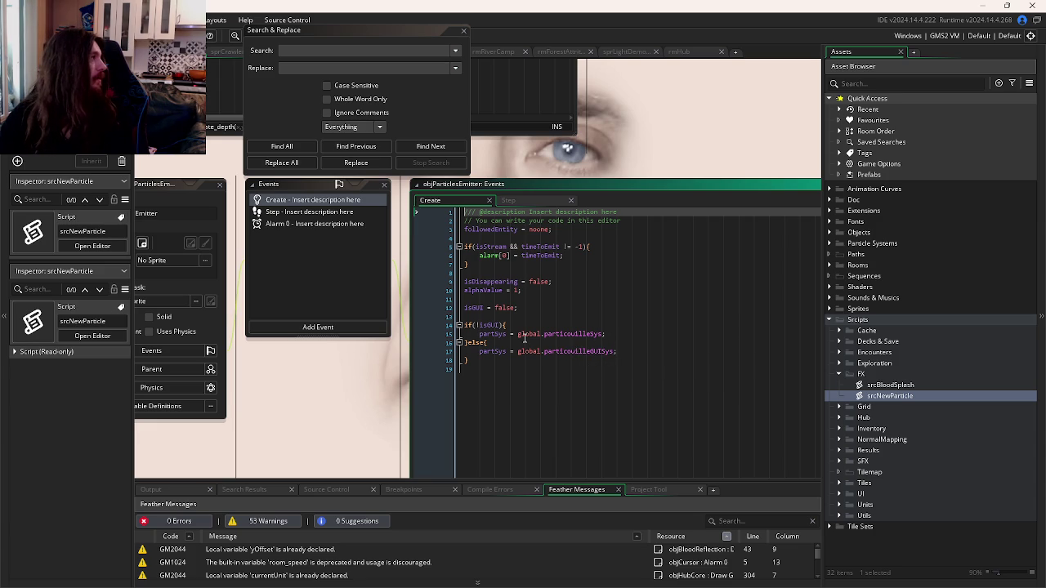
{"action": "left_click_drag", "start_coordinate": [615, 339], "coordinate": [485, 338]}
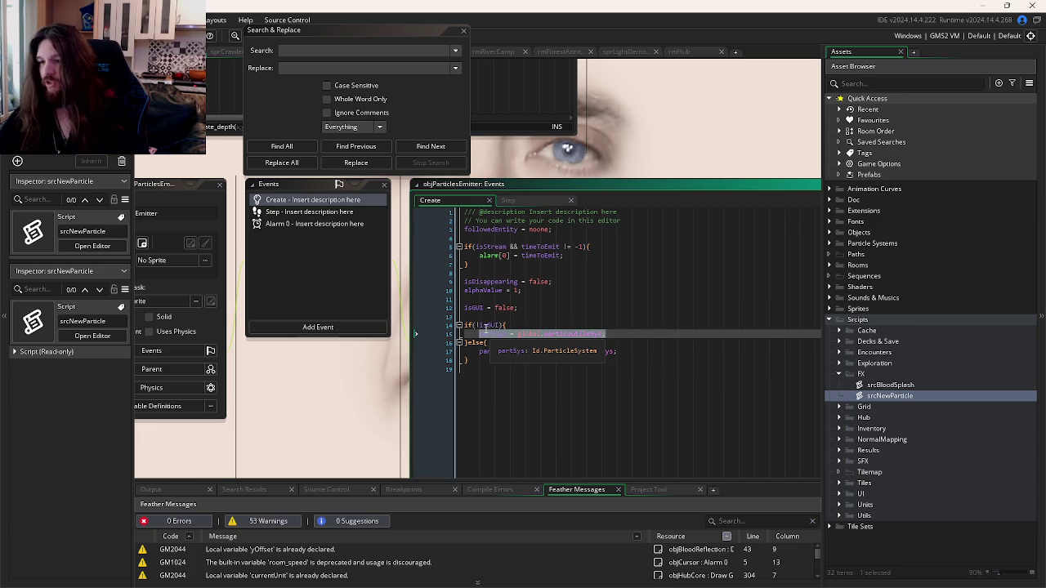
{"action": "key", "text": "alt+Tab"}
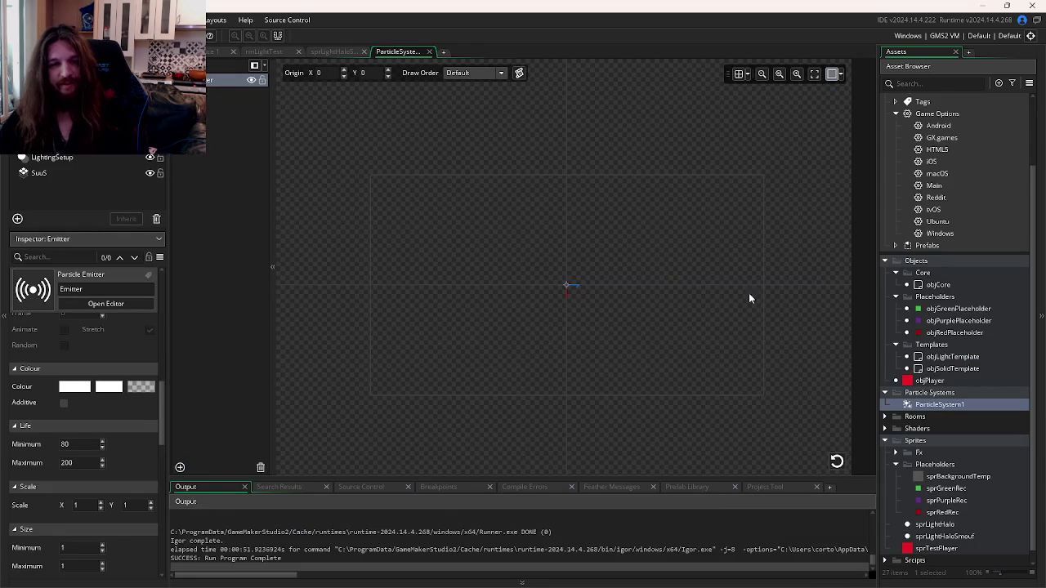
Step: Open objCore's object editor from the lighting project's workspace
{"action": "left_click", "coordinate": [214, 52]}
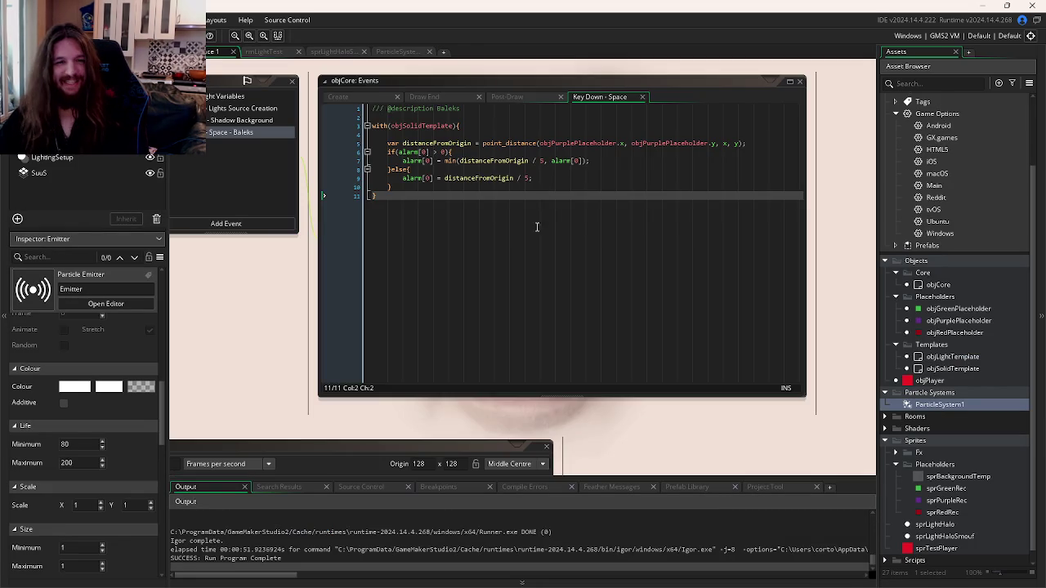
{"action": "left_click_drag", "start_coordinate": [572, 235], "coordinate": [665, 299]}
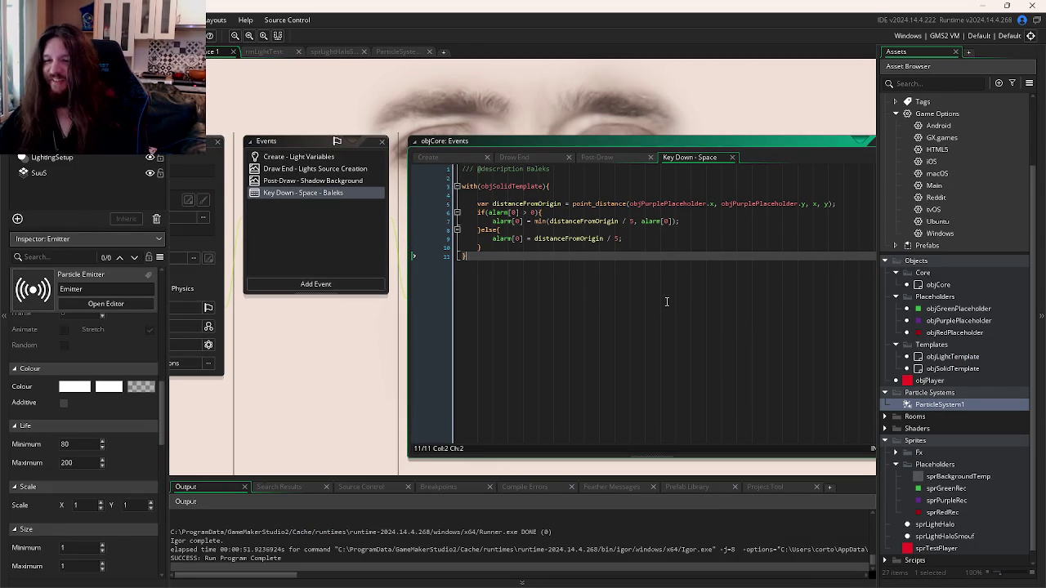
{"action": "left_click", "coordinate": [936, 286]}
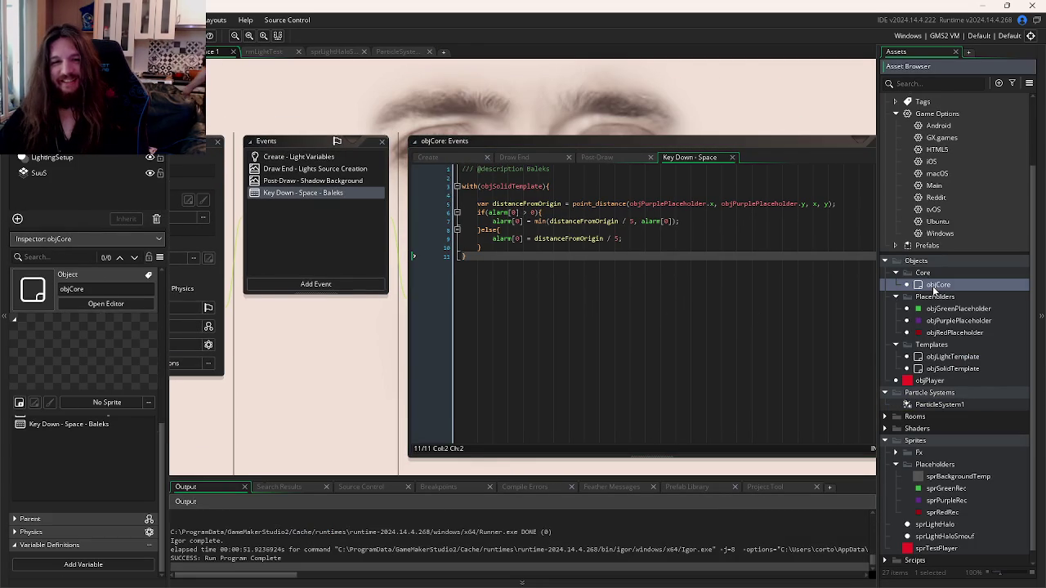
{"action": "double_click", "coordinate": [935, 285]}
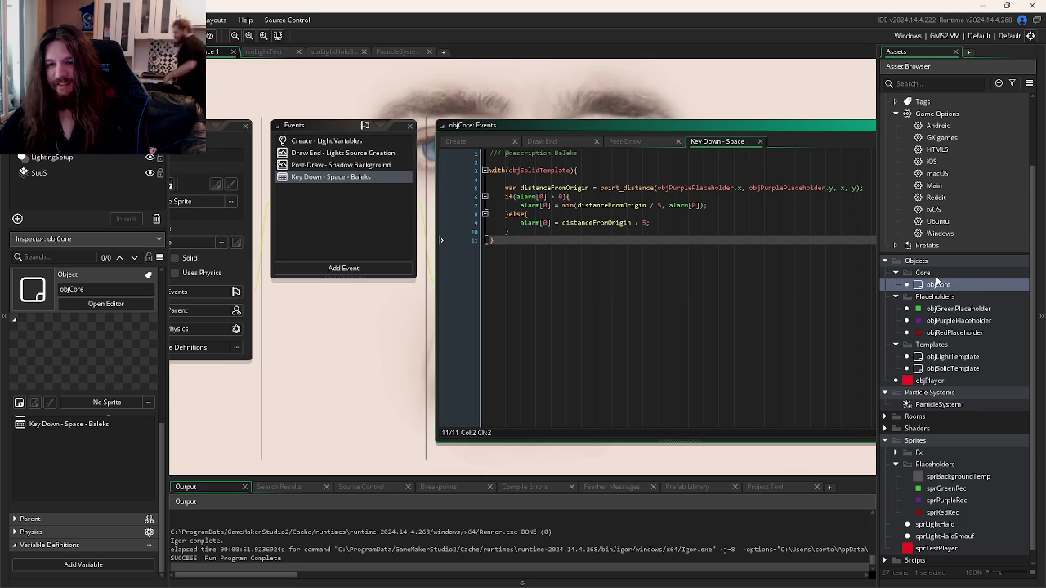
Step: Switch between the two project windows and open the srcNewParticle script
{"action": "key", "text": "alt+Tab"}
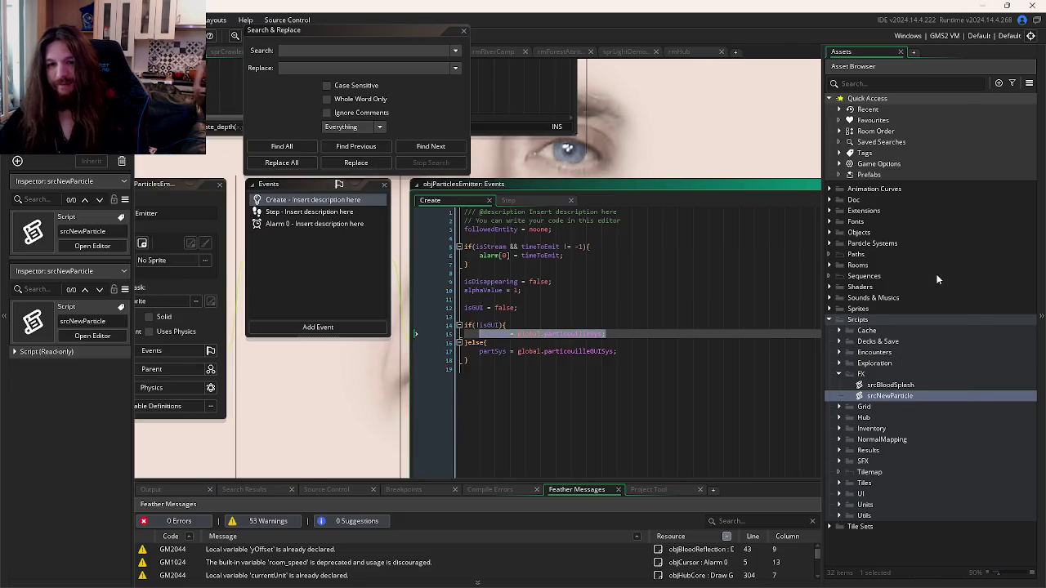
{"action": "key", "text": "alt+Tab"}
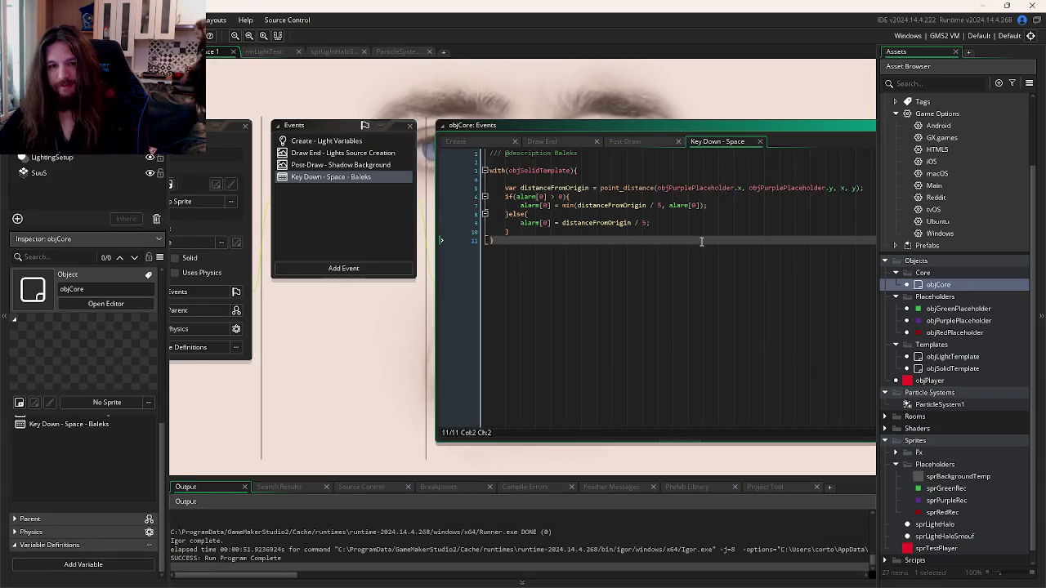
{"action": "key", "text": "alt+Tab"}
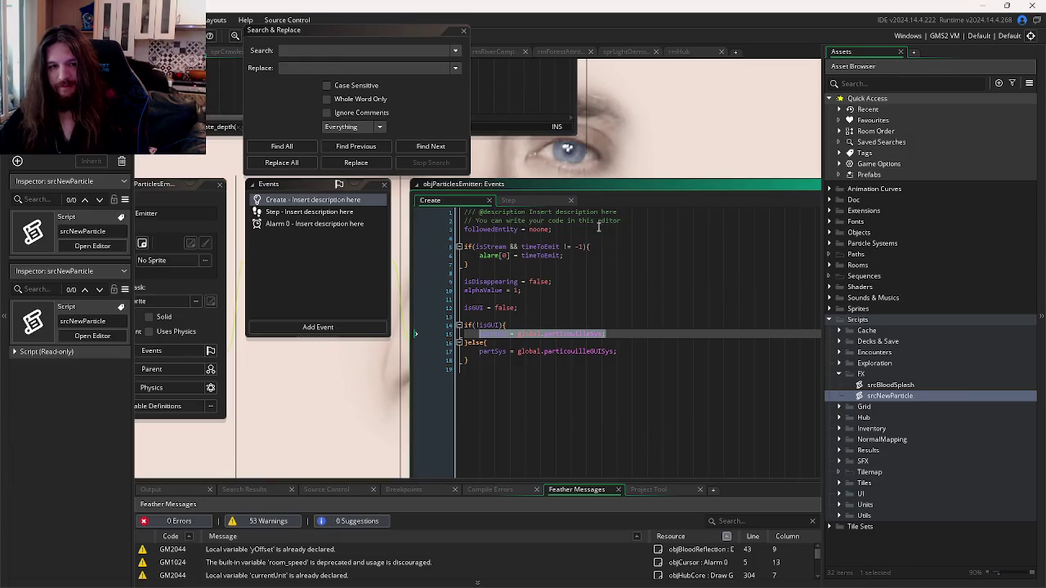
{"action": "key", "text": "alt+Tab"}
{"action": "key", "text": "alt+Tab"}
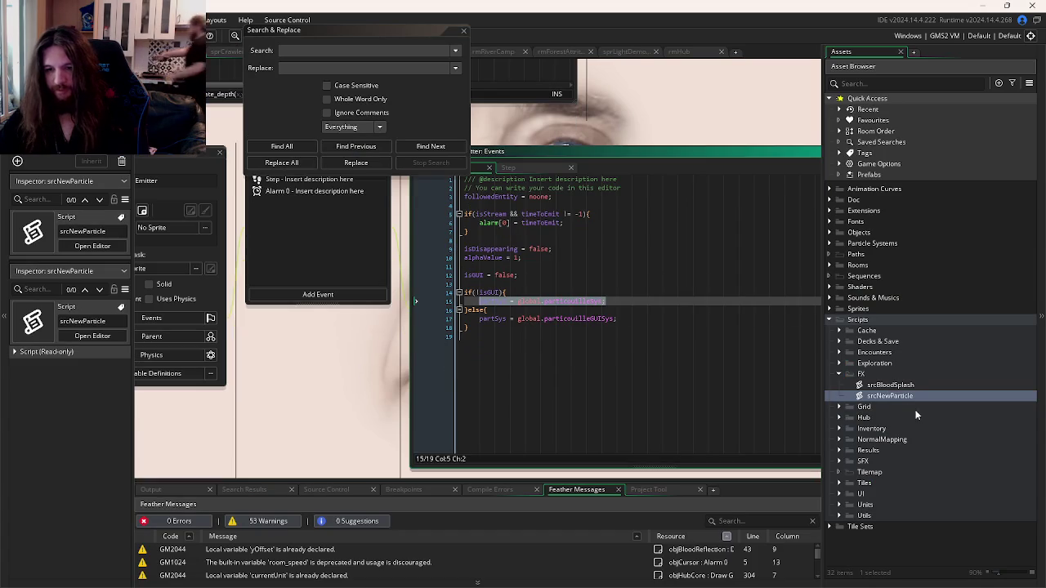
{"action": "double_click", "coordinate": [899, 397]}
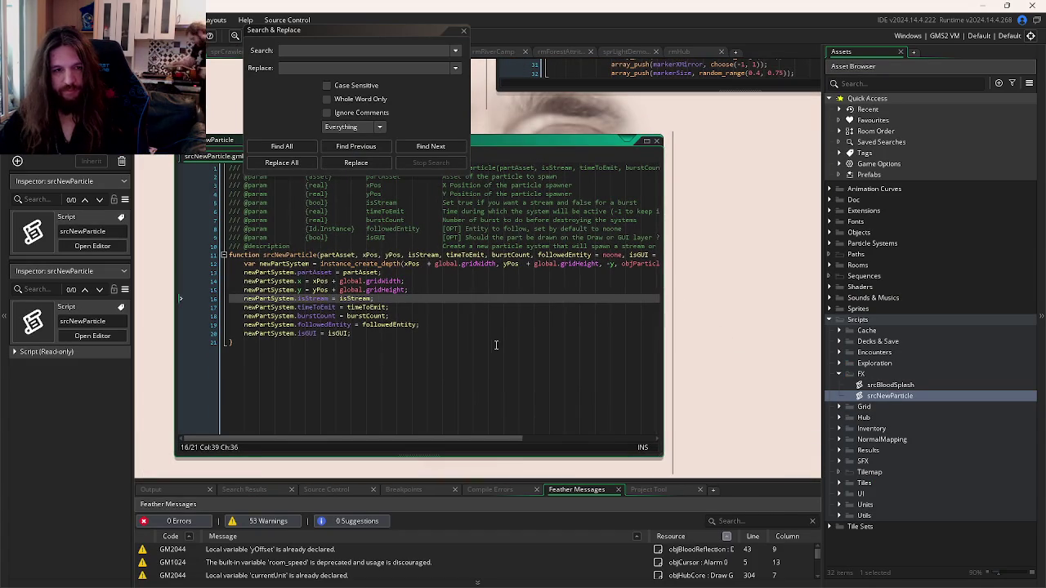
Step: Read through the srcNewParticle function, then go back to the emitter's Create code
{"action": "left_click", "coordinate": [441, 361]}
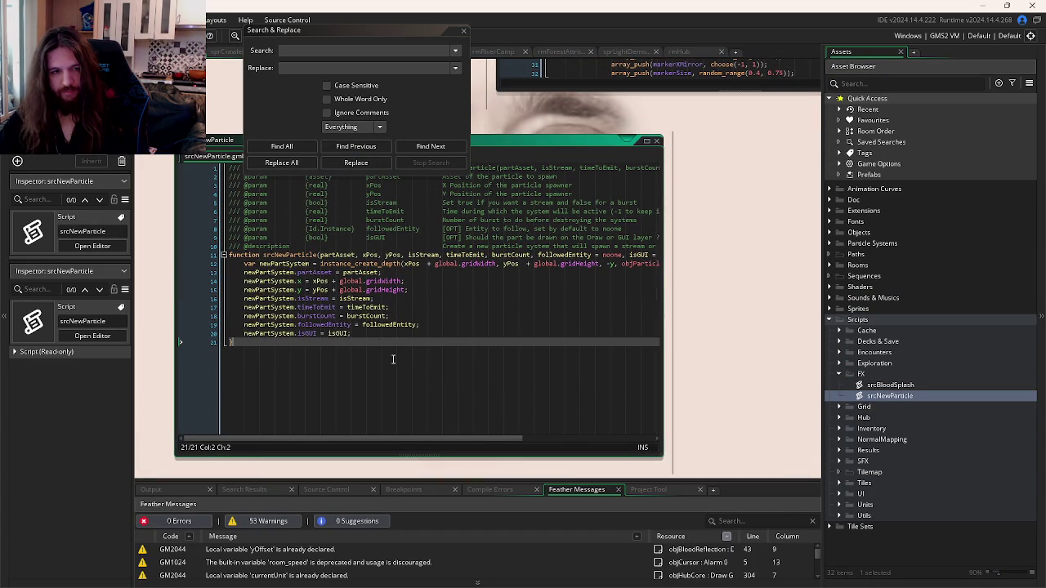
{"action": "left_click_drag", "start_coordinate": [436, 440], "coordinate": [435, 439]}
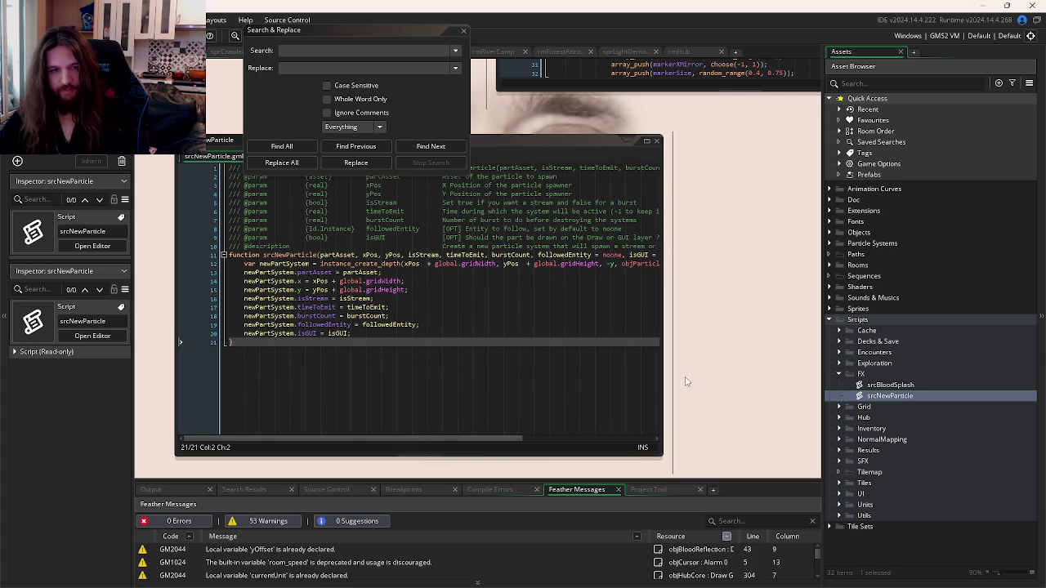
{"action": "key", "text": "ctrl+Tab"}
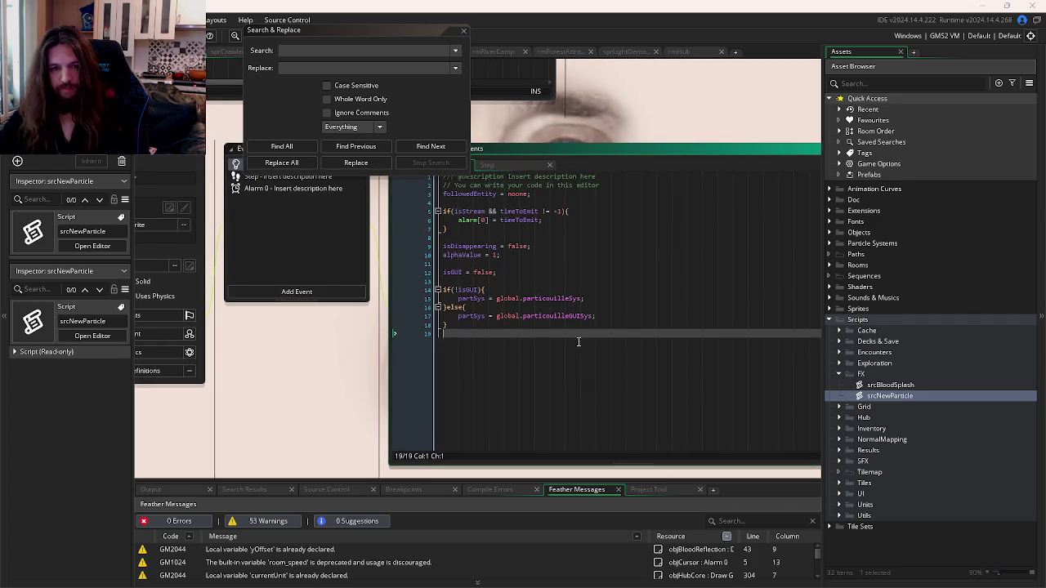
{"action": "key", "text": "ctrl+Tab"}
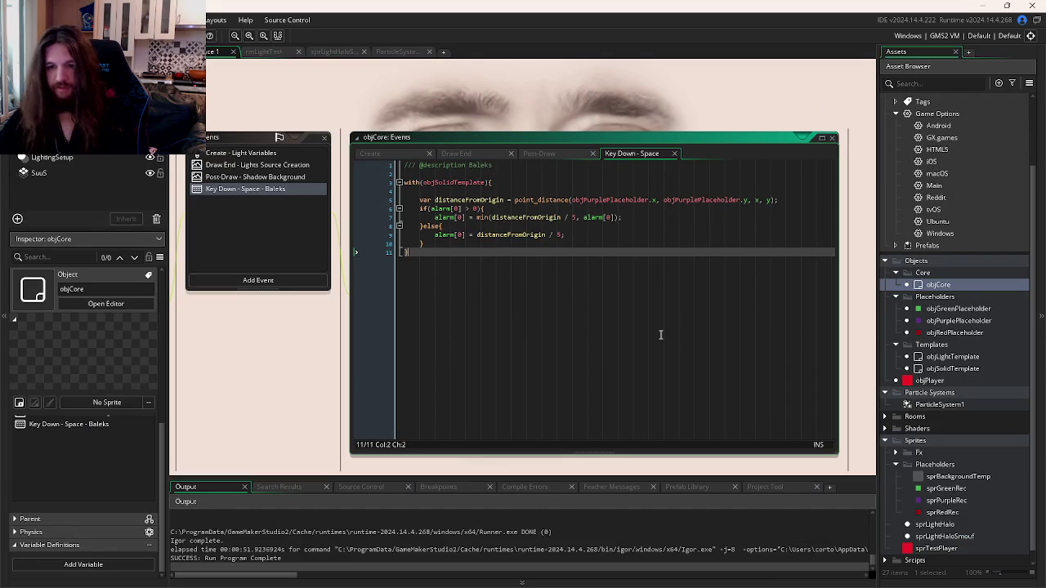
Step: Create a new Fx group under the Objects folder
{"action": "right_click", "coordinate": [937, 296]}
{"action": "left_click", "coordinate": [994, 293]}
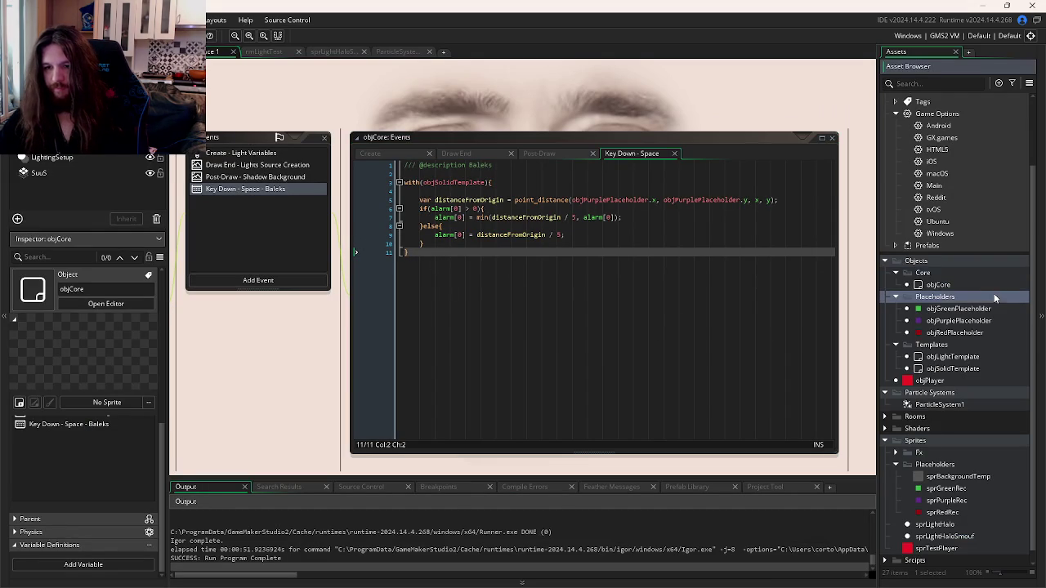
{"action": "right_click", "coordinate": [925, 261]}
{"action": "mouse_move", "coordinate": [938, 271]}
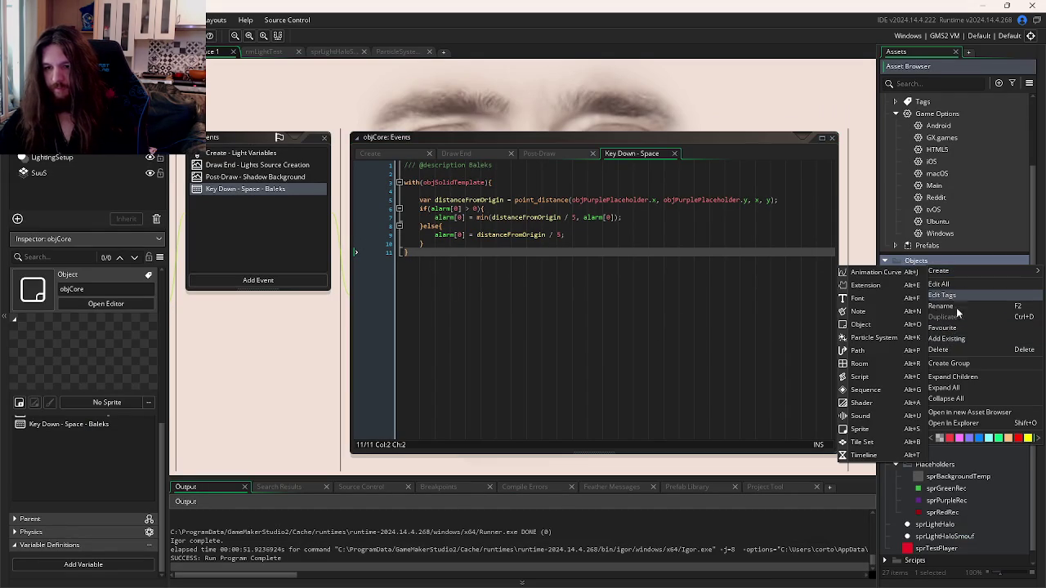
{"action": "left_click", "coordinate": [952, 364]}
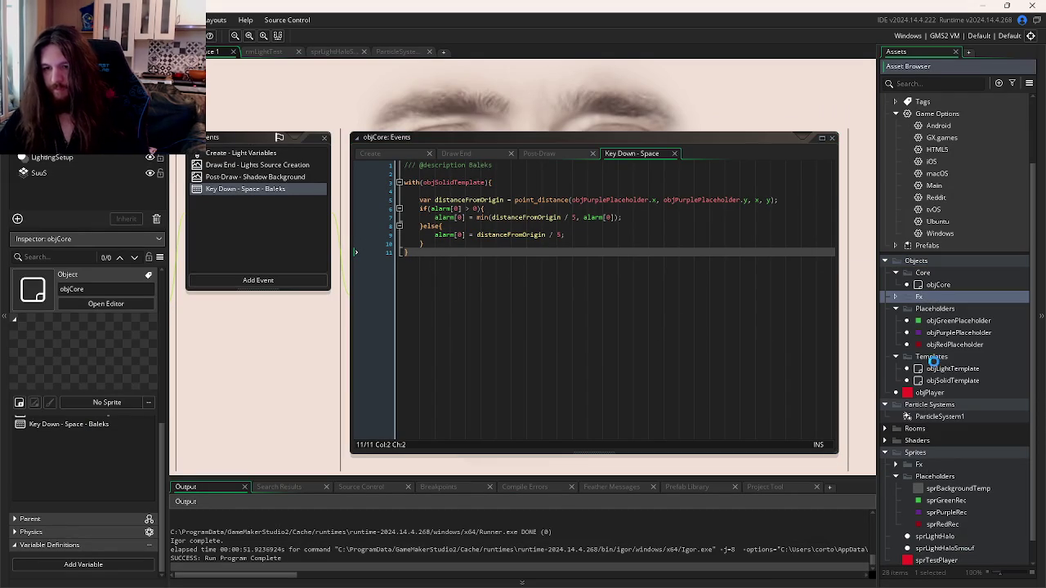
Step: Add a new object inside Fx named objParticle
{"action": "right_click", "coordinate": [932, 298]}
{"action": "mouse_move", "coordinate": [922, 306]}
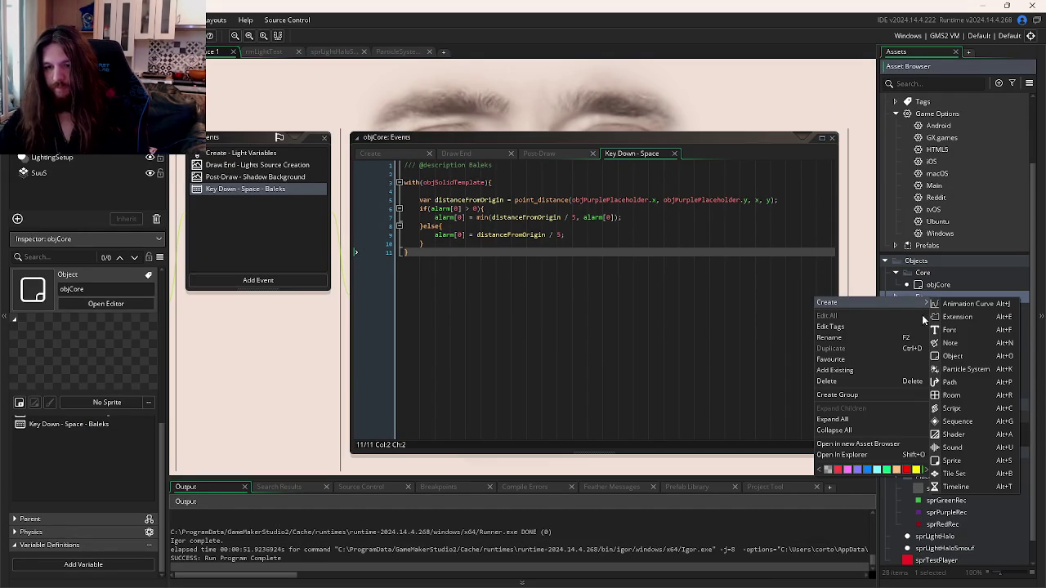
{"action": "left_click", "coordinate": [952, 357]}
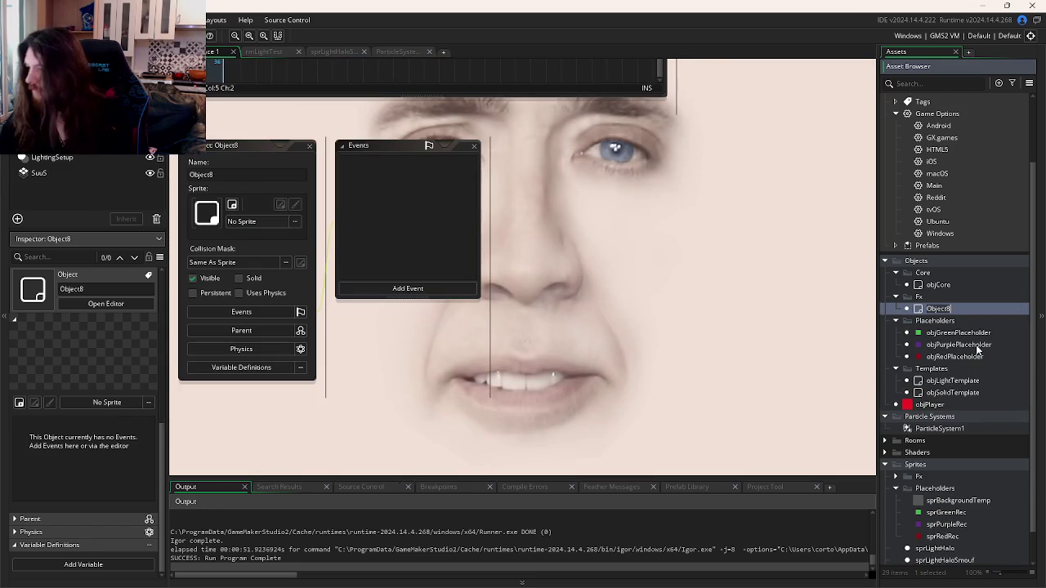
{"action": "type", "text": "obj"}
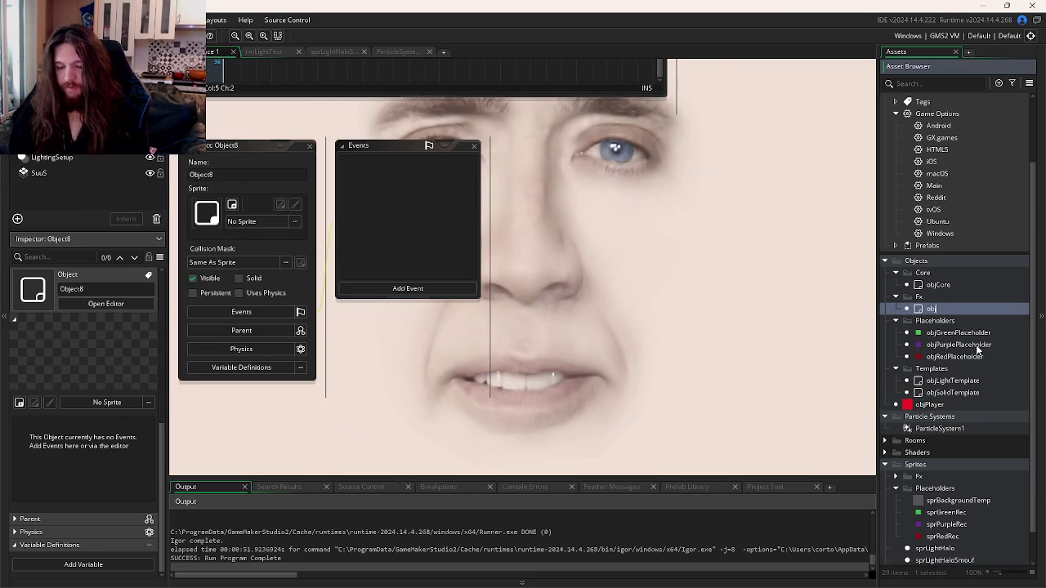
{"action": "type", "text": "Particle"}
{"action": "key", "text": "Return"}
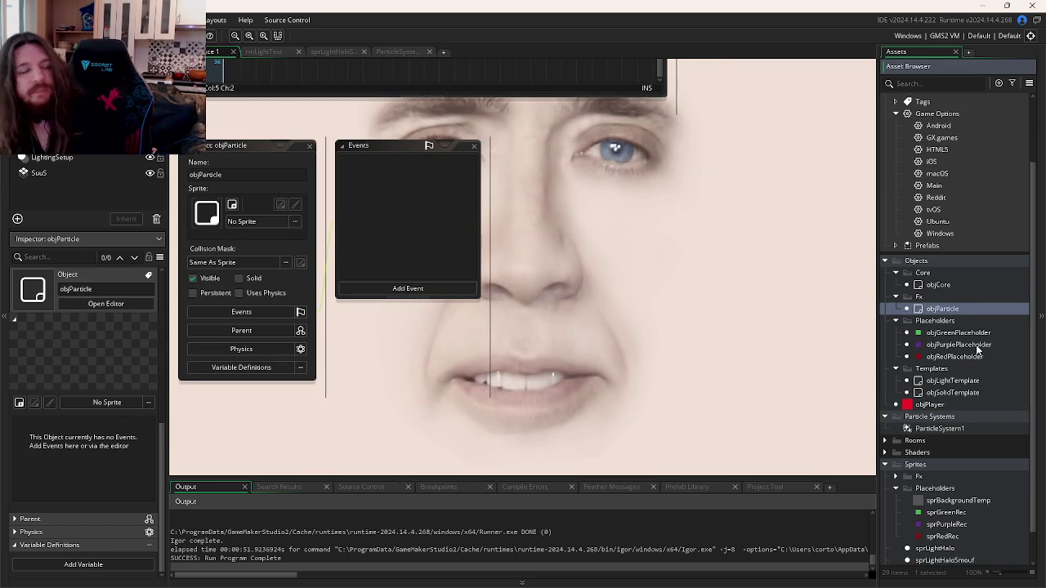
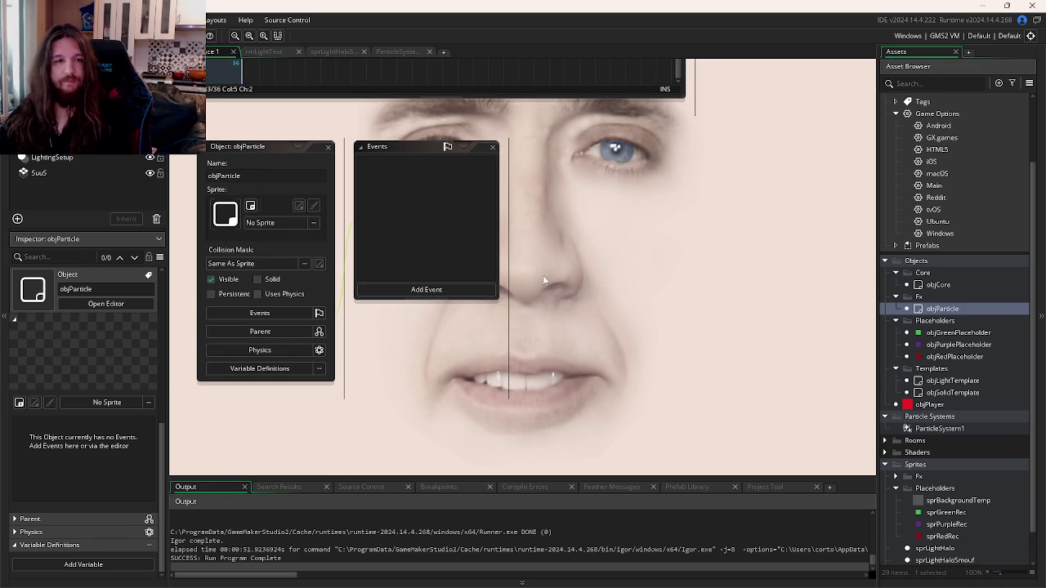
Step: Add a Create event to objParticle containing partSys = global.particouilleSys; copied from srcNewParticle
{"action": "left_click", "coordinate": [444, 290]}
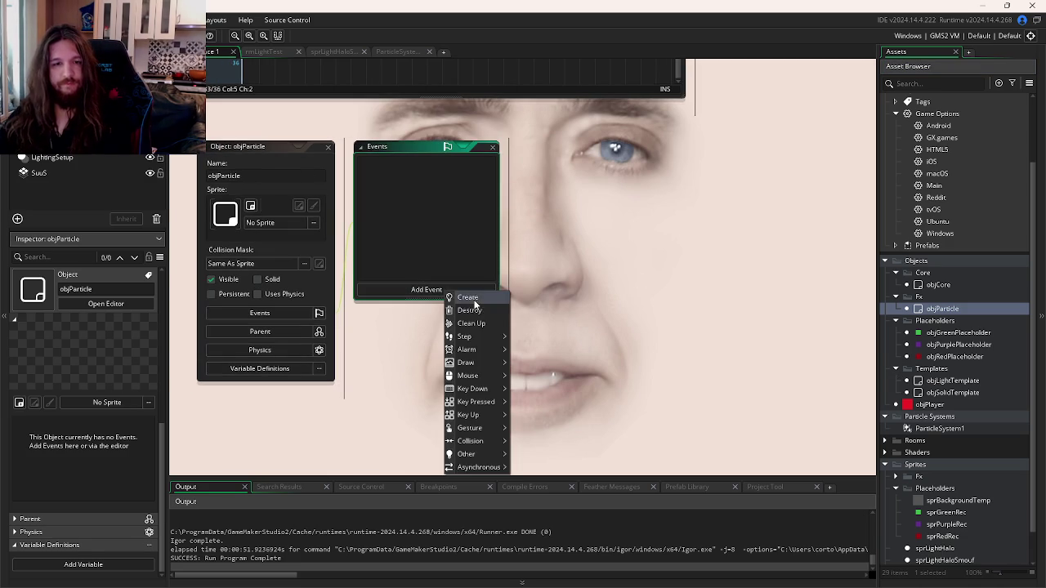
{"action": "left_click", "coordinate": [469, 299]}
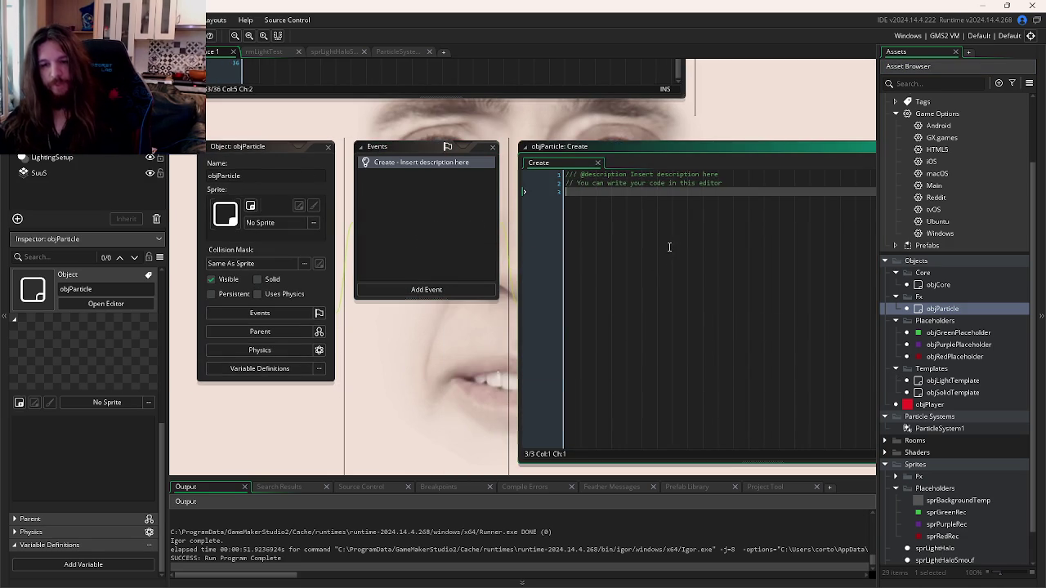
{"action": "key", "text": "ctrl+Tab"}
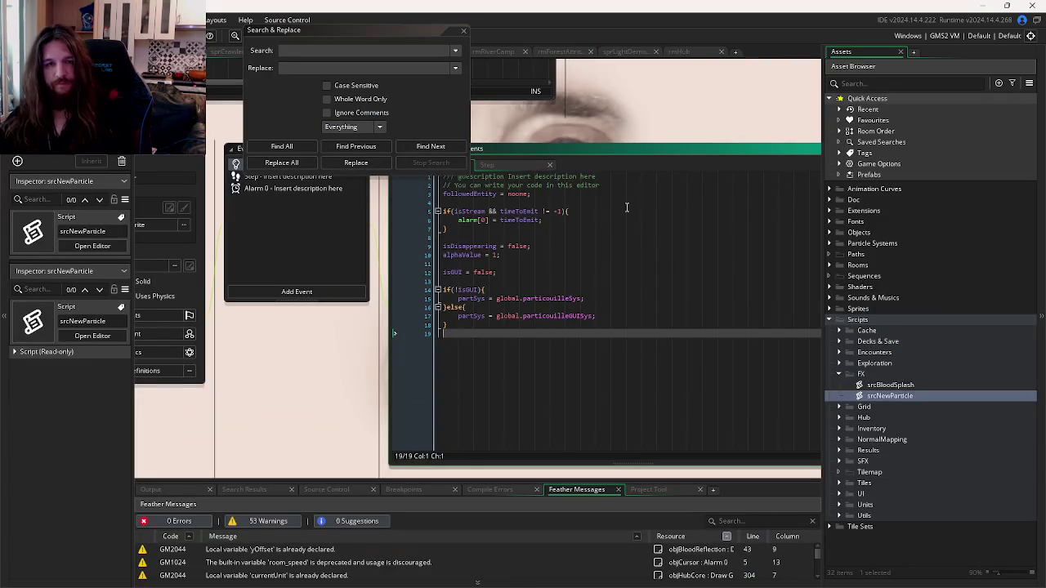
{"action": "left_click_drag", "start_coordinate": [595, 301], "coordinate": [467, 304]}
{"action": "key", "text": "ctrl+c"}
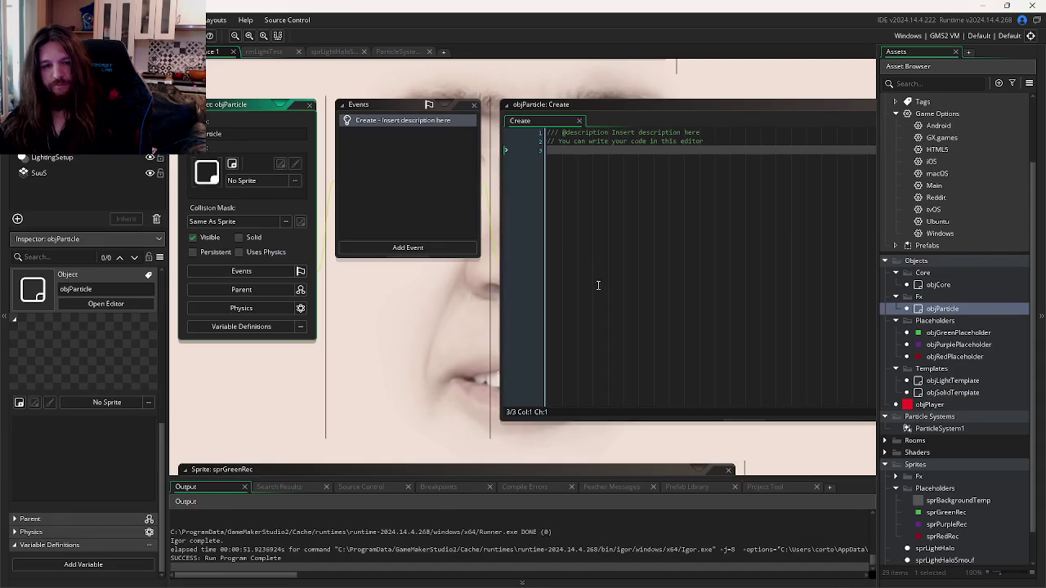
{"action": "left_click", "coordinate": [609, 245]}
{"action": "key", "text": "ctrl+v"}
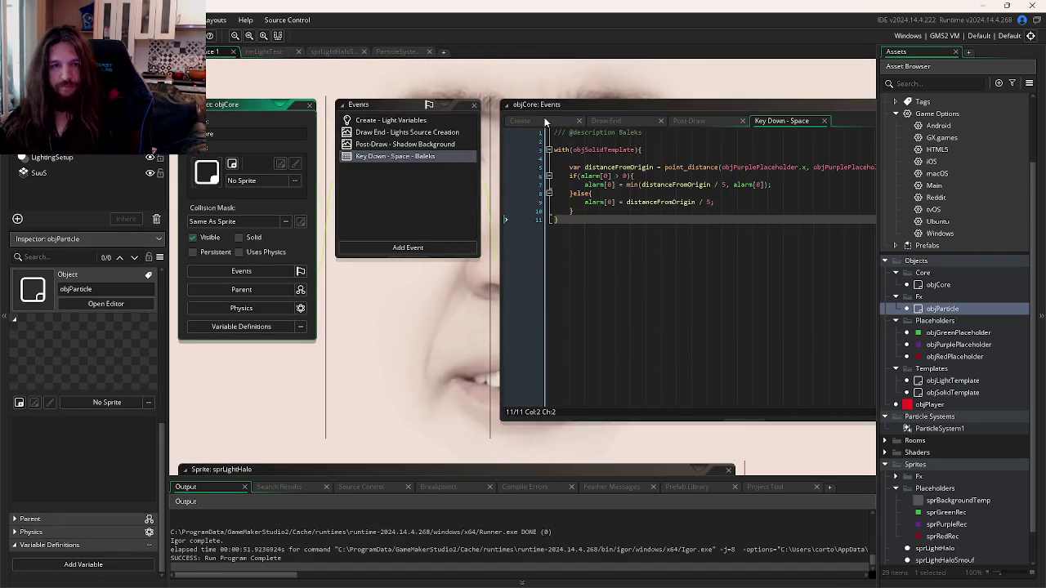
Step: Duplicate the particle system creation line in objCore's Create event and begin rewriting the copy
{"action": "left_click", "coordinate": [546, 121]}
{"action": "left_click", "coordinate": [714, 152]}
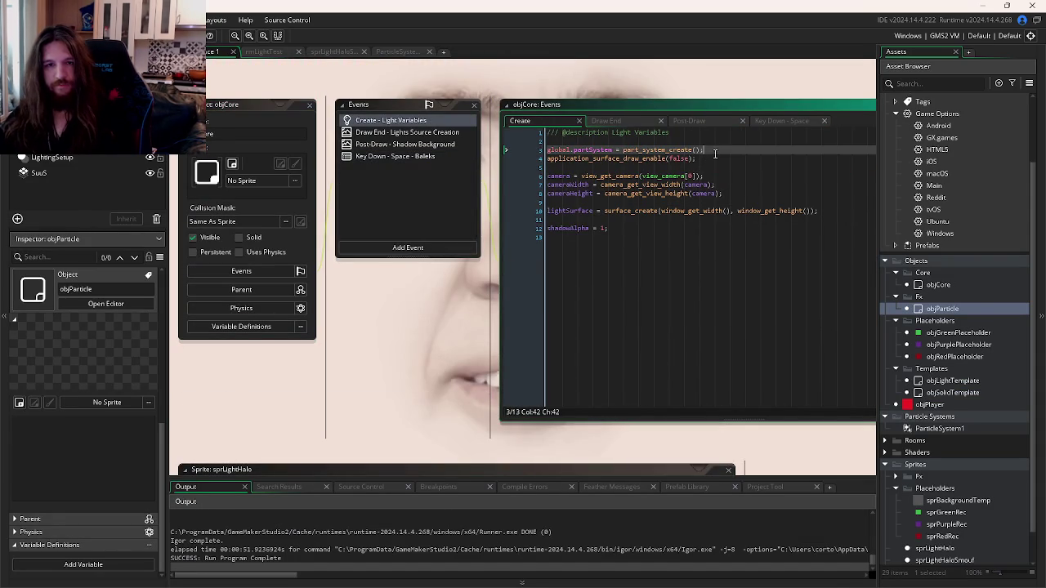
{"action": "key", "text": "ctrl+d"}
{"action": "double_click", "coordinate": [608, 159]}
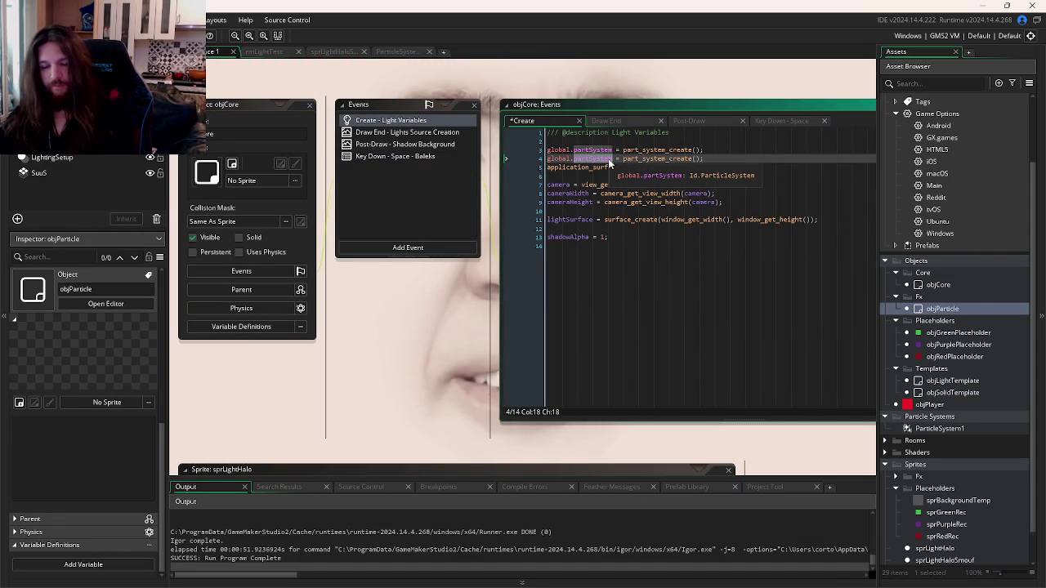
{"action": "type", "text": "partSys = global.particleSys"}
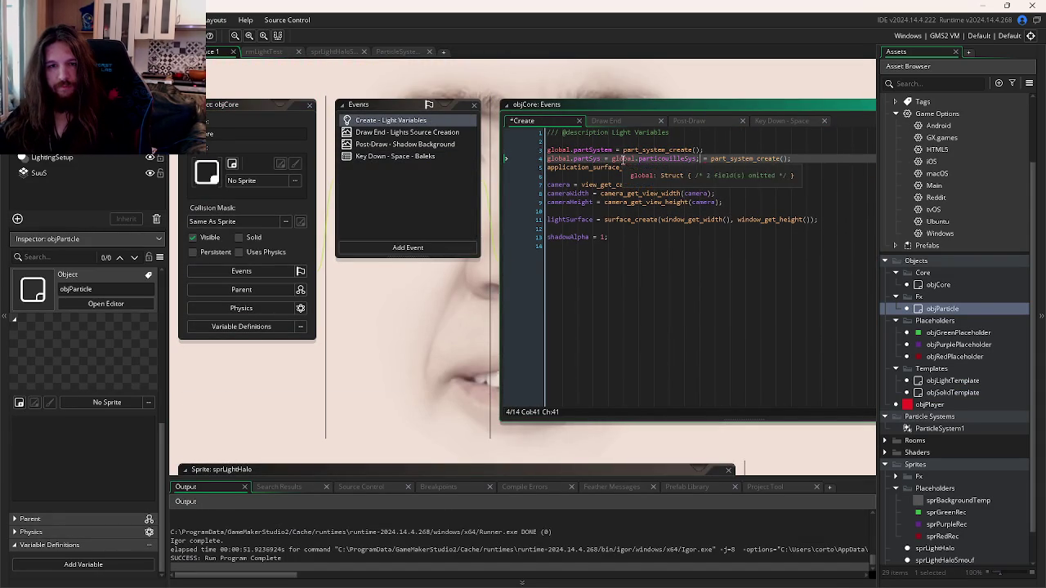
{"action": "left_click_drag", "start_coordinate": [640, 160], "coordinate": [521, 159]}
{"action": "key", "text": "BackSpace"}
Step: Finish the copy as global.particouilleSys = part_system_create();
{"action": "left_click", "coordinate": [611, 159]}
{"action": "key", "text": "BackSpace"}
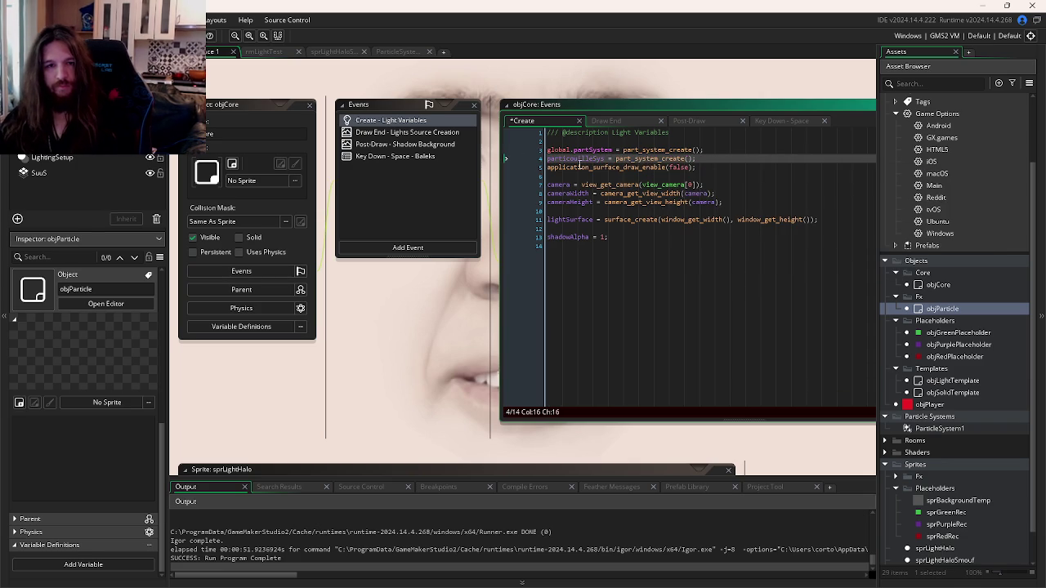
{"action": "double_click", "coordinate": [561, 160]}
{"action": "type", "text": "global."}
{"action": "left_click", "coordinate": [599, 158]}
{"action": "double_click", "coordinate": [599, 158]}
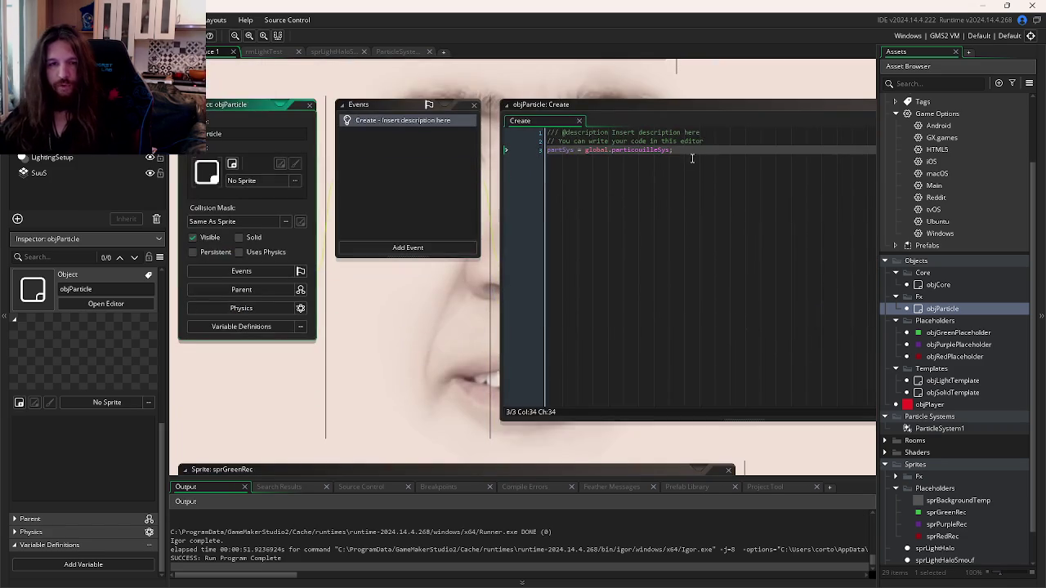
Step: Insert a blank line above the partSys assignment in objParticle's Create code
{"action": "left_click", "coordinate": [691, 158]}
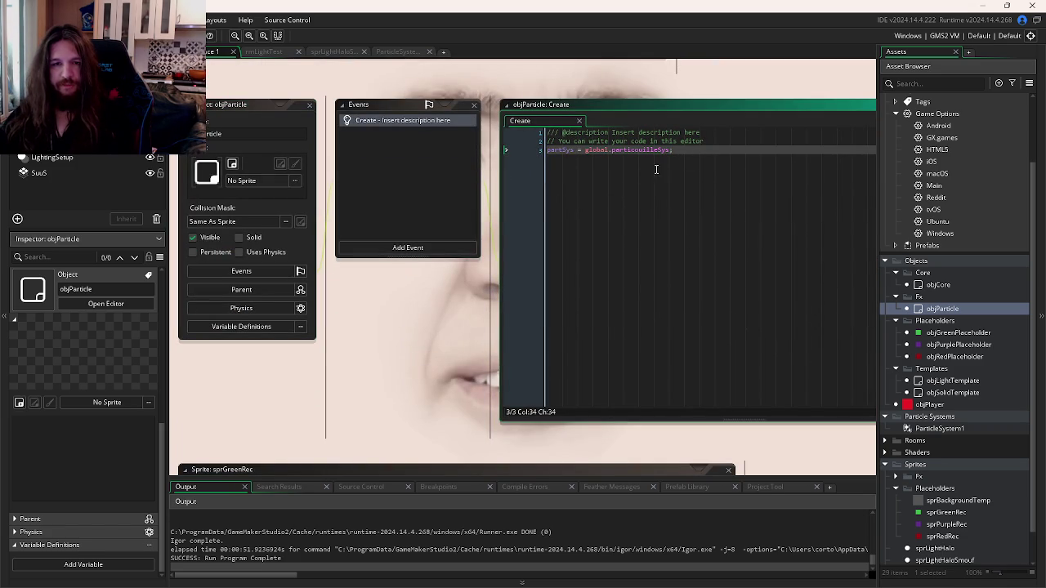
{"action": "key", "text": "ctrl+Tab"}
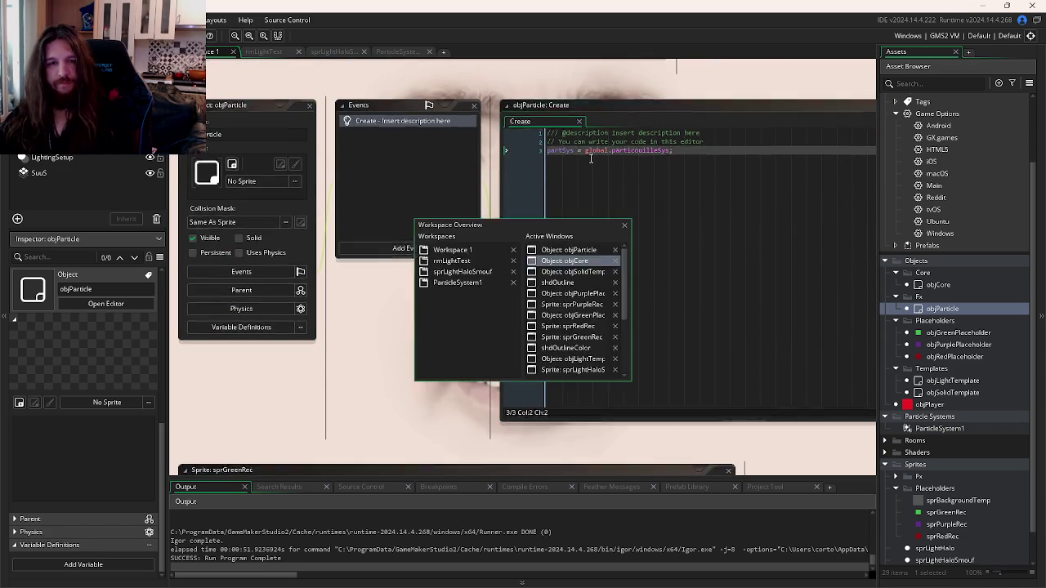
{"action": "key", "text": "ctrl+Tab"}
{"action": "key", "text": "ctrl+Tab"}
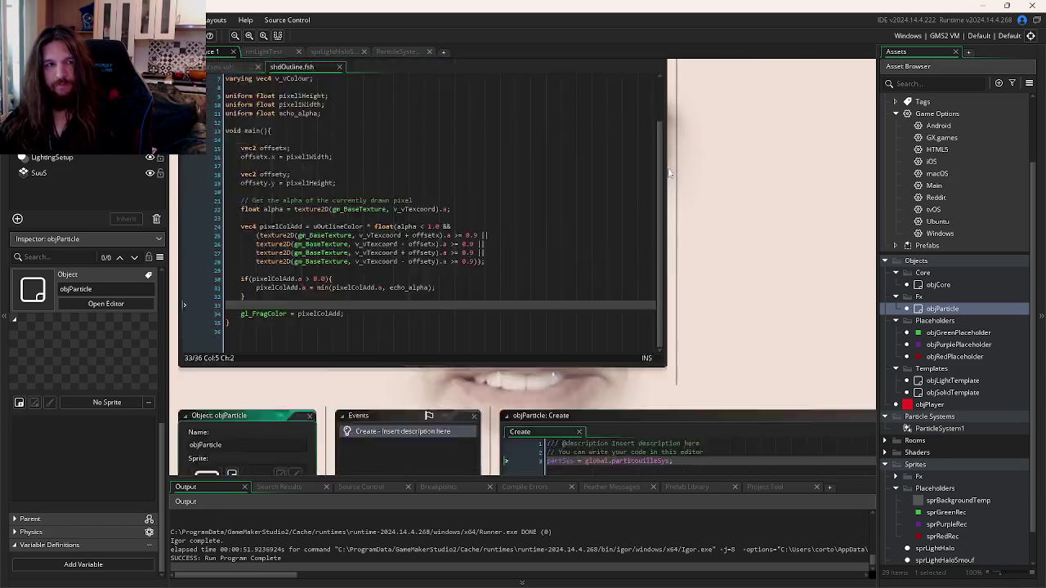
{"action": "key", "text": "ctrl+Tab"}
{"action": "left_click", "coordinate": [716, 143]}
{"action": "key", "text": "Return"}
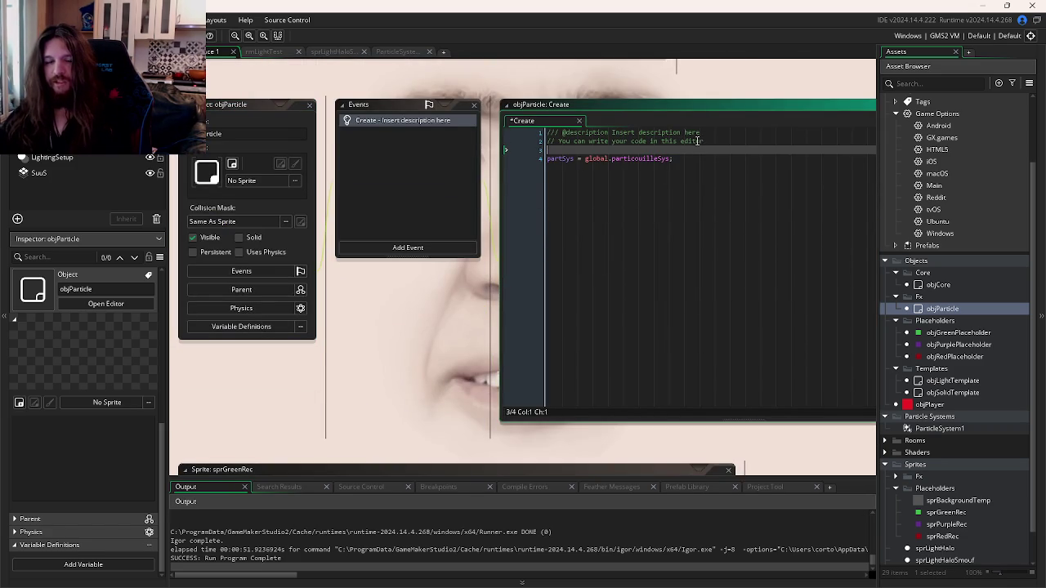
Step: Review the part_particles_burst call in the reference emitter's Step code
{"action": "left_click_drag", "start_coordinate": [735, 141], "coordinate": [614, 132]}
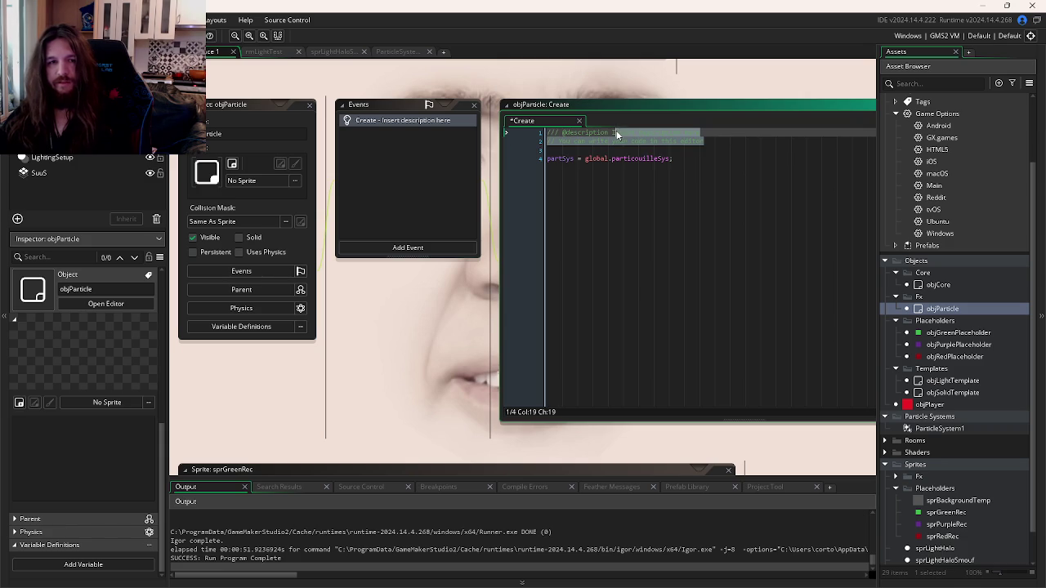
{"action": "left_click", "coordinate": [657, 165]}
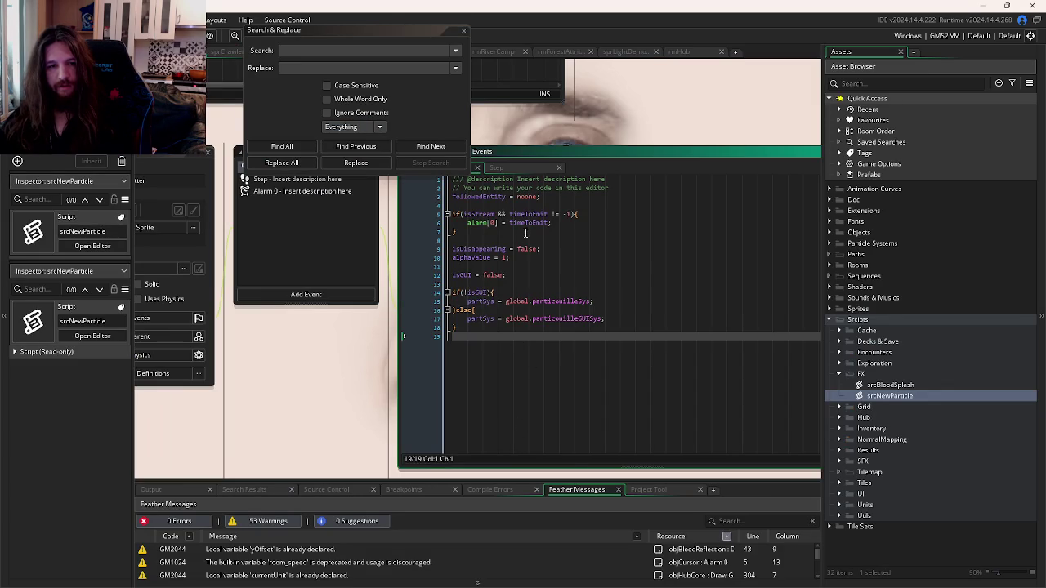
{"action": "left_click", "coordinate": [496, 166]}
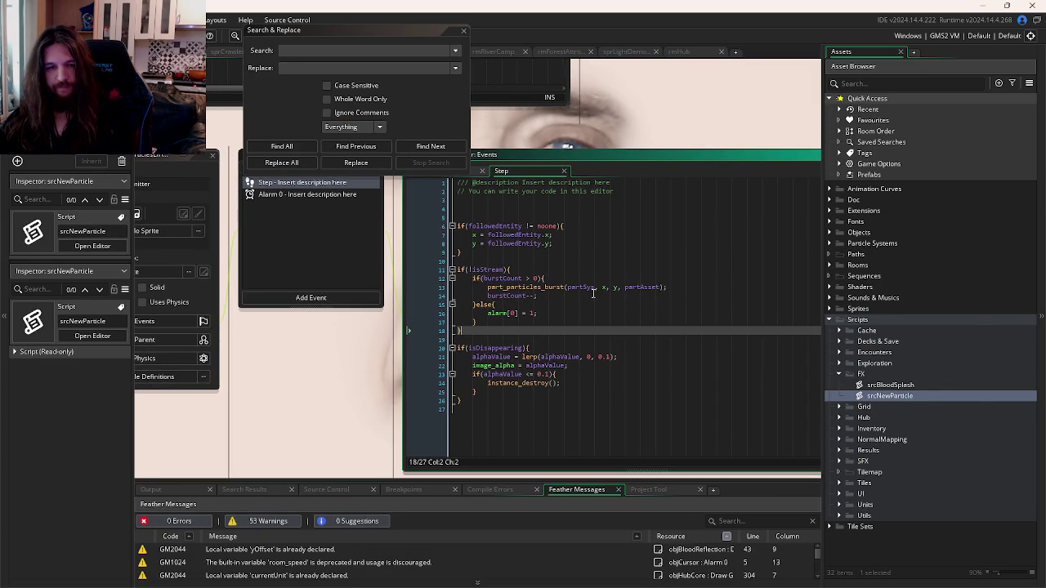
{"action": "left_click", "coordinate": [494, 286]}
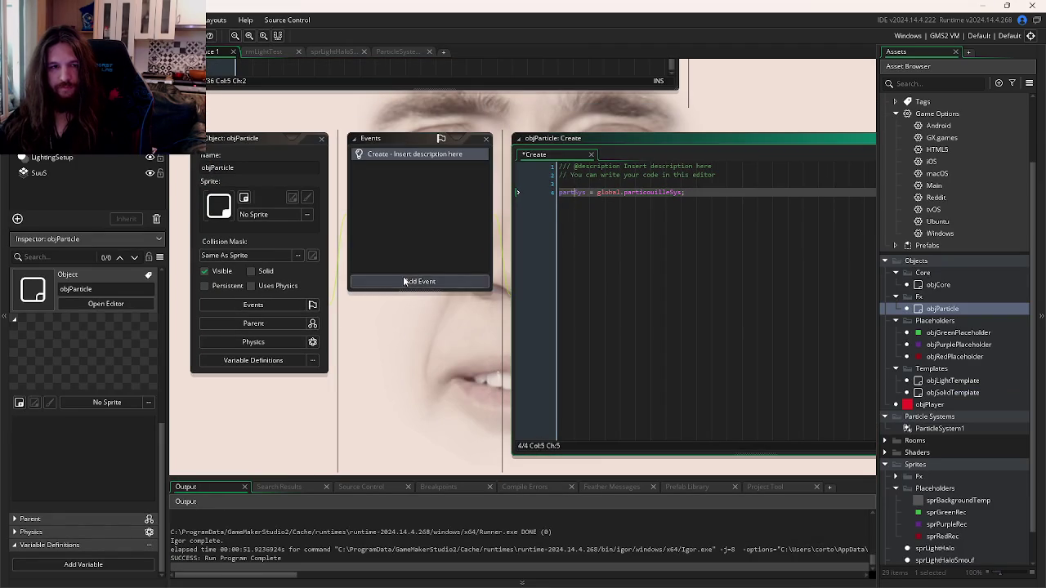
Step: Add a Step event to objParticle with part_particles_burst(partSys, x, y, partAsset);
{"action": "left_click", "coordinate": [409, 281]}
{"action": "mouse_move", "coordinate": [445, 323]}
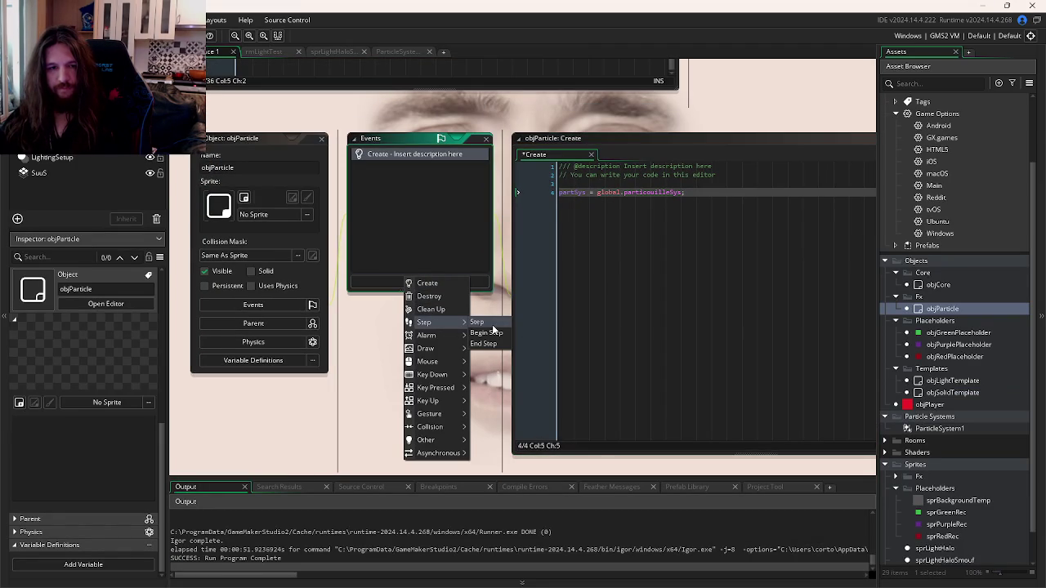
{"action": "left_click", "coordinate": [492, 324]}
{"action": "type", "text": "part_particles_burst(partSys, x, y, partAsset);"}
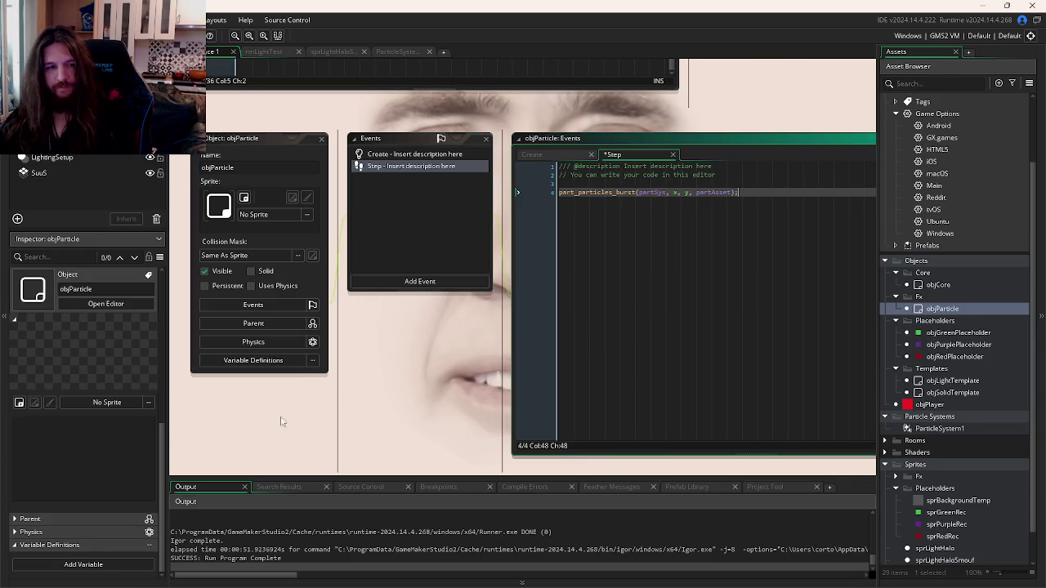
Step: Start a partAsset = line below partSys in objParticle's Create code
{"action": "left_click", "coordinate": [546, 155]}
{"action": "left_click", "coordinate": [700, 192]}
{"action": "key", "text": "Return"}
{"action": "type", "text": "partAsset ="}
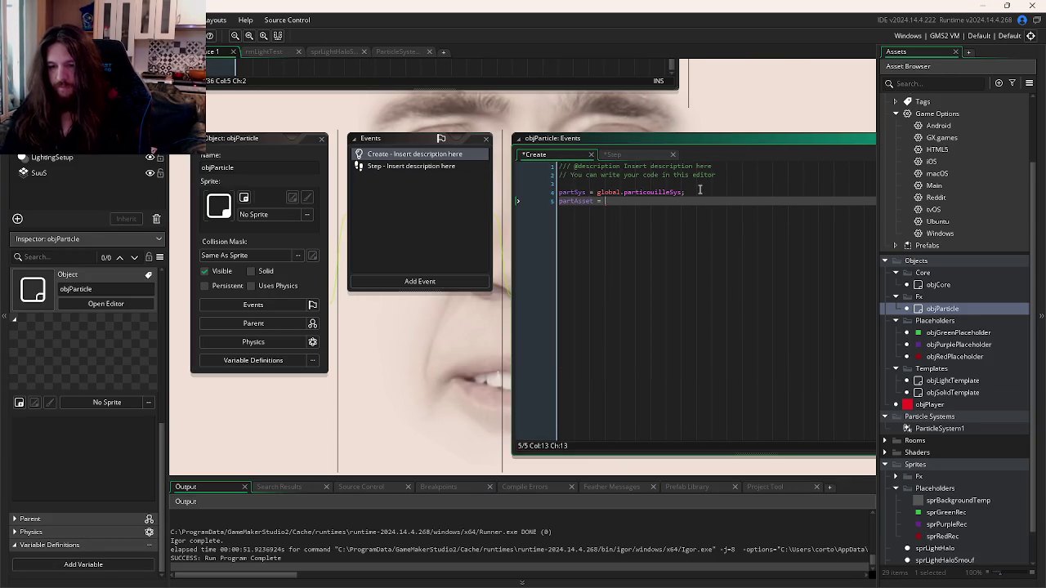
Step: Rename the ParticleSystem1 asset to partSonarBurst
{"action": "left_click", "coordinate": [939, 428]}
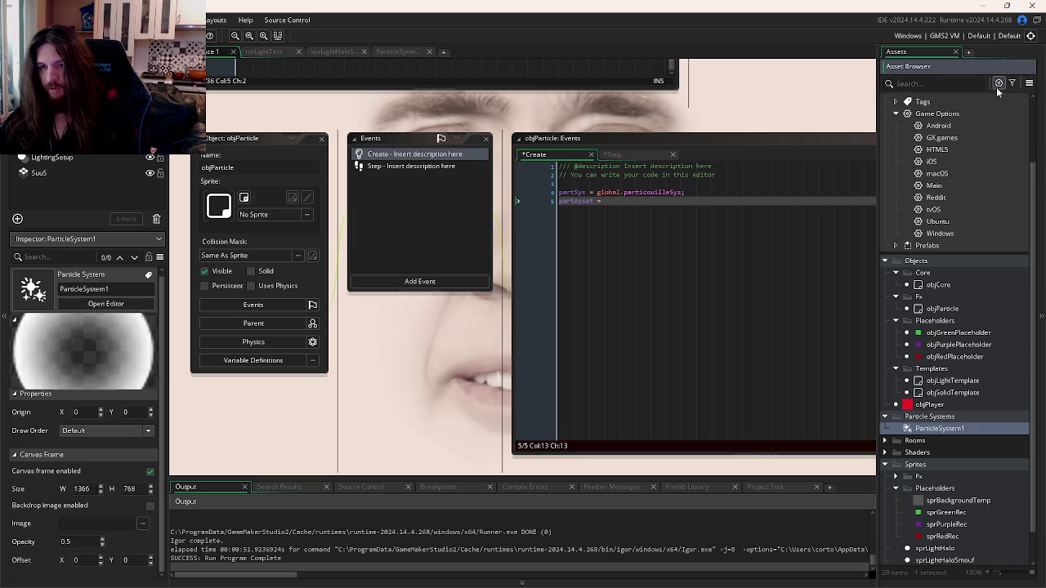
{"action": "left_click", "coordinate": [930, 431]}
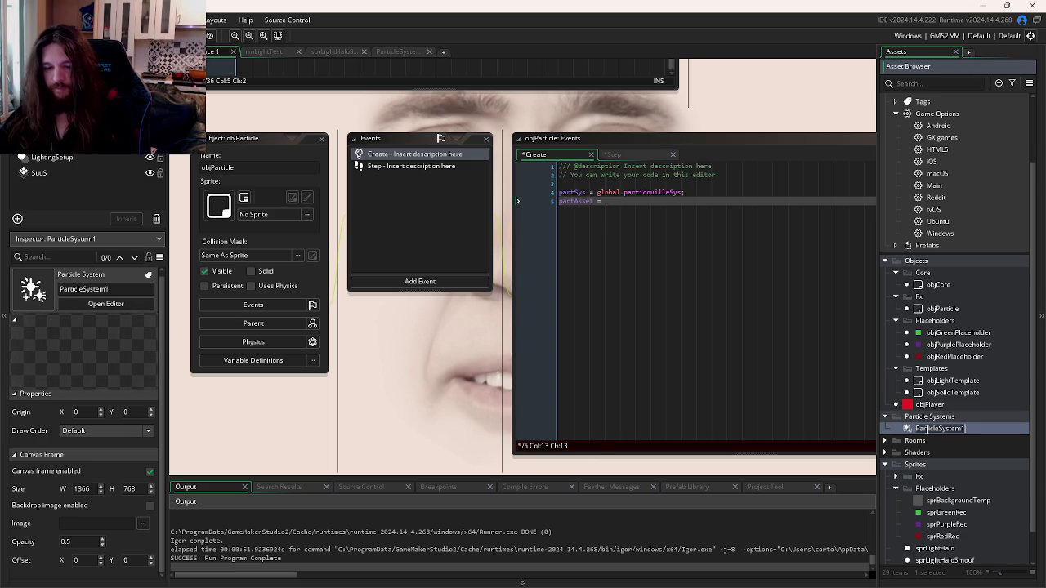
{"action": "type", "text": "pt"}
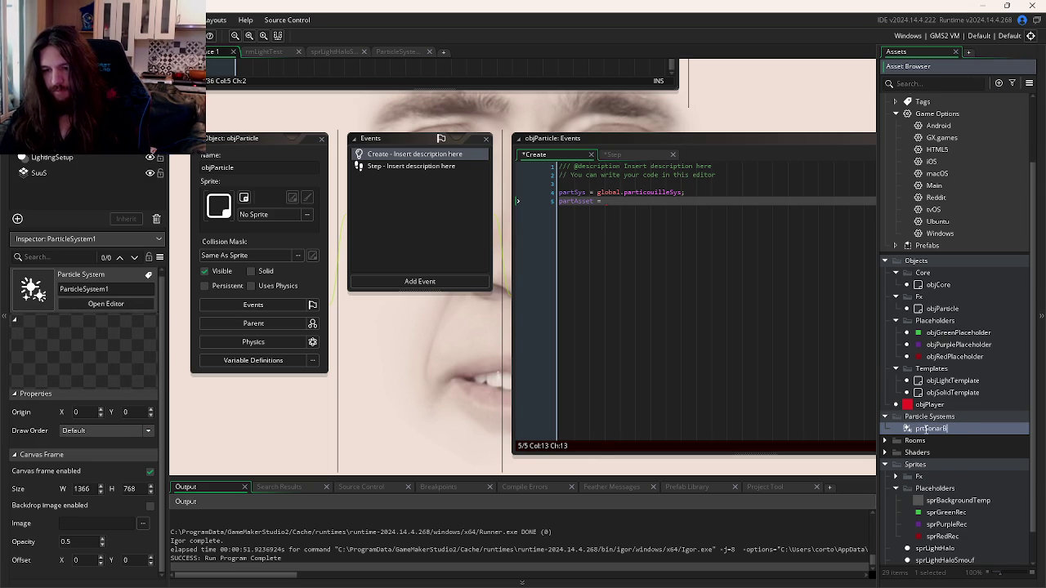
{"action": "key", "text": "alt+Tab"}
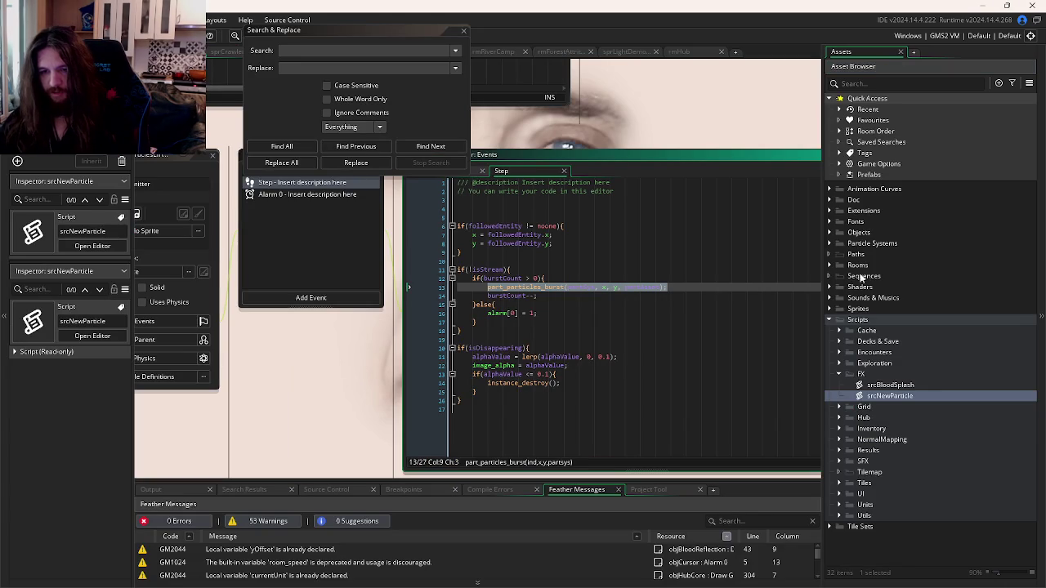
{"action": "left_click", "coordinate": [829, 244]}
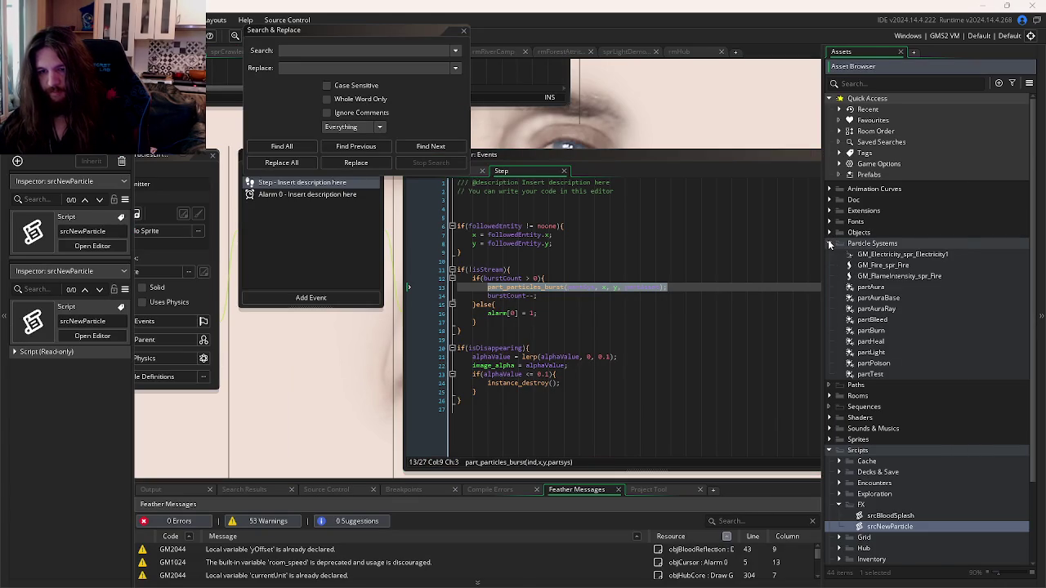
{"action": "key", "text": "alt+Tab"}
{"action": "left_click", "coordinate": [940, 429]}
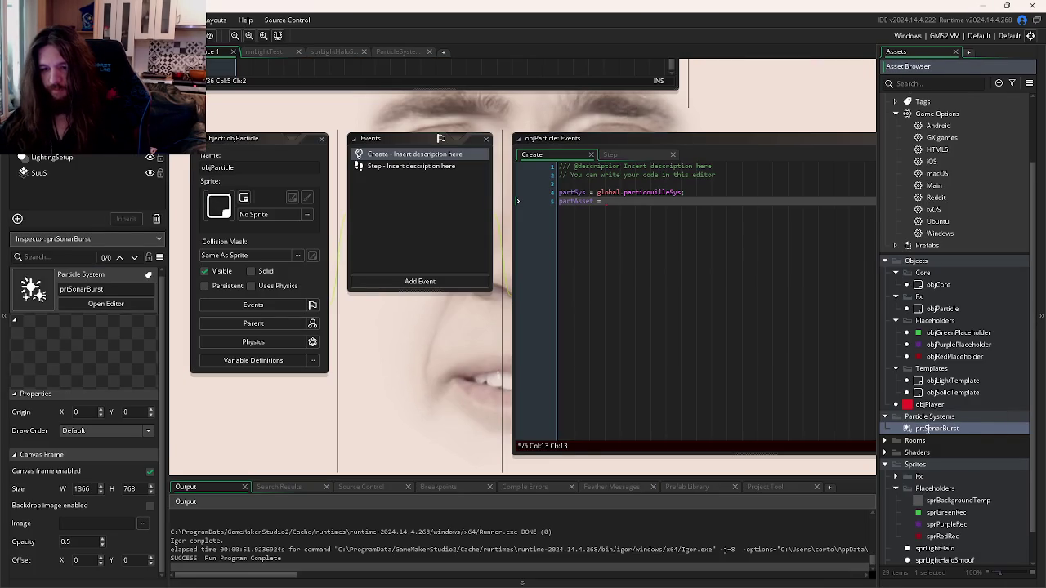
{"action": "type", "text": "a"}
{"action": "key", "text": "Return"}
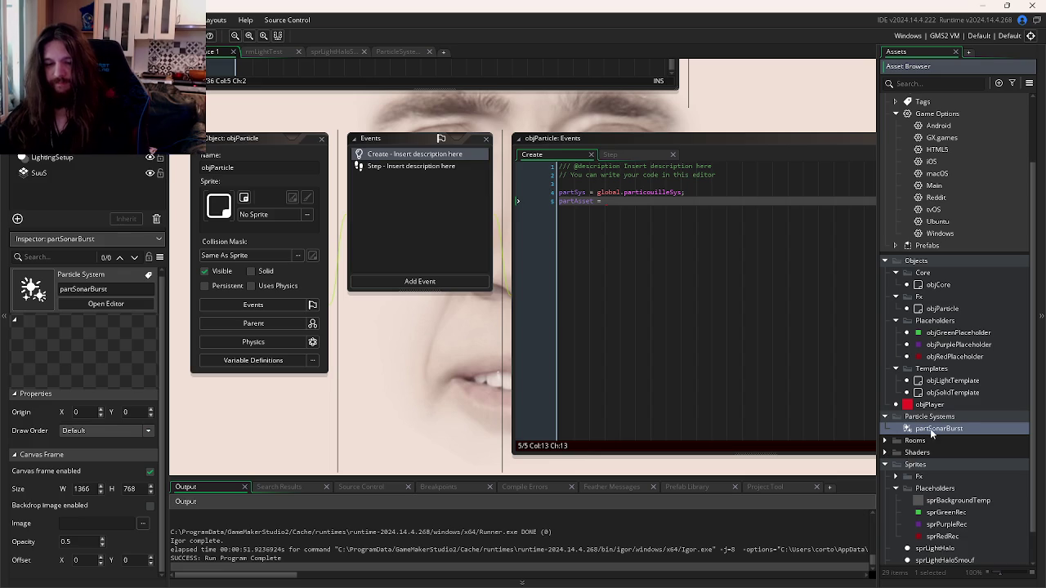
Step: Complete the Create line as partAsset = partSonarBurst;
{"action": "left_click", "coordinate": [652, 199]}
{"action": "type", "text": "partSonarBurst;"}
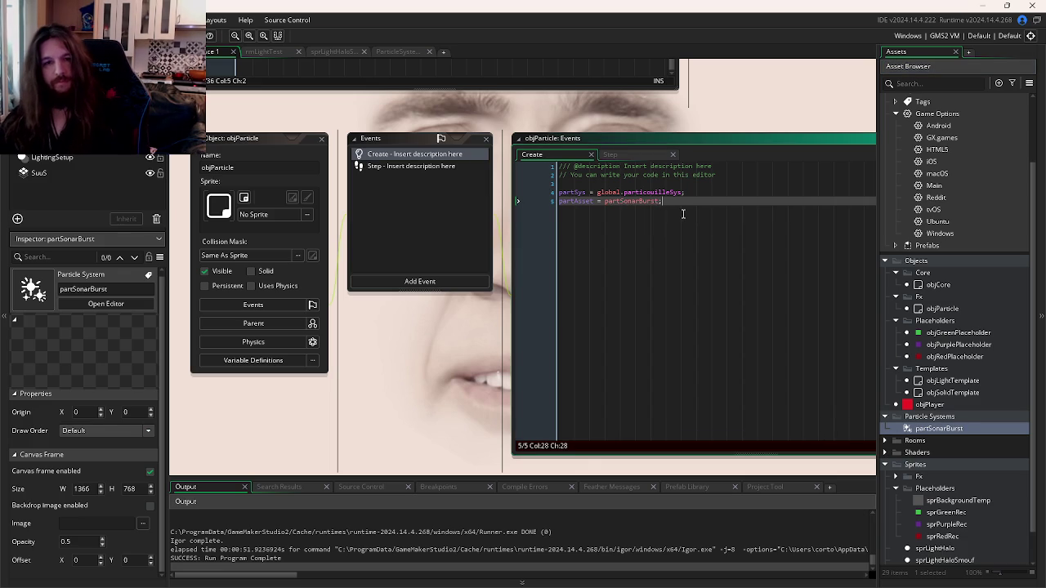
{"action": "left_click", "coordinate": [639, 157]}
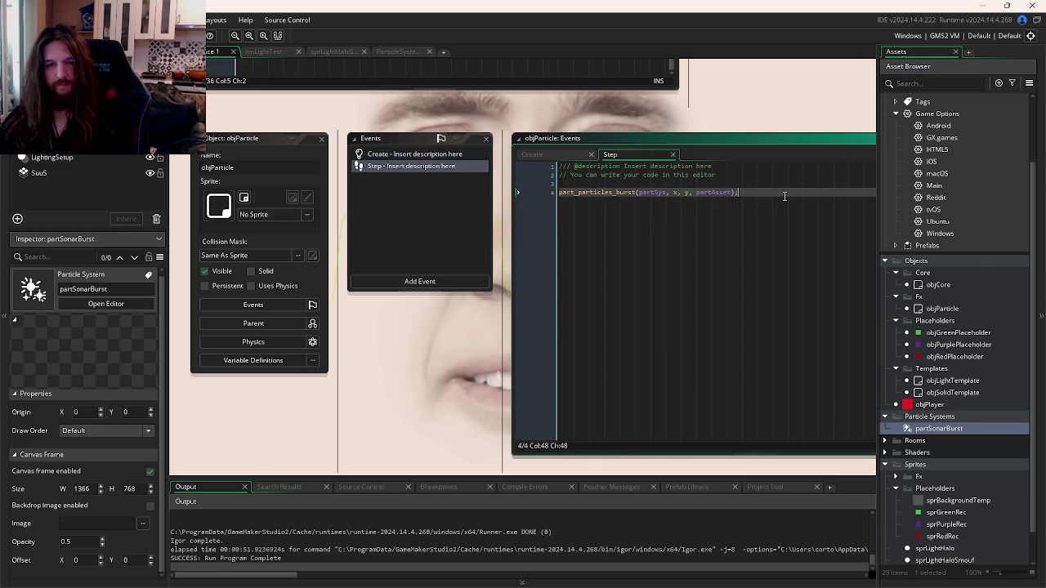
Step: Paste srcNewParticle's lines 7–26 over the part_particles_burst line in objParticle's Step event
{"action": "key", "text": "alt+Tab"}
{"action": "left_click", "coordinate": [408, 284]}
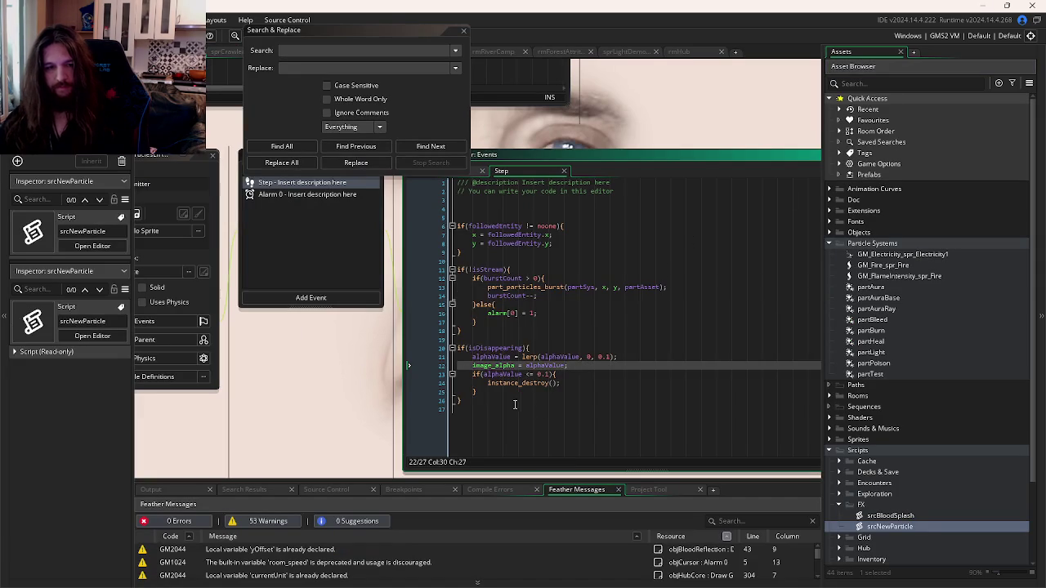
{"action": "left_click_drag", "start_coordinate": [515, 404], "coordinate": [408, 345]}
{"action": "key", "text": "alt+Tab"}
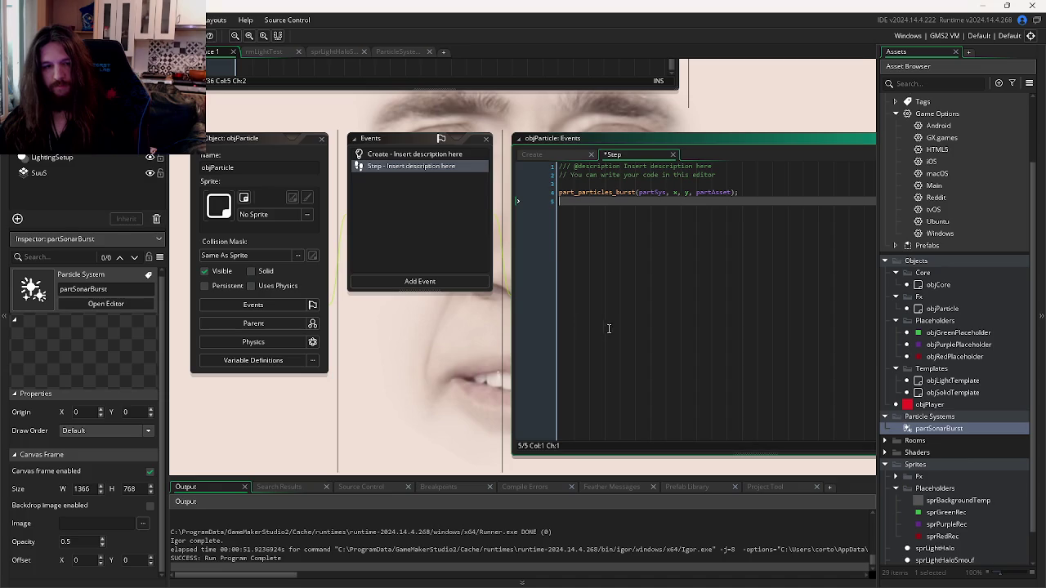
{"action": "key", "text": "alt+Tab"}
{"action": "mouse_move", "coordinate": [463, 402]}
{"action": "left_mouse_down"}
{"action": "mouse_move", "coordinate": [408, 233]}
{"action": "mouse_move", "coordinate": [414, 250]}
{"action": "mouse_move", "coordinate": [415, 224]}
{"action": "left_mouse_up"}
{"action": "key", "text": "alt+Tab"}
{"action": "left_click_drag", "start_coordinate": [630, 215], "coordinate": [559, 193]}
{"action": "type", "text": "if(followedEntity != noone){     x = followedEntity.x;     y = followedEntity.y; }  if(!isStream){     if(burstCount > 0){         part_particles_burst(partSys, x, y, partAsset);         burstCount--;     }else{         alarm[0] = 1;     } }  if(isDisappearing){     alphaValue = lerp(alphaValue, 0, 0.1);     image_alpha = alphaValue;     if(alphaValue <= 0.1){         instance_destroy();     } }"}
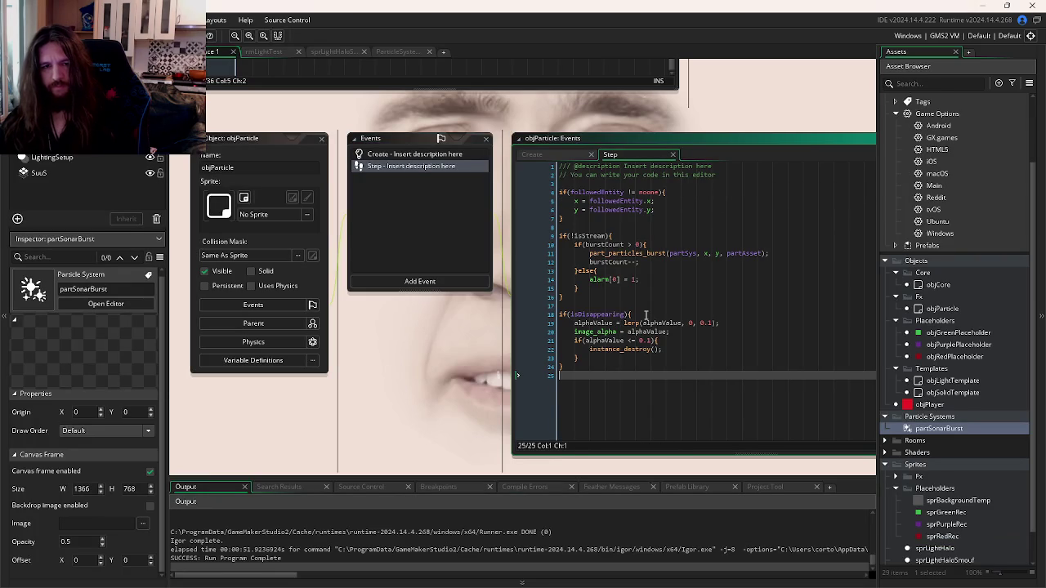
Step: Check where burstCount and isStream are used in the pasted Step code
{"action": "left_click", "coordinate": [614, 245]}
{"action": "double_click", "coordinate": [604, 244]}
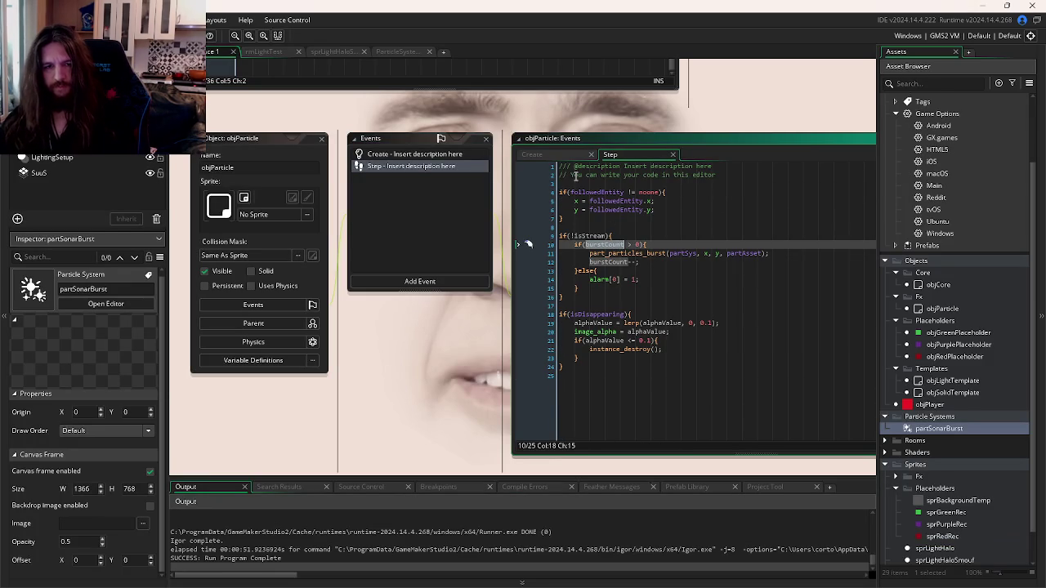
{"action": "left_click_drag", "start_coordinate": [621, 235], "coordinate": [565, 235]}
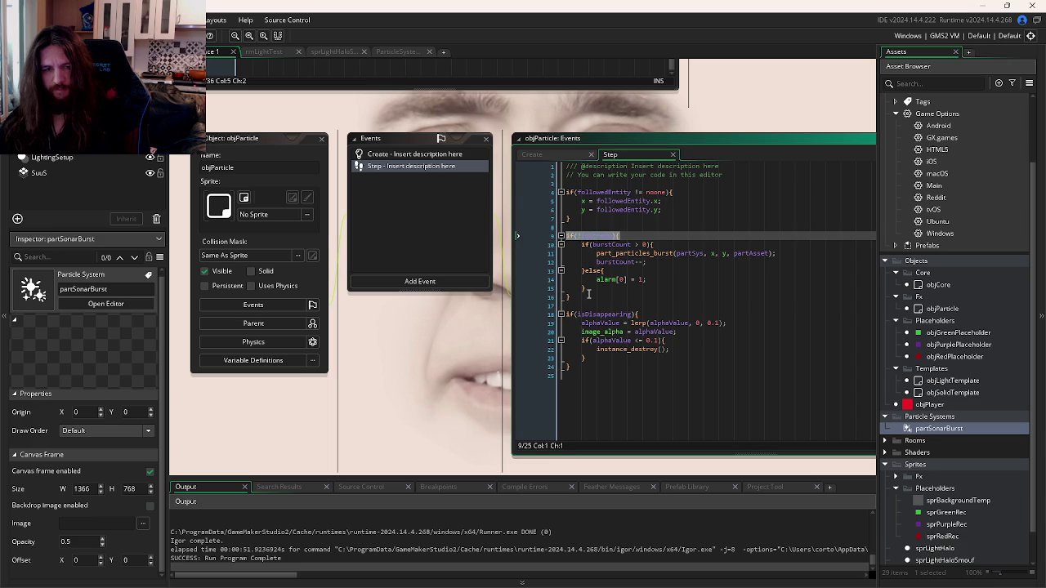
{"action": "left_click", "coordinate": [564, 155]}
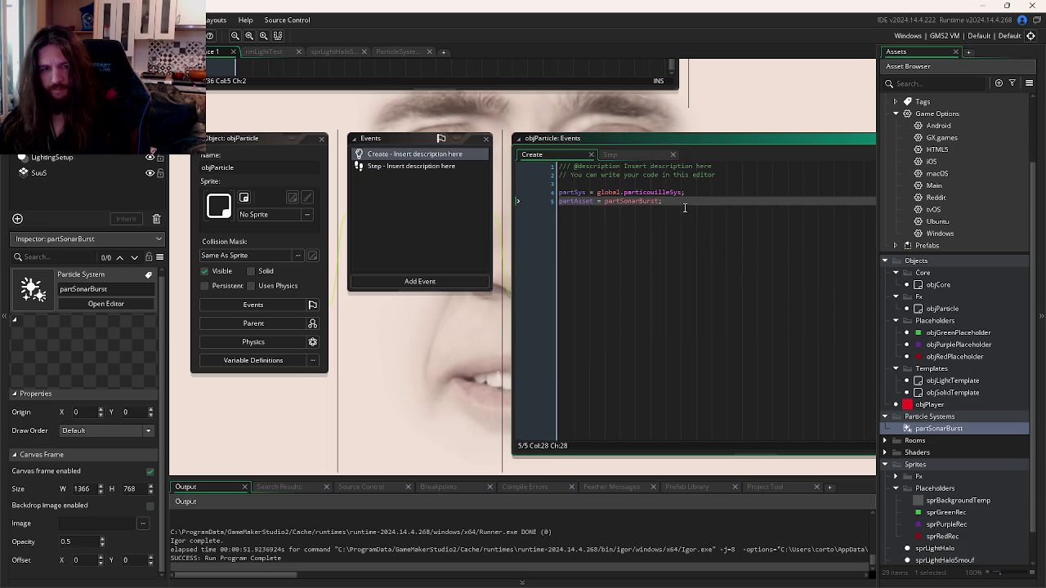
Step: Add a Boolean variable definition named isStream to objParticle
{"action": "left_click", "coordinate": [306, 364]}
{"action": "left_click", "coordinate": [655, 429]}
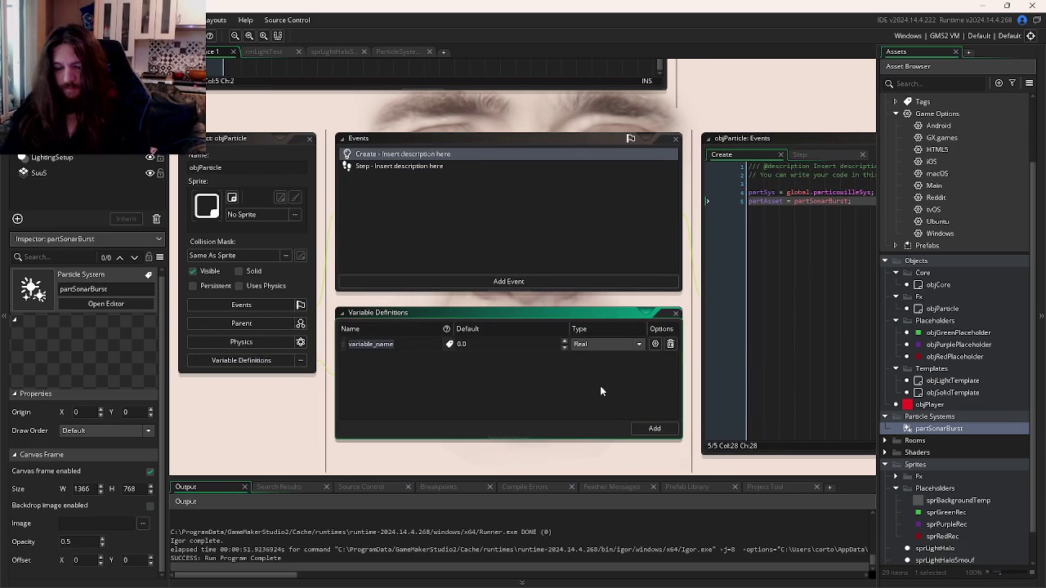
{"action": "type", "text": "isStream"}
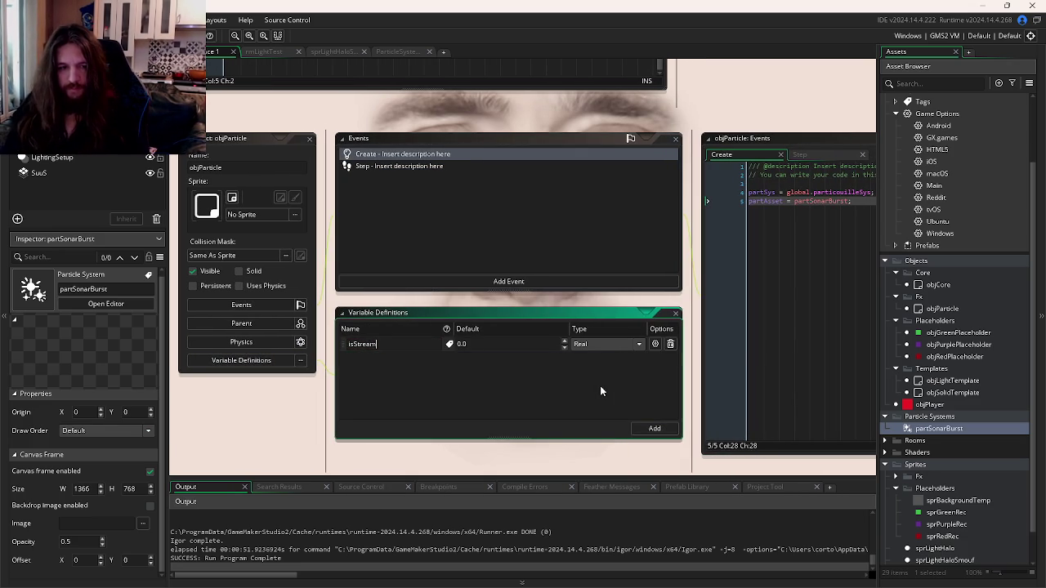
{"action": "left_click", "coordinate": [605, 344]}
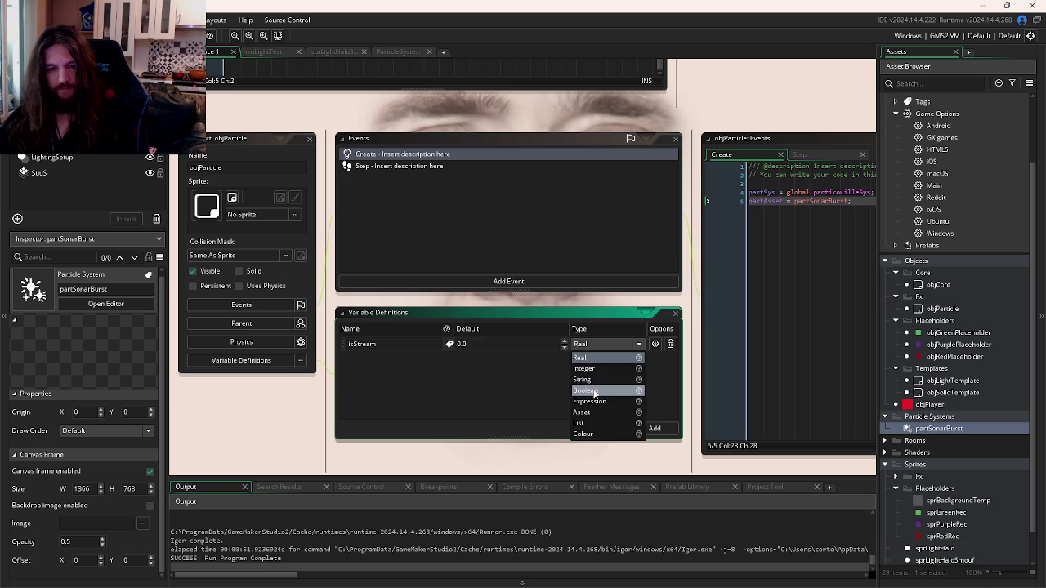
{"action": "left_click", "coordinate": [594, 393]}
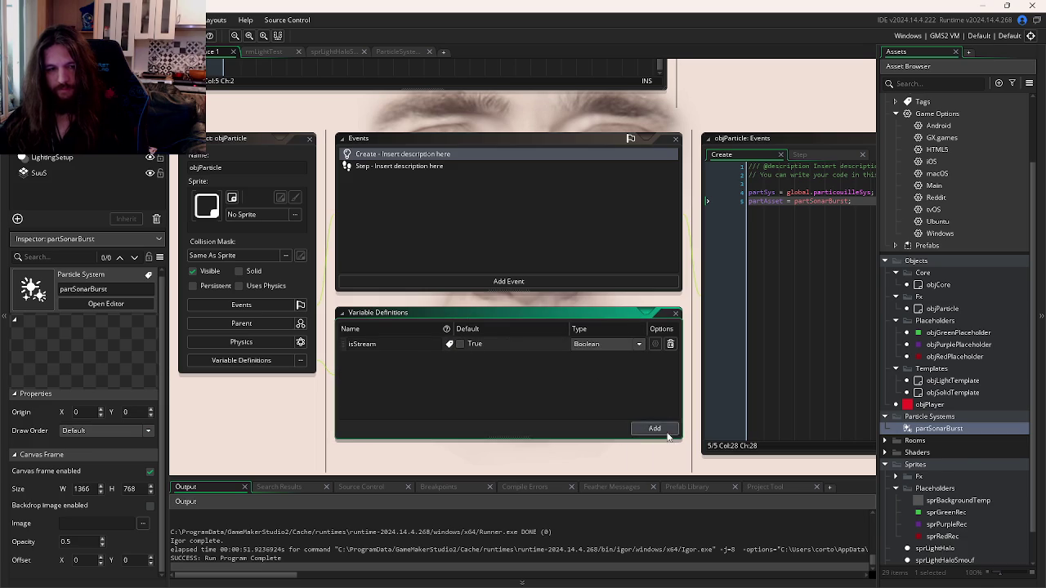
Step: Add a burstCount variable definition defaulting to 1, plus one more blank definition
{"action": "left_click", "coordinate": [657, 429]}
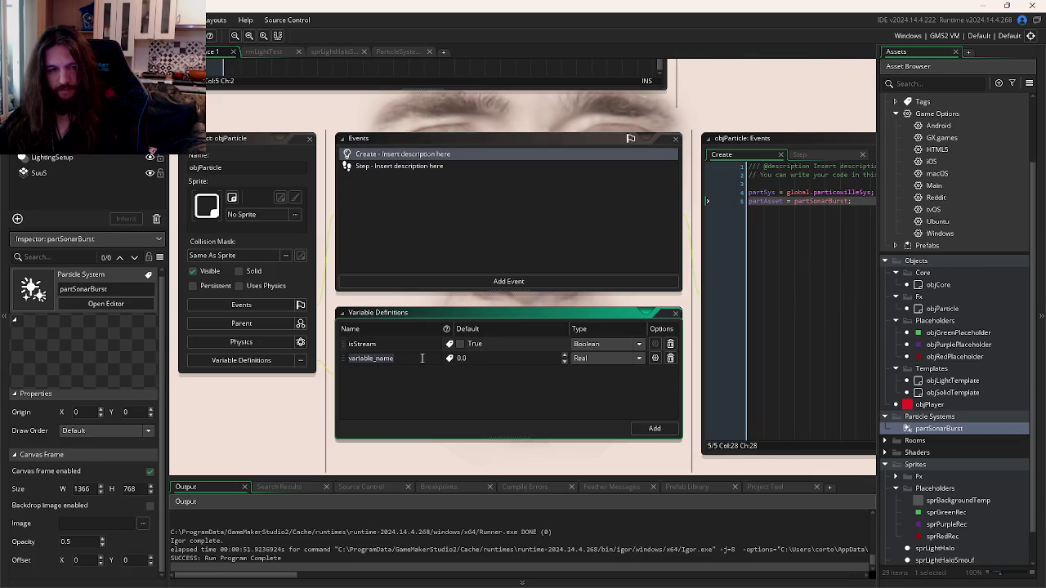
{"action": "type", "text": "burstCo"}
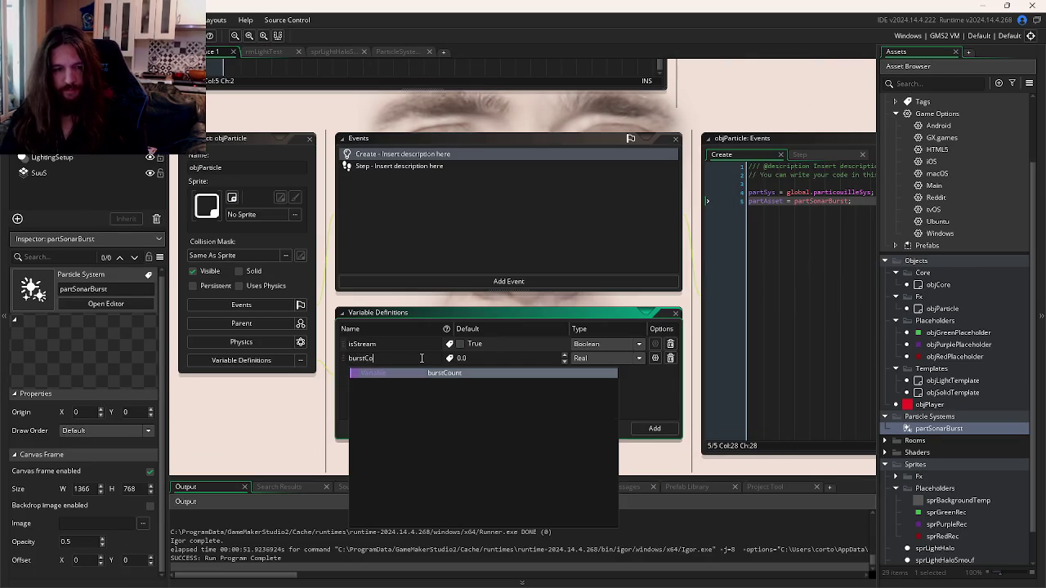
{"action": "key", "text": "Tab"}
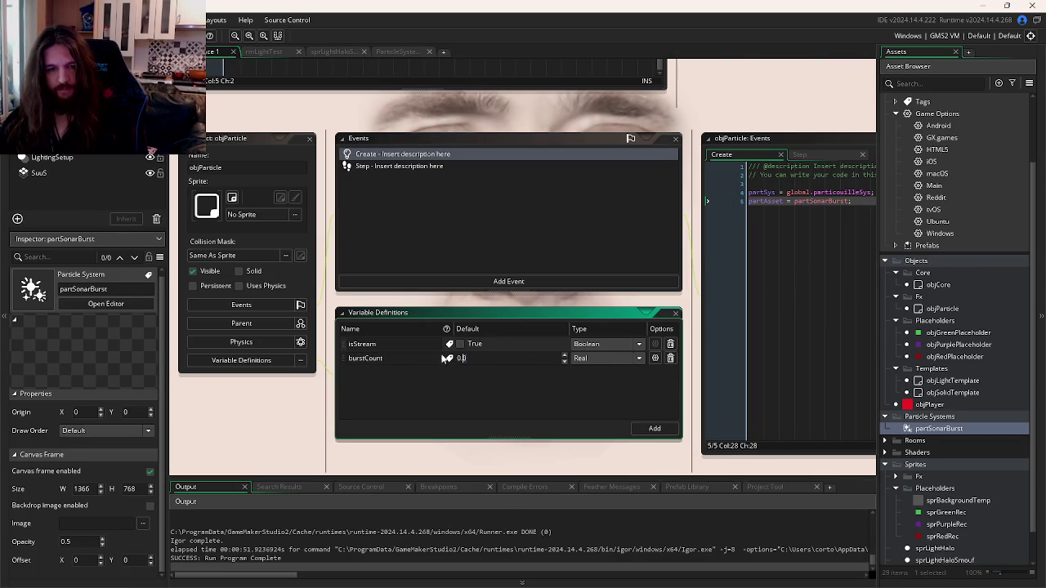
{"action": "left_click", "coordinate": [654, 428]}
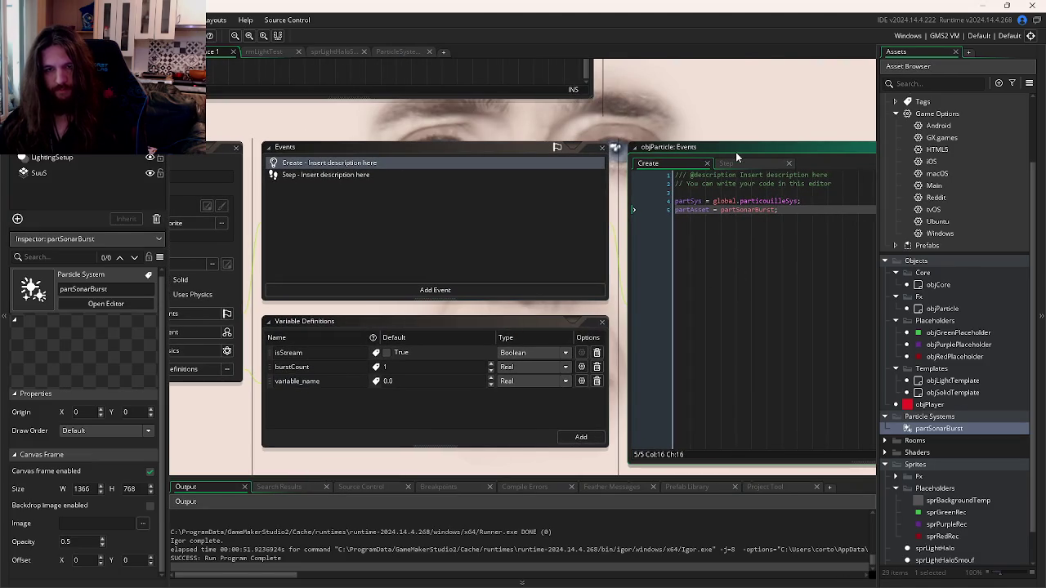
{"action": "left_click", "coordinate": [726, 163]}
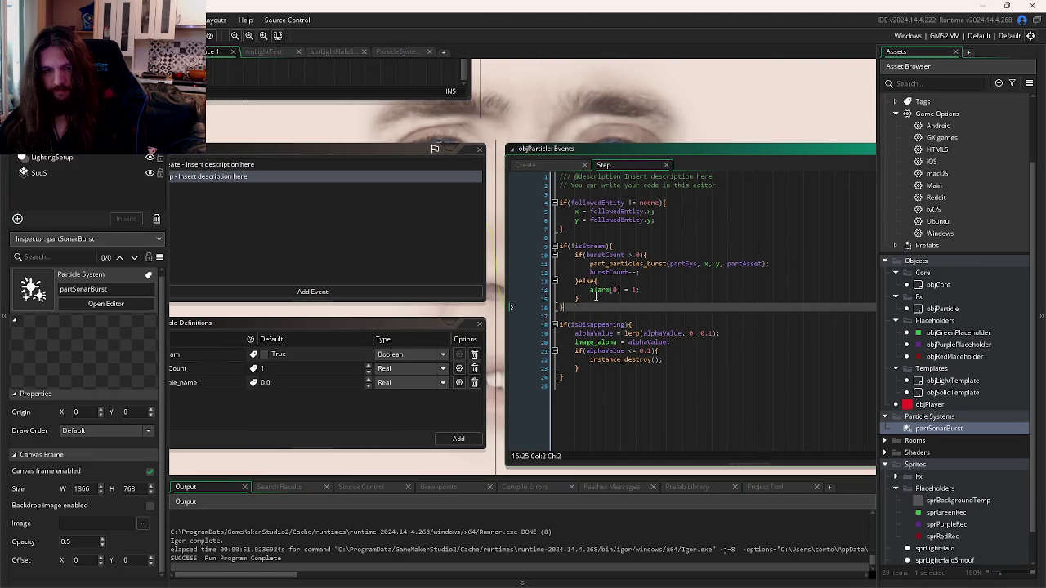
Step: Add isDisappearing = false; and alphaValue = 1; to objParticle's Create code and save
{"action": "double_click", "coordinate": [607, 325]}
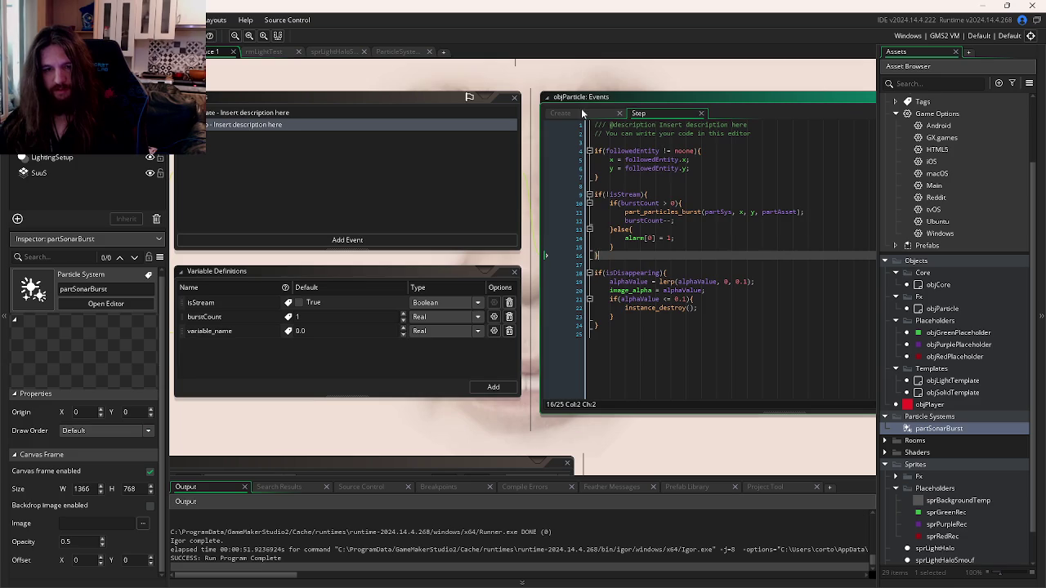
{"action": "left_click", "coordinate": [569, 113]}
{"action": "left_click", "coordinate": [664, 193]}
{"action": "key", "text": "Return"}
{"action": "type", "text": "isDisappearing = false;"}
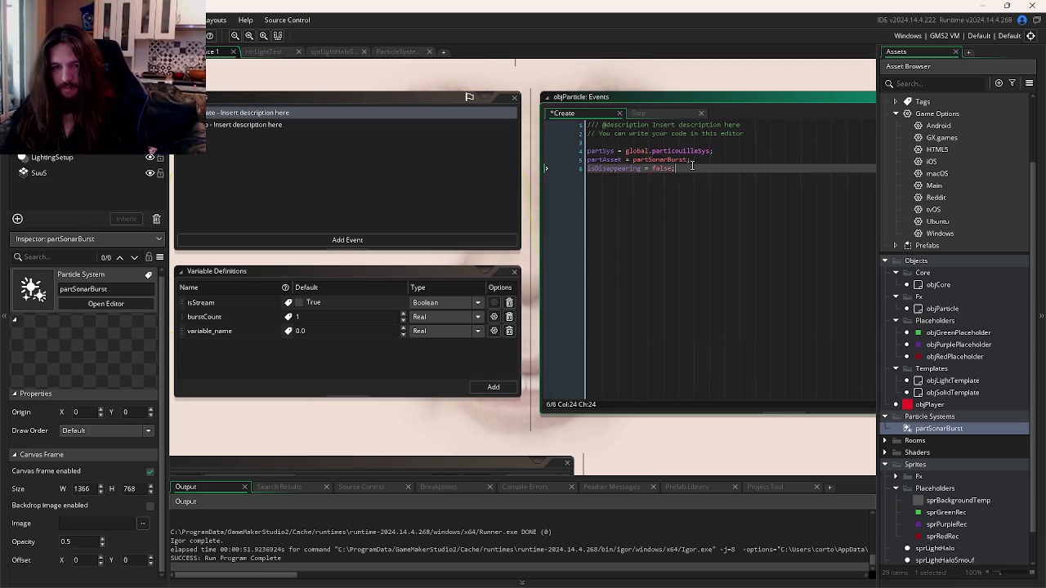
{"action": "key", "text": "Return"}
{"action": "type", "text": "alphaValue = 1;"}
{"action": "key", "text": "ctrl+s"}
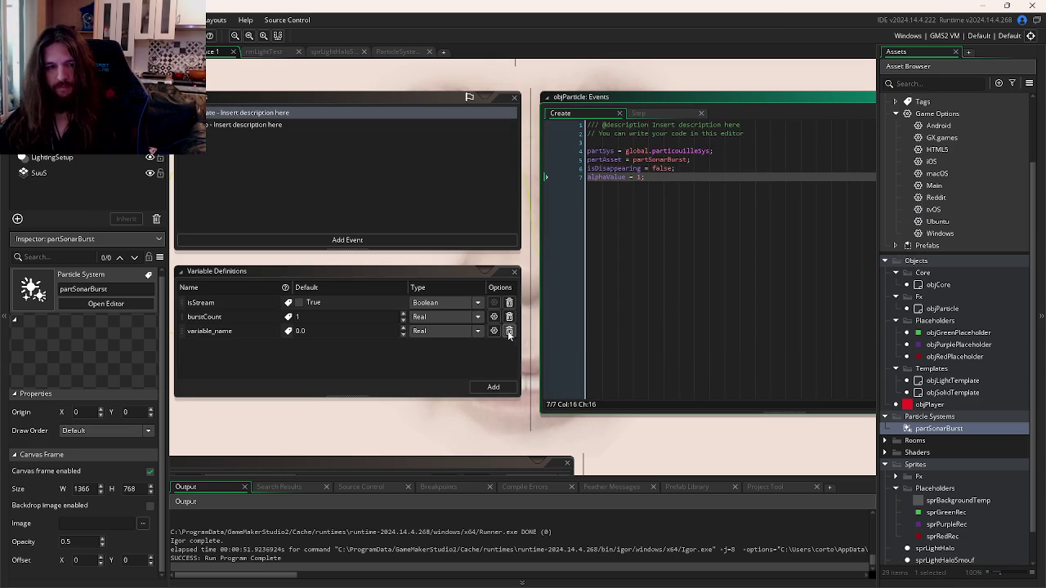
Step: Delete the unused variable_name definition and add the missing semicolon after instance_destroy() in Step
{"action": "left_click", "coordinate": [509, 331]}
{"action": "left_click", "coordinate": [643, 115]}
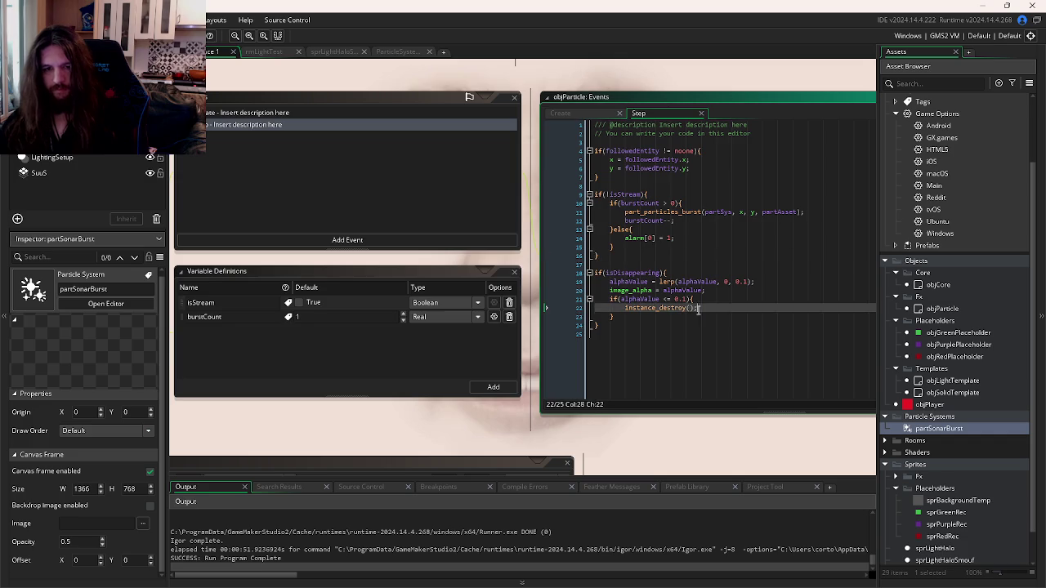
{"action": "left_click", "coordinate": [591, 347]}
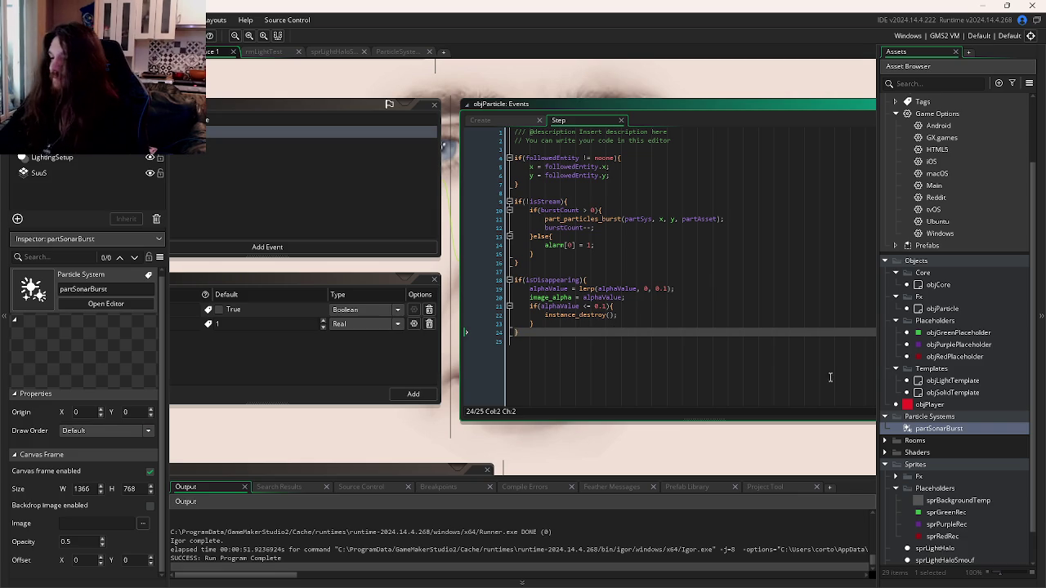
{"action": "left_click", "coordinate": [731, 297]}
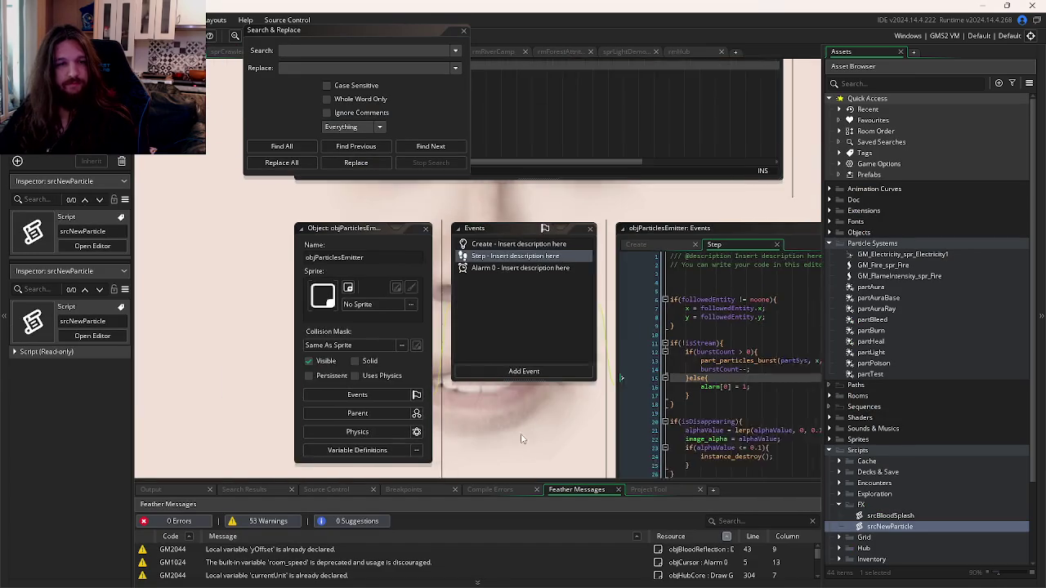
Step: Add an Alarm 0 event to objParticle containing isDisappearing = true from the emitter
{"action": "left_click", "coordinate": [510, 275]}
{"action": "left_click_drag", "start_coordinate": [582, 288], "coordinate": [387, 288]}
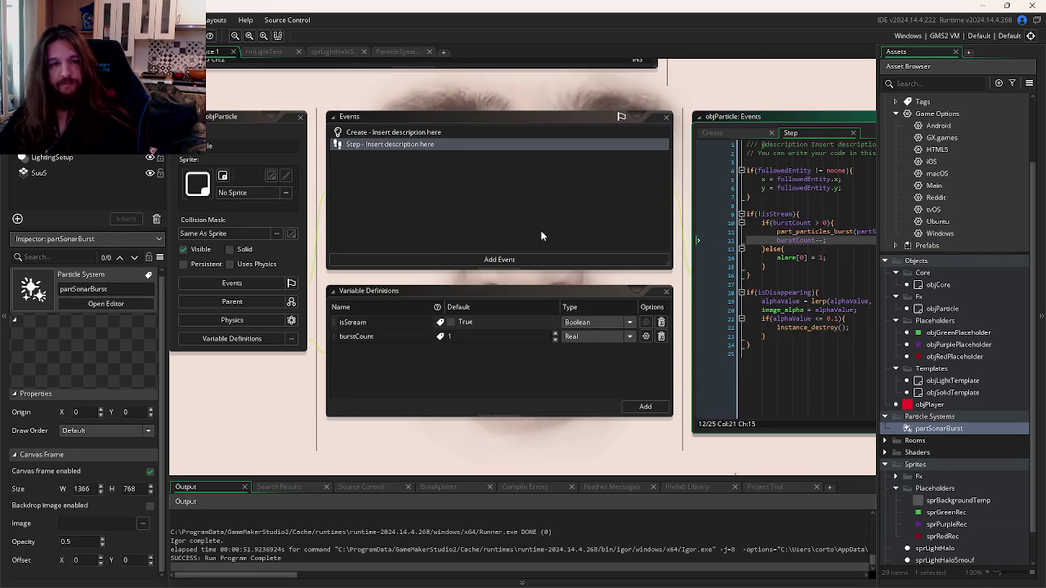
{"action": "left_click", "coordinate": [543, 235]}
{"action": "left_click", "coordinate": [547, 259]}
{"action": "mouse_move", "coordinate": [588, 311]}
{"action": "left_click", "coordinate": [653, 309]}
{"action": "key", "text": "ctrl+v"}
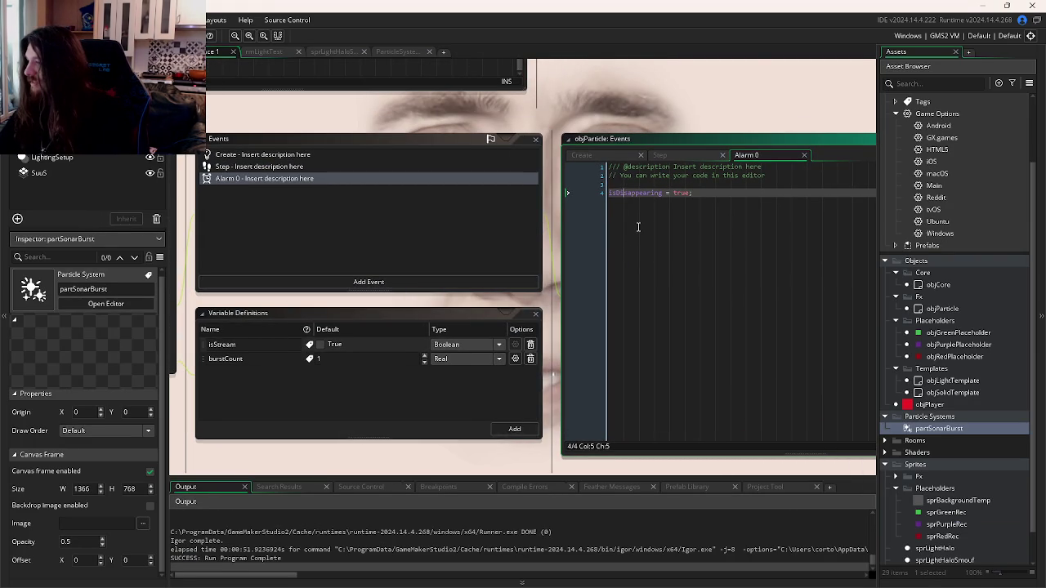
Step: Compare objParticle's Step and Create code against the reference emitter's code
{"action": "left_click", "coordinate": [677, 155]}
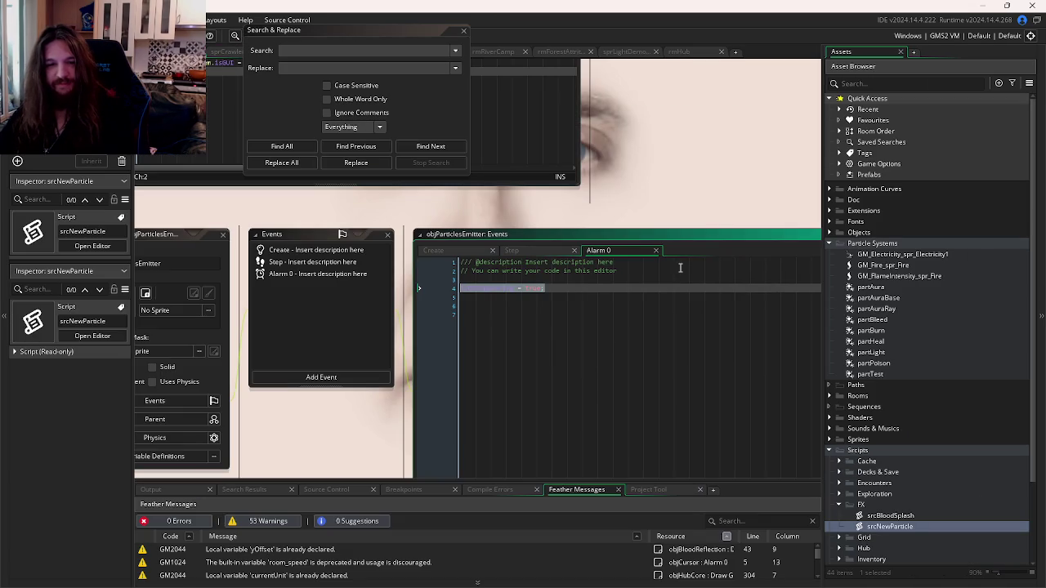
{"action": "left_click", "coordinate": [543, 250]}
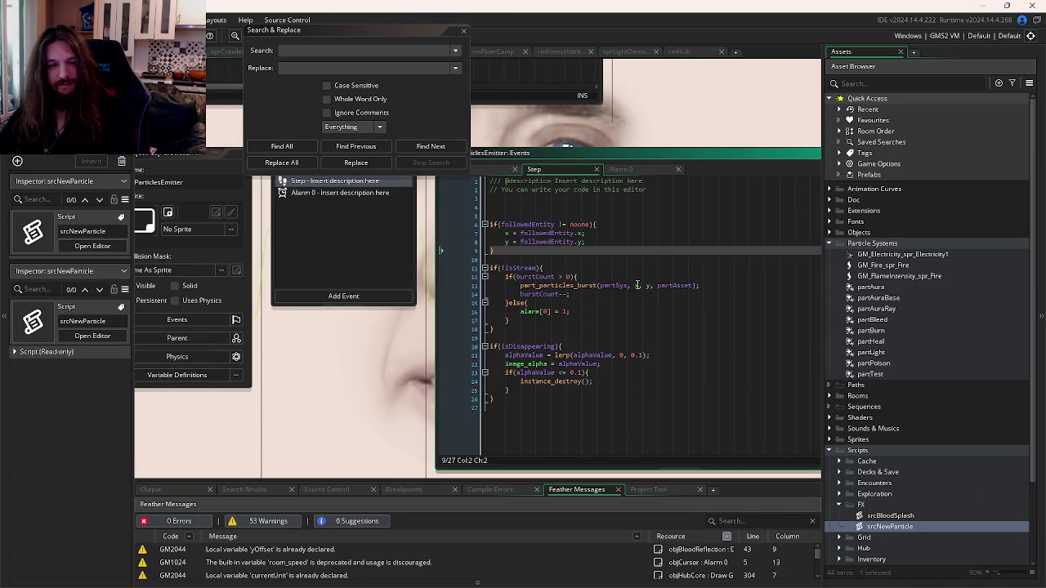
{"action": "left_click", "coordinate": [643, 306]}
{"action": "left_click", "coordinate": [507, 173]}
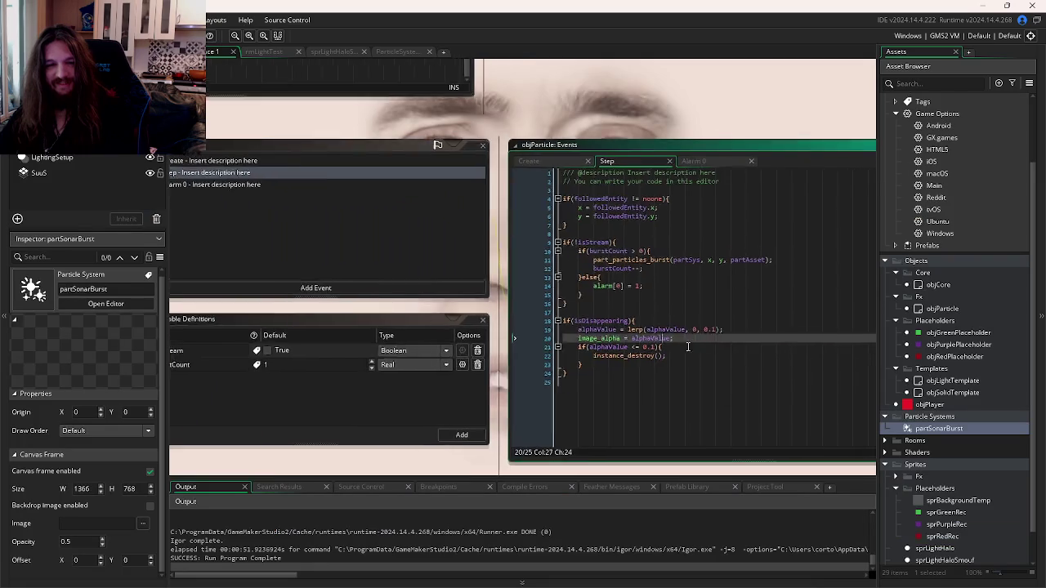
{"action": "left_click", "coordinate": [631, 284]}
{"action": "left_click", "coordinate": [358, 193]}
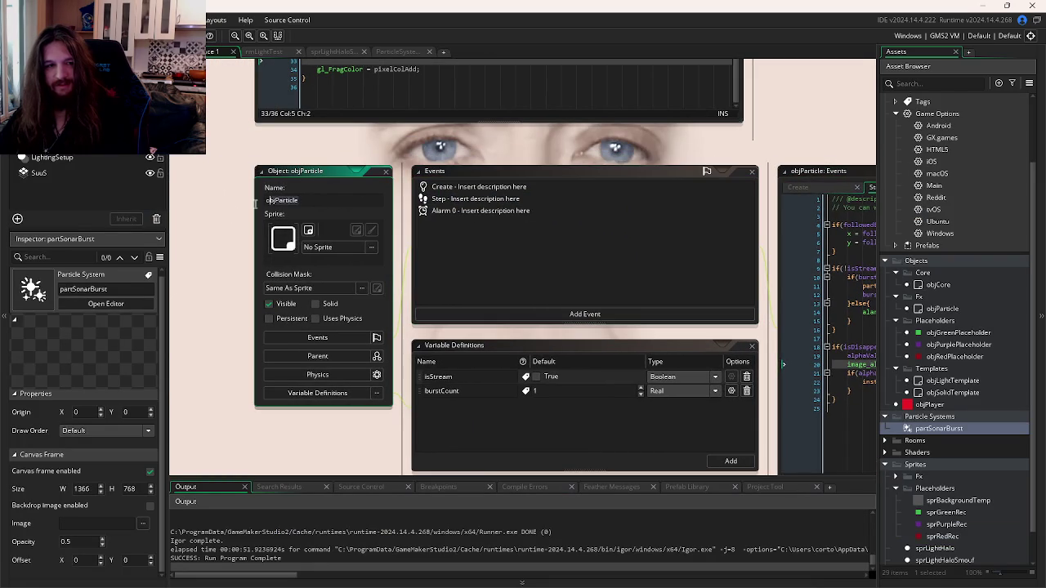
Step: Copy all of srcNewParticle's code and select this project's Scripts folder
{"action": "left_click", "coordinate": [558, 271]}
{"action": "key", "text": "alt+Tab"}
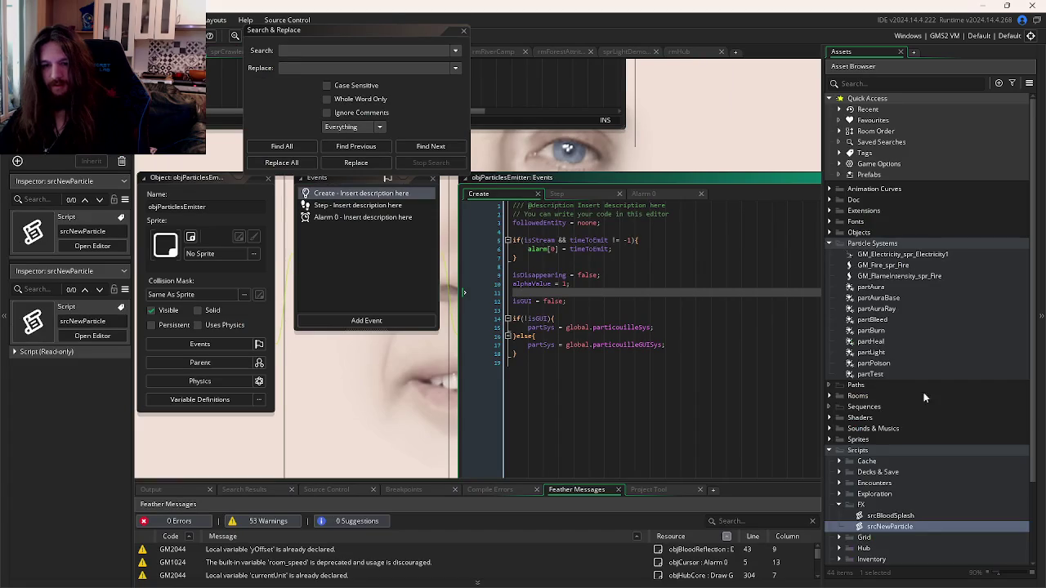
{"action": "scroll", "coordinate": [924, 398], "scroll_direction": "down", "scroll_amount": 3}
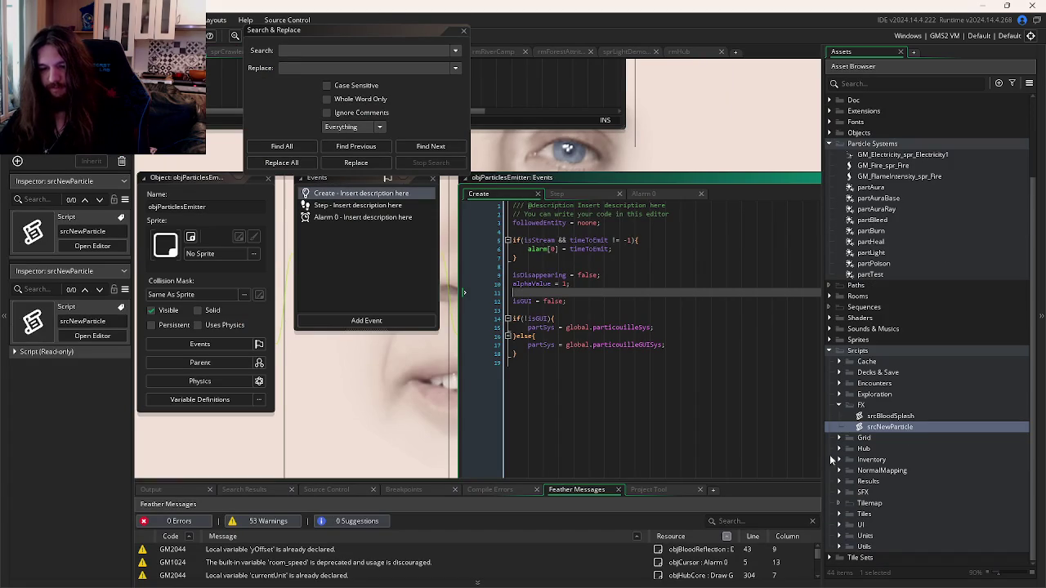
{"action": "key", "text": "ctrl+Tab"}
{"action": "key", "text": "ctrl+a"}
{"action": "key", "text": "alt+Tab"}
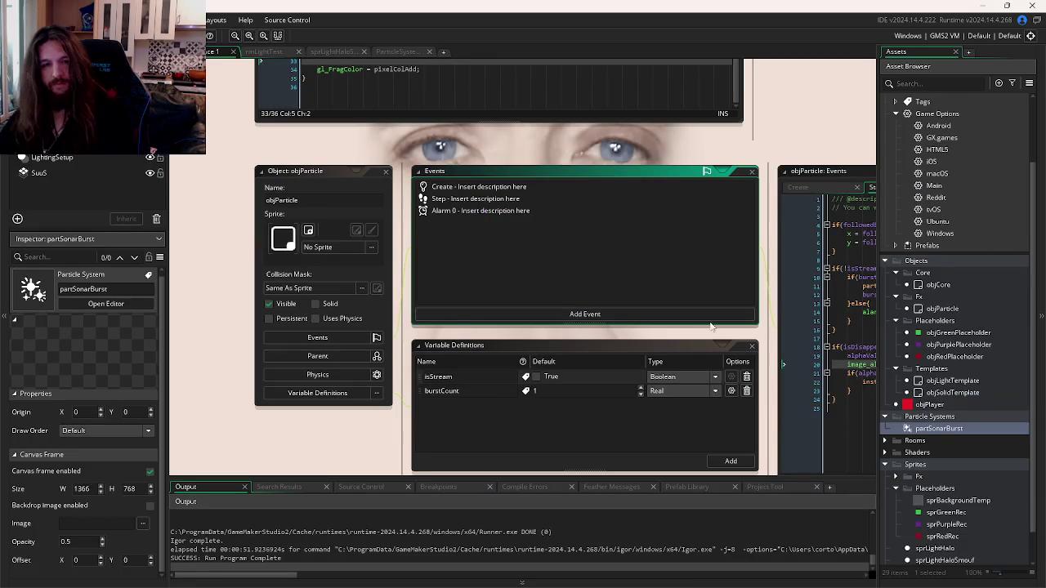
{"action": "scroll", "coordinate": [982, 433], "scroll_direction": "down", "scroll_amount": 1}
{"action": "left_click", "coordinate": [908, 550]}
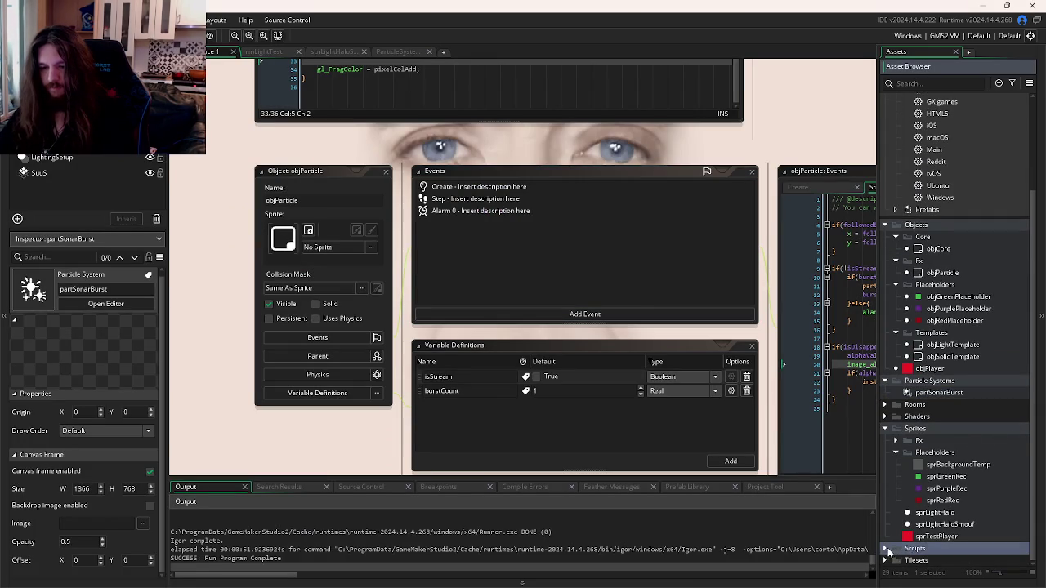
Step: Create a group named Fx inside the Scripts folder
{"action": "left_click", "coordinate": [886, 550]}
{"action": "right_click", "coordinate": [918, 525]}
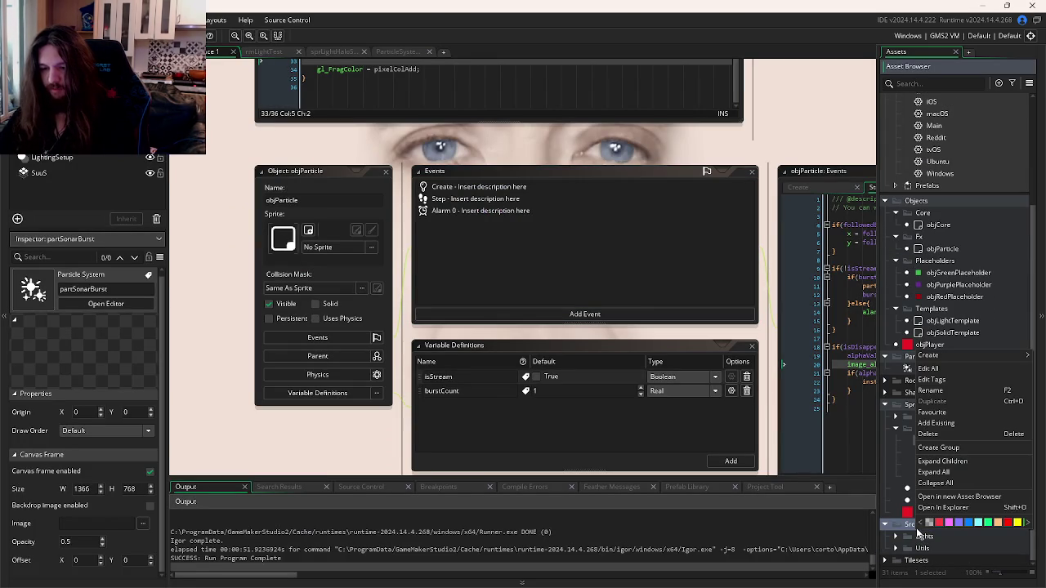
{"action": "left_click", "coordinate": [938, 447]}
{"action": "type", "text": "Fx"}
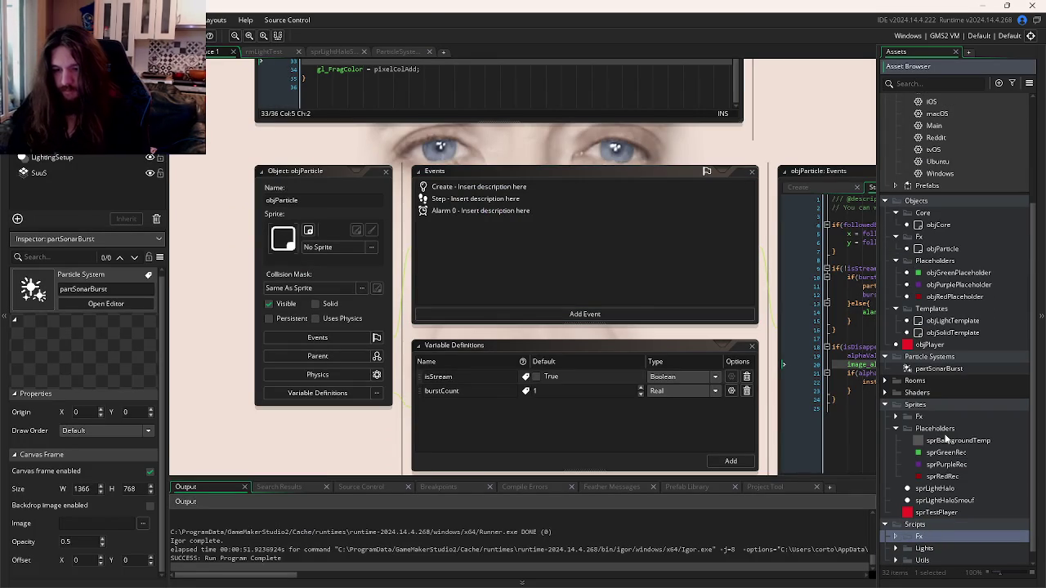
Step: Create a new script, Script26, inside the Fx group
{"action": "right_click", "coordinate": [926, 534]}
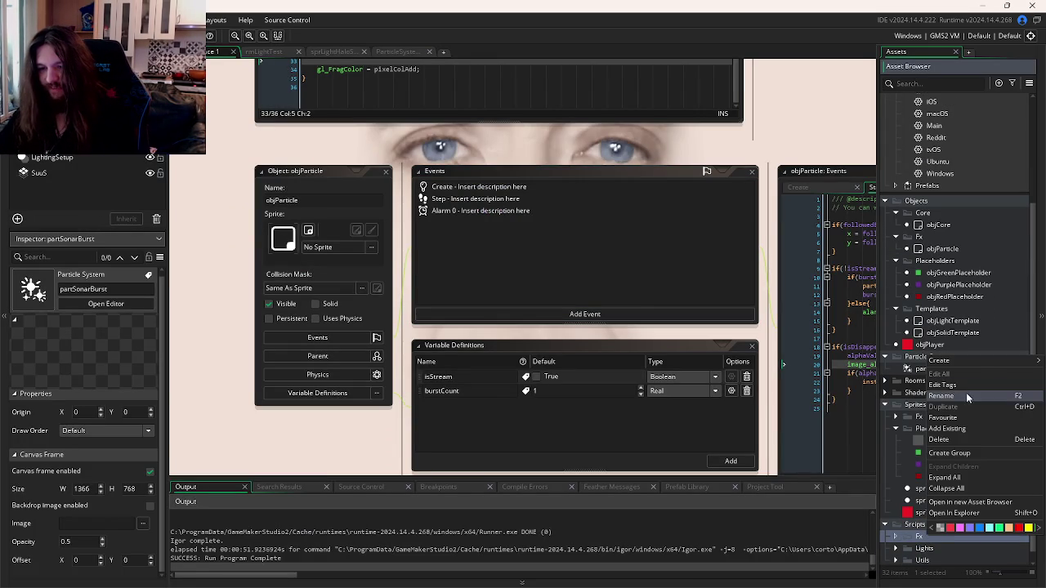
{"action": "mouse_move", "coordinate": [974, 366]}
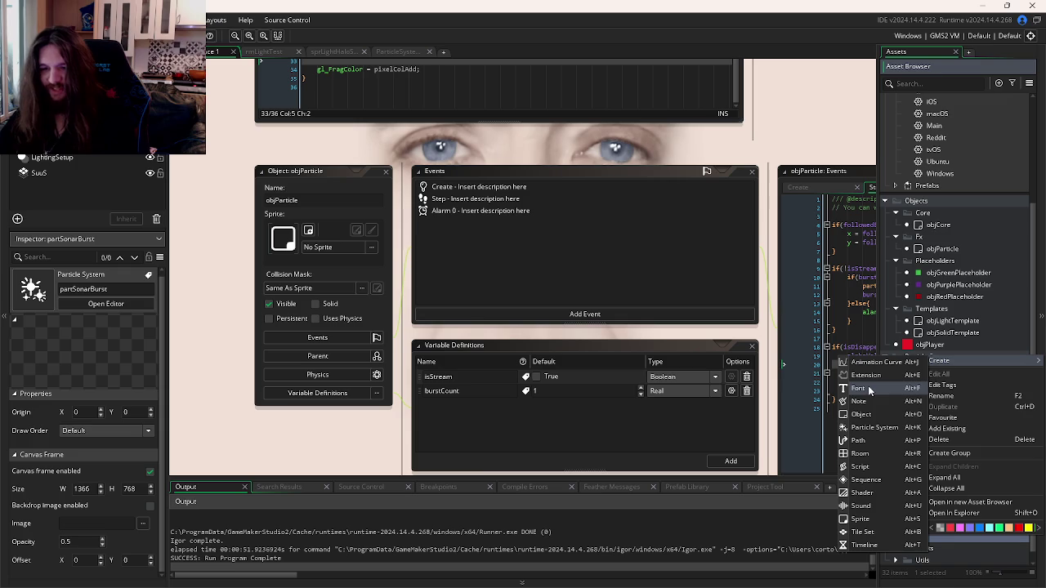
{"action": "left_click", "coordinate": [861, 467]}
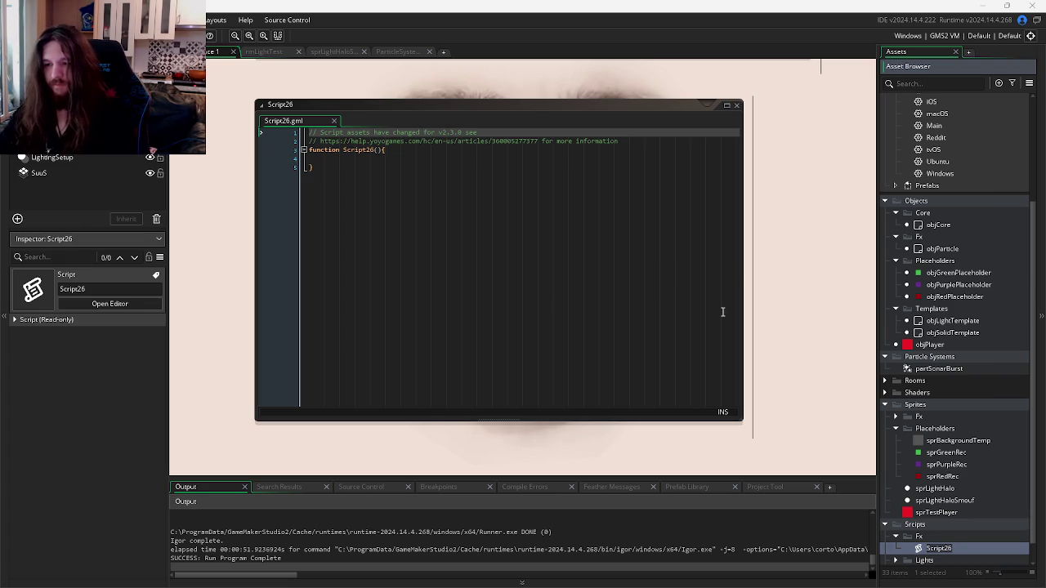
Step: Replace Script26's template code with the copied particle-spawning function
{"action": "left_click", "coordinate": [367, 167]}
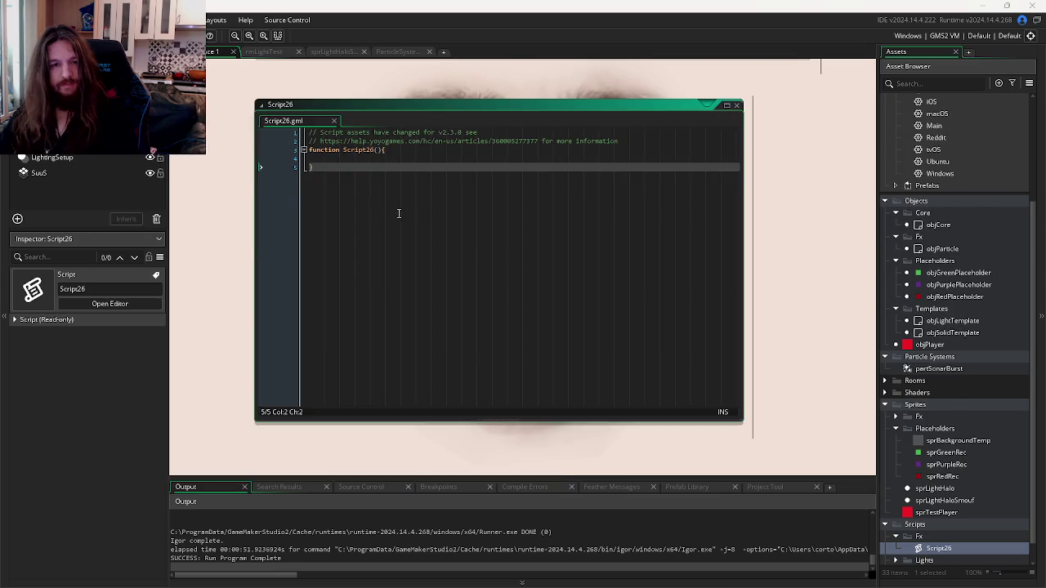
{"action": "key", "text": "alt+Tab"}
{"action": "key", "text": "alt+Tab"}
{"action": "key", "text": "Escape"}
{"action": "key", "text": "alt+Tab"}
{"action": "key", "text": "ctrl+a"}
{"action": "key", "text": "ctrl+v"}
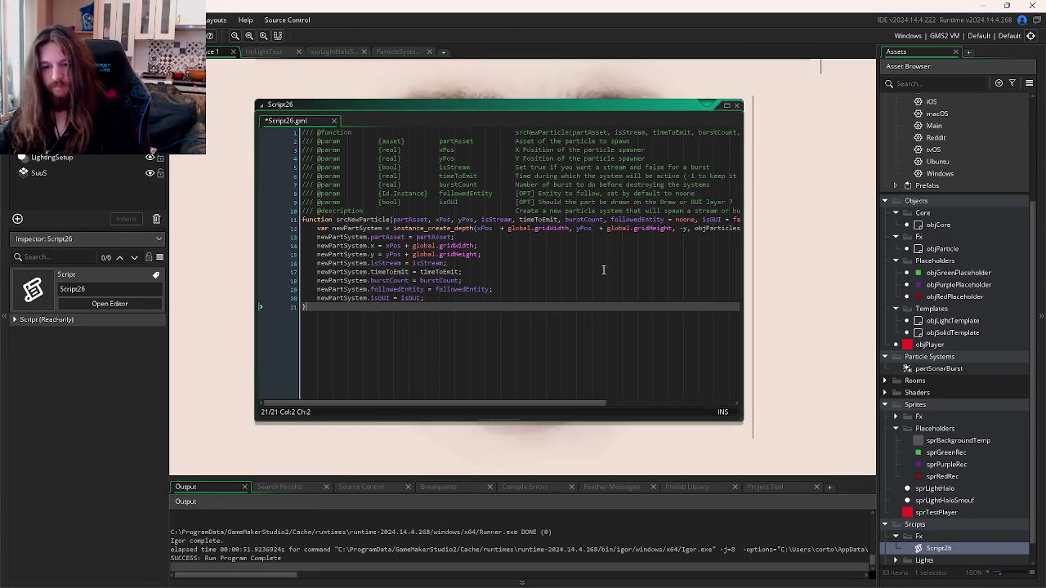
Step: Rename the Script26 asset to 'scrNewParticle'
{"action": "left_click", "coordinate": [938, 548]}
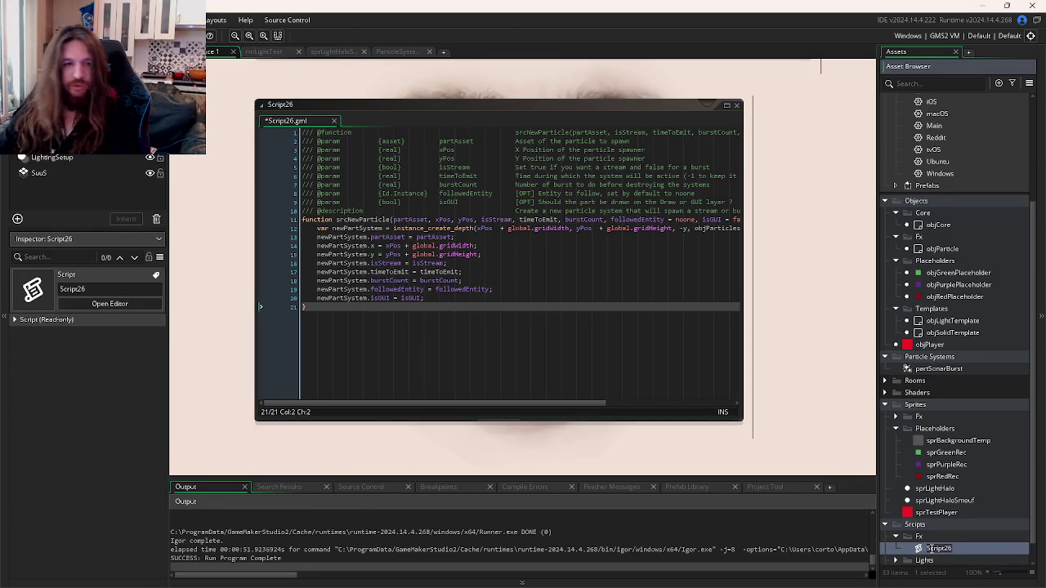
{"action": "type", "text": "scr"}
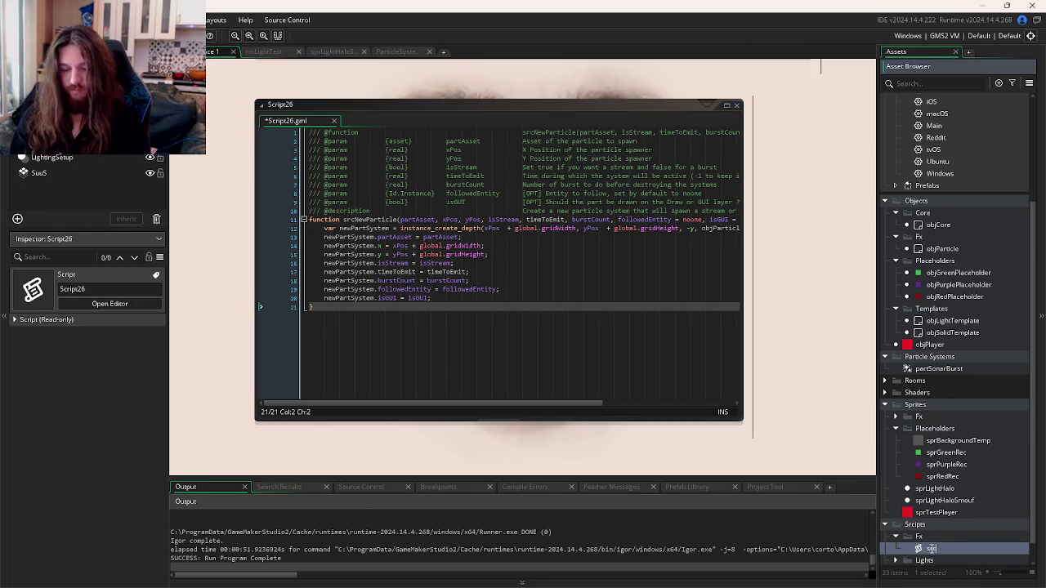
{"action": "type", "text": "NewParticle"}
{"action": "key", "text": "Return"}
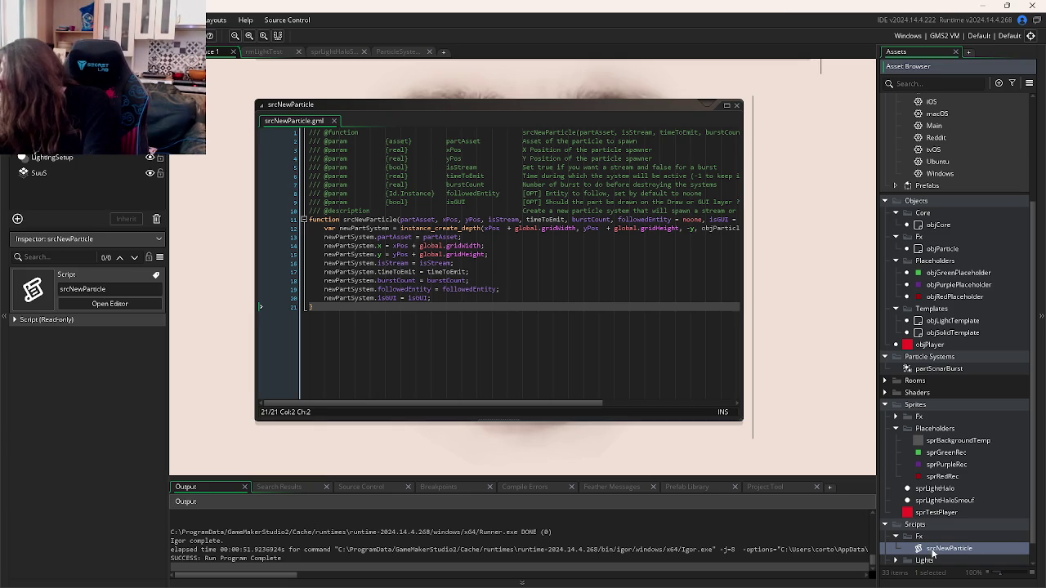
{"action": "key", "text": "alt+Tab"}
{"action": "key", "text": "alt+Tab"}
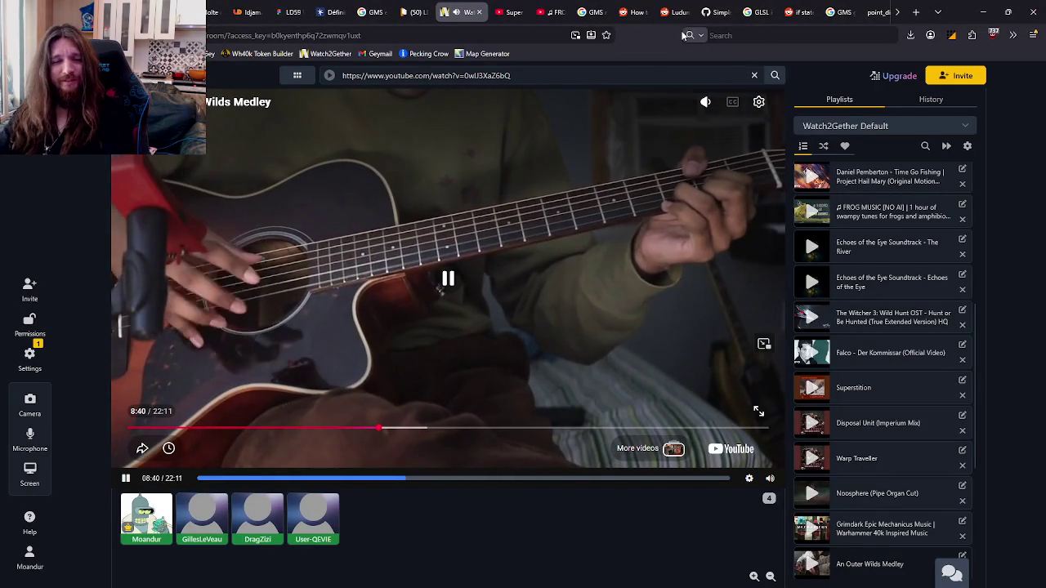
Step: Switch to the Ludum Dare tab and open the Following list on your own profile
{"action": "left_click", "coordinate": [416, 11]}
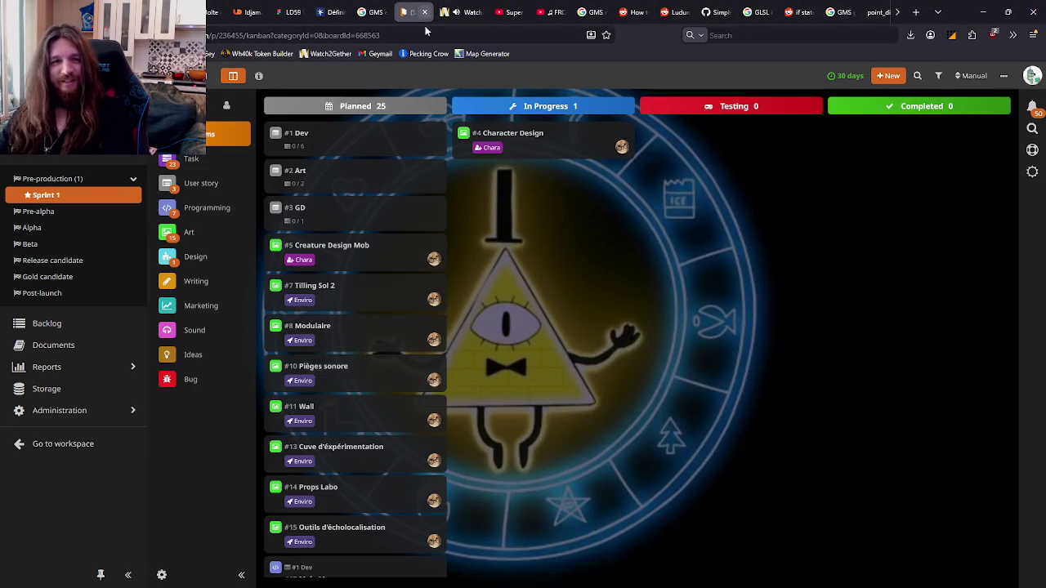
{"action": "left_click", "coordinate": [247, 11]}
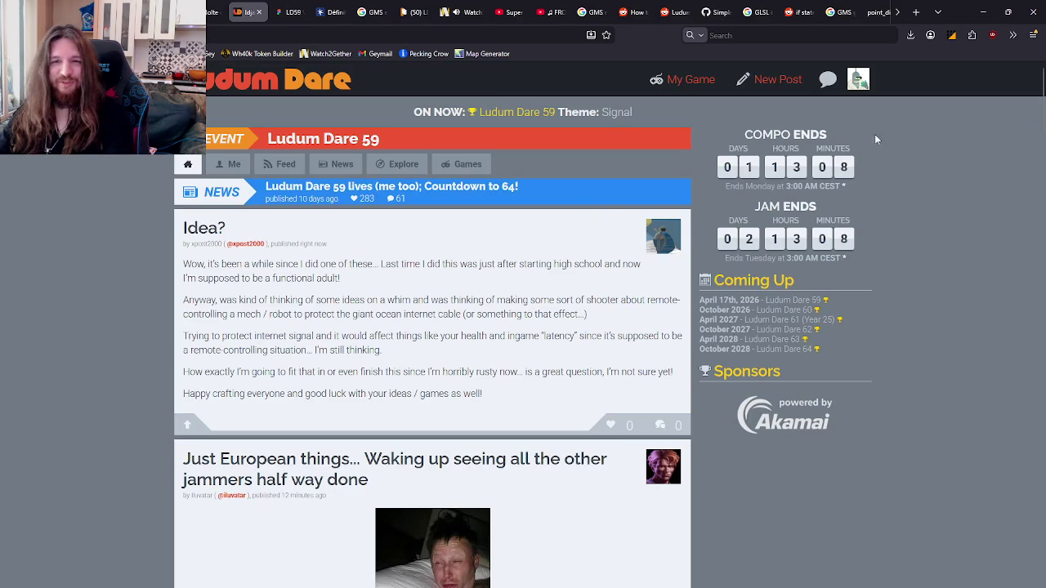
{"action": "left_click", "coordinate": [858, 79]}
{"action": "left_click", "coordinate": [827, 104]}
{"action": "left_click", "coordinate": [490, 137]}
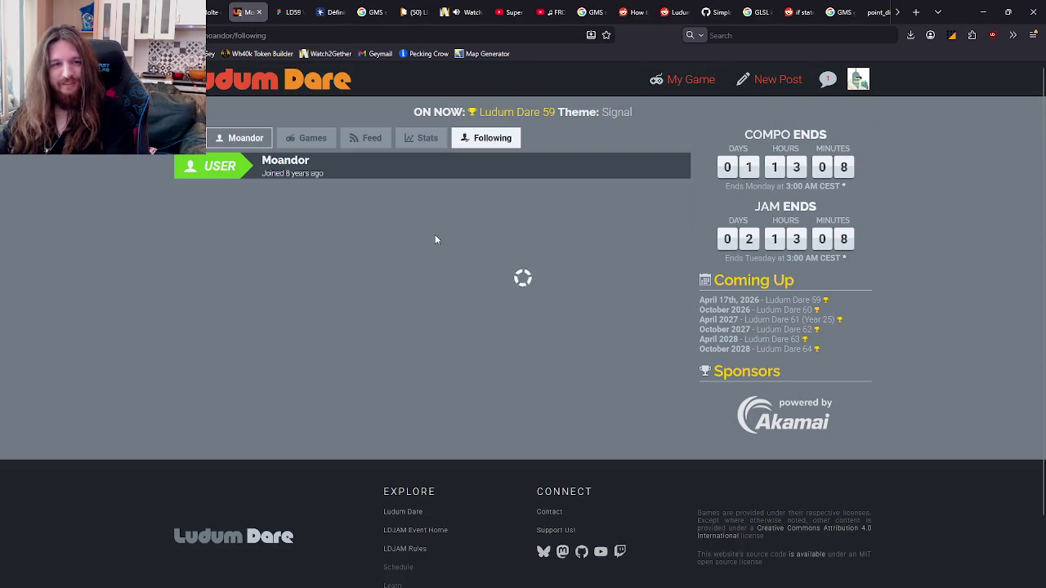
{"action": "scroll", "coordinate": [242, 360], "scroll_direction": "down", "scroll_amount": 3}
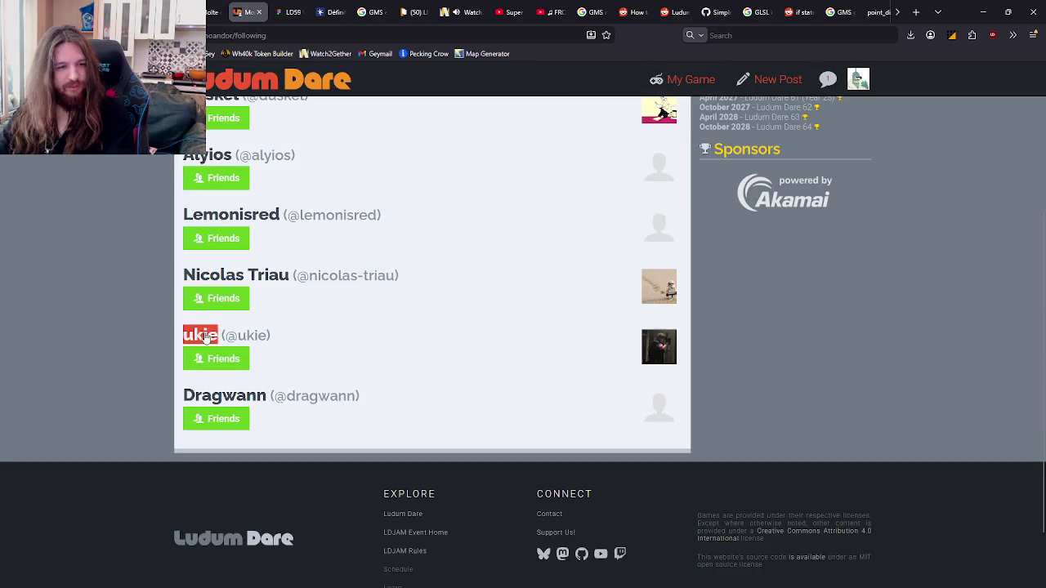
Step: Browse a followed friend's Feed and Games tabs, then open their new Progress post from notifications
{"action": "left_click", "coordinate": [210, 334]}
{"action": "left_click", "coordinate": [350, 139]}
{"action": "left_click", "coordinate": [291, 139]}
{"action": "left_click", "coordinate": [352, 138]}
{"action": "left_click", "coordinate": [292, 139]}
{"action": "left_click", "coordinate": [230, 139]}
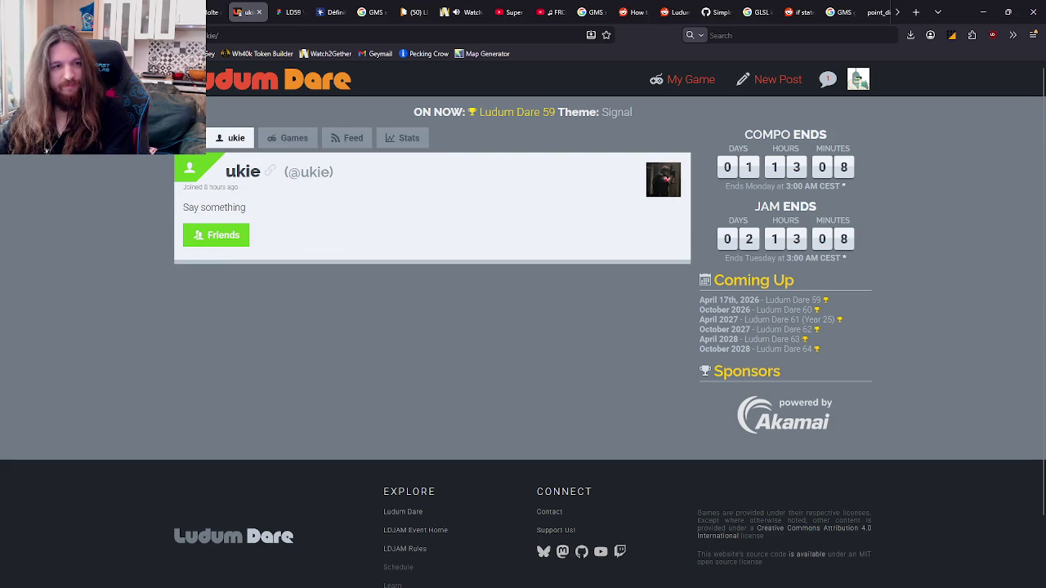
{"action": "left_click", "coordinate": [828, 80]}
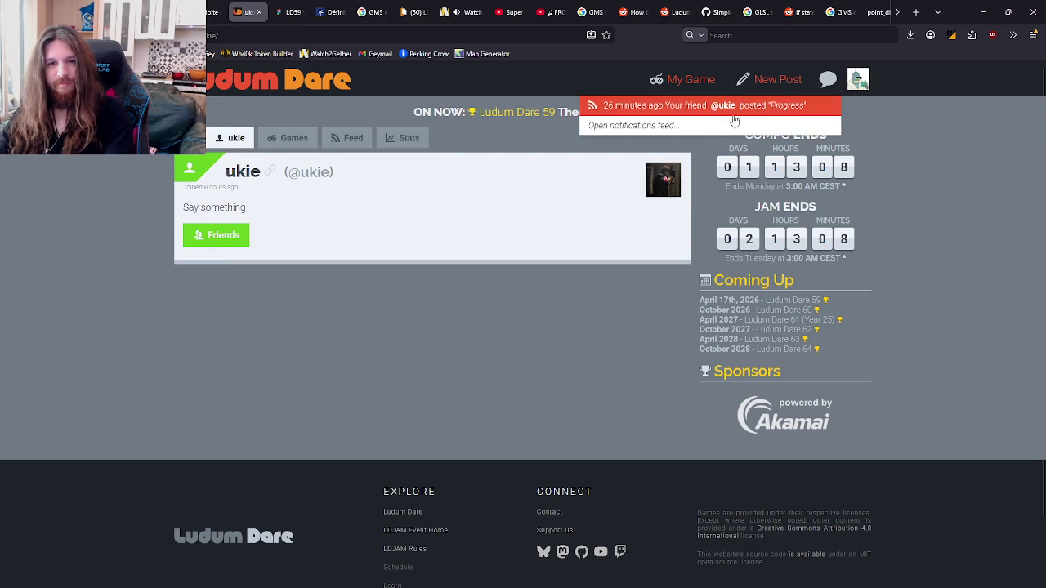
{"action": "left_click", "coordinate": [753, 108]}
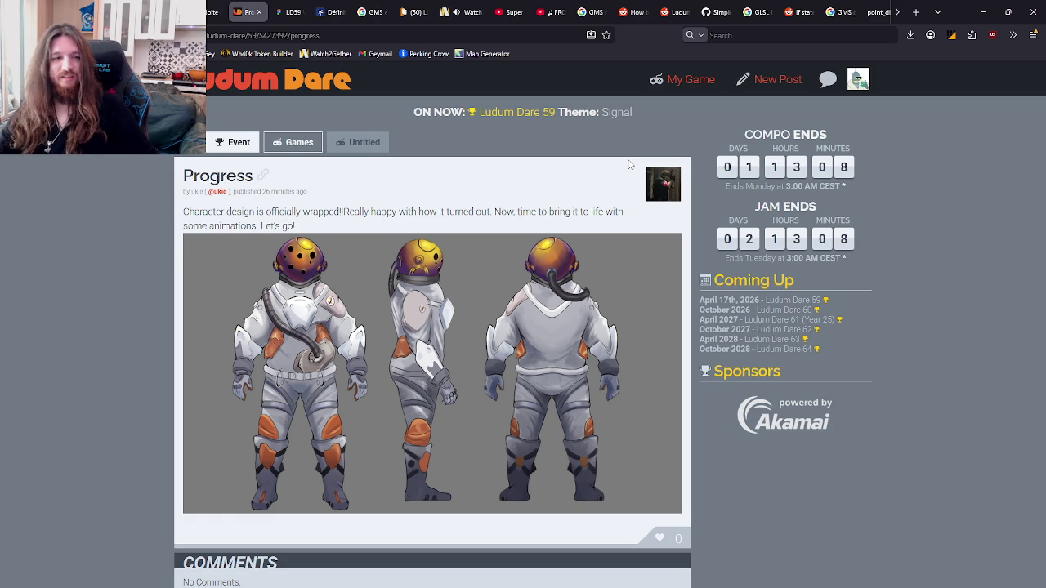
Step: Look at the Progress post author's profile, then return to the Ludum Dare 59 event page
{"action": "scroll", "coordinate": [629, 168], "scroll_direction": "down", "scroll_amount": 2}
{"action": "scroll", "coordinate": [630, 167], "scroll_direction": "up", "scroll_amount": 2}
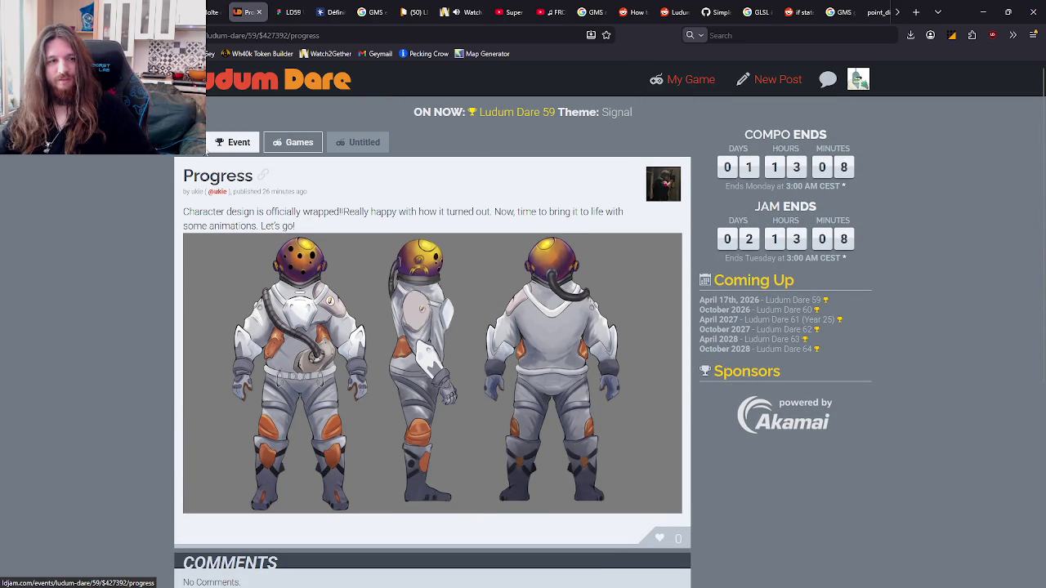
{"action": "left_click", "coordinate": [677, 197]}
{"action": "key", "text": "alt+Left"}
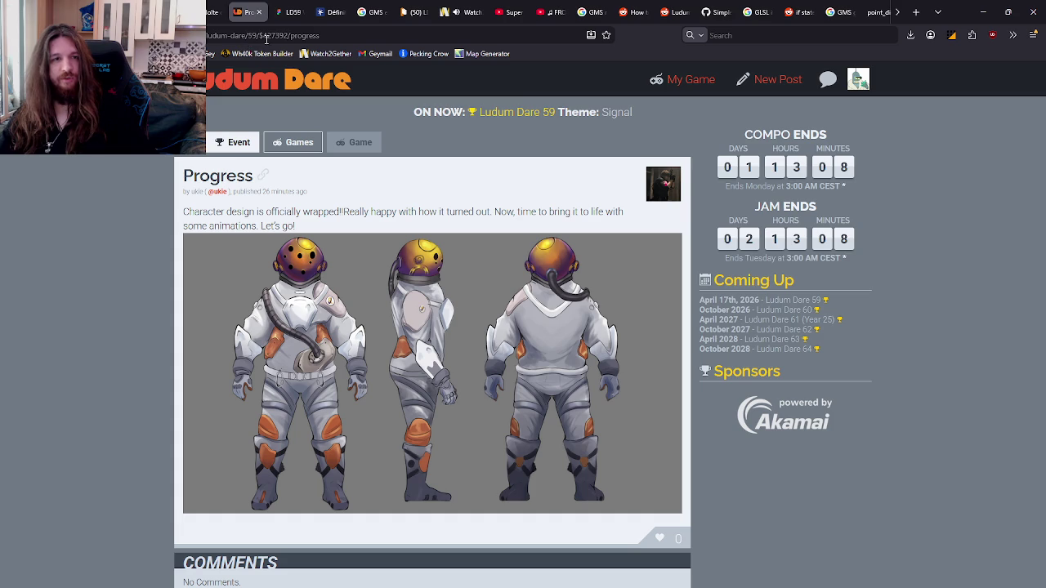
{"action": "left_click", "coordinate": [233, 142]}
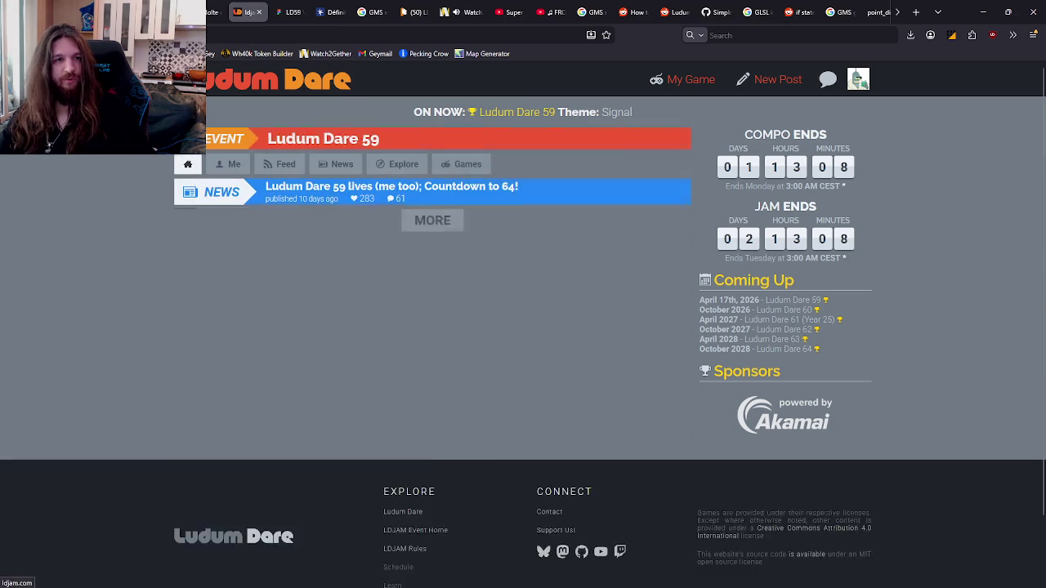
Step: Scroll through the Ludum Dare 59 event page content
{"action": "scroll", "coordinate": [518, 193], "scroll_direction": "down", "scroll_amount": 10}
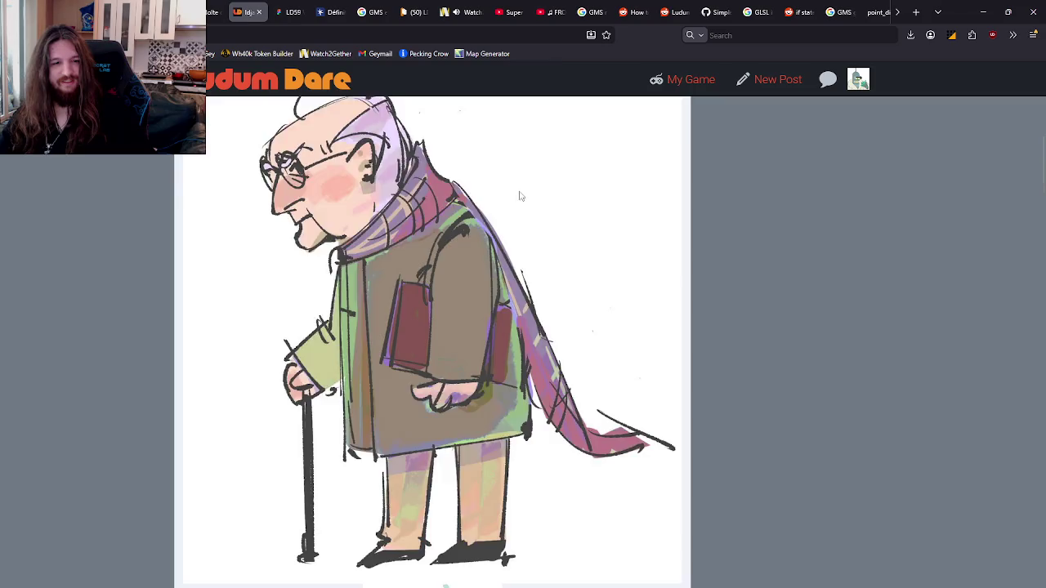
{"action": "scroll", "coordinate": [615, 190], "scroll_direction": "down", "scroll_amount": 15}
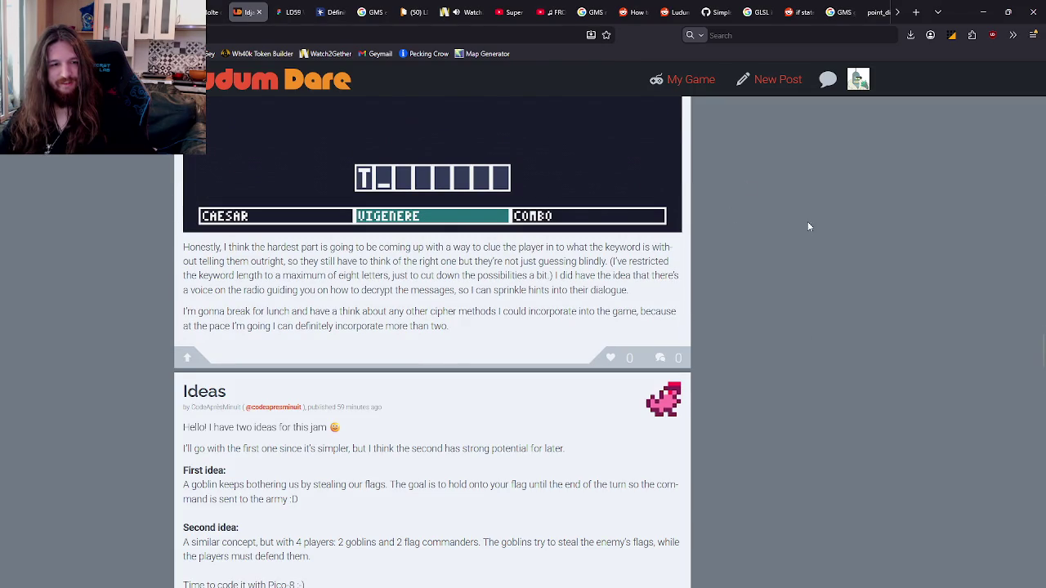
{"action": "scroll", "coordinate": [804, 184], "scroll_direction": "down", "scroll_amount": 10}
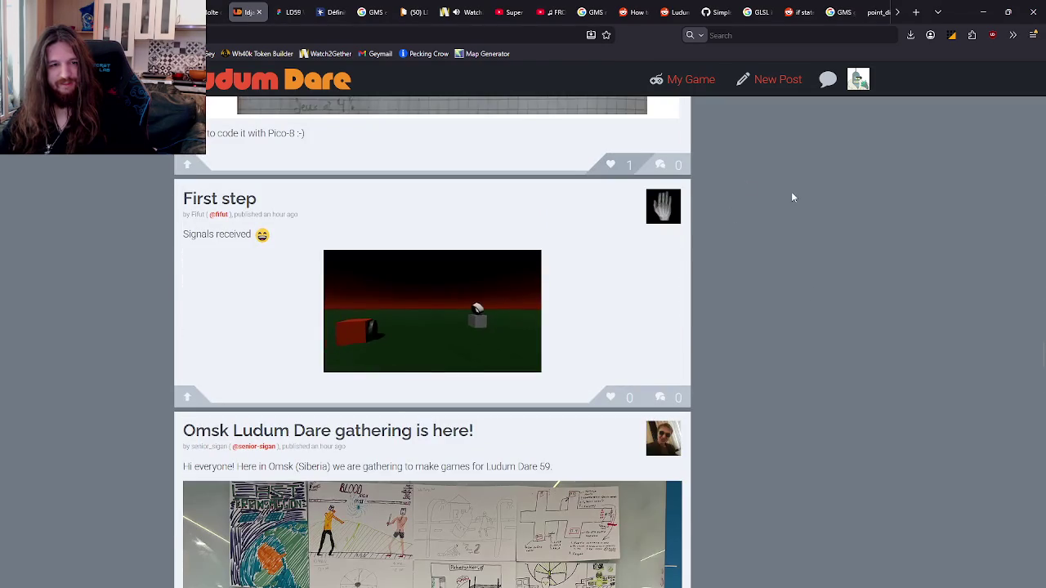
{"action": "scroll", "coordinate": [827, 335], "scroll_direction": "down", "scroll_amount": 12}
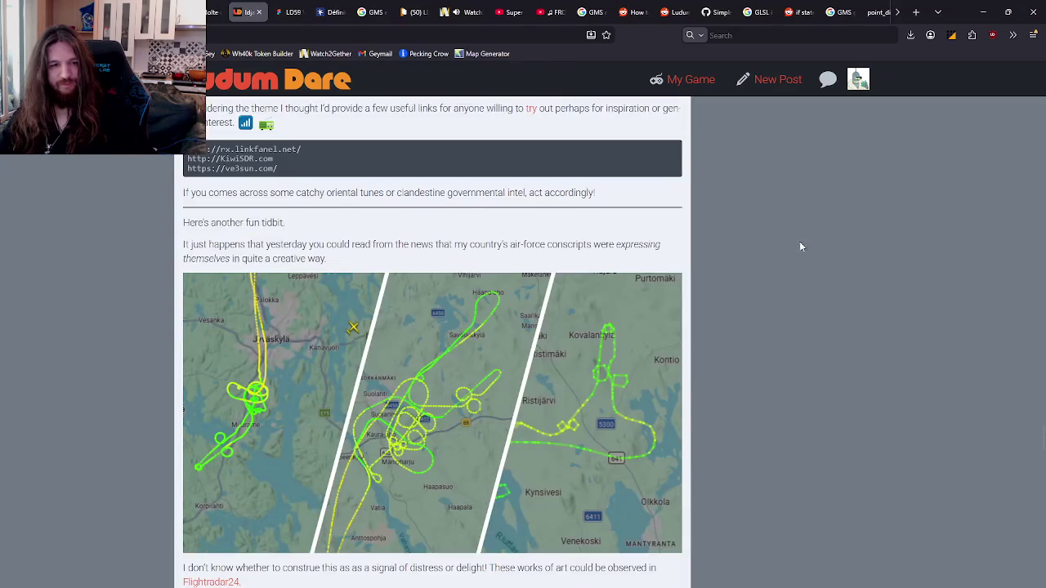
{"action": "scroll", "coordinate": [797, 305], "scroll_direction": "up", "scroll_amount": 15}
{"action": "scroll", "coordinate": [787, 313], "scroll_direction": "down", "scroll_amount": 4}
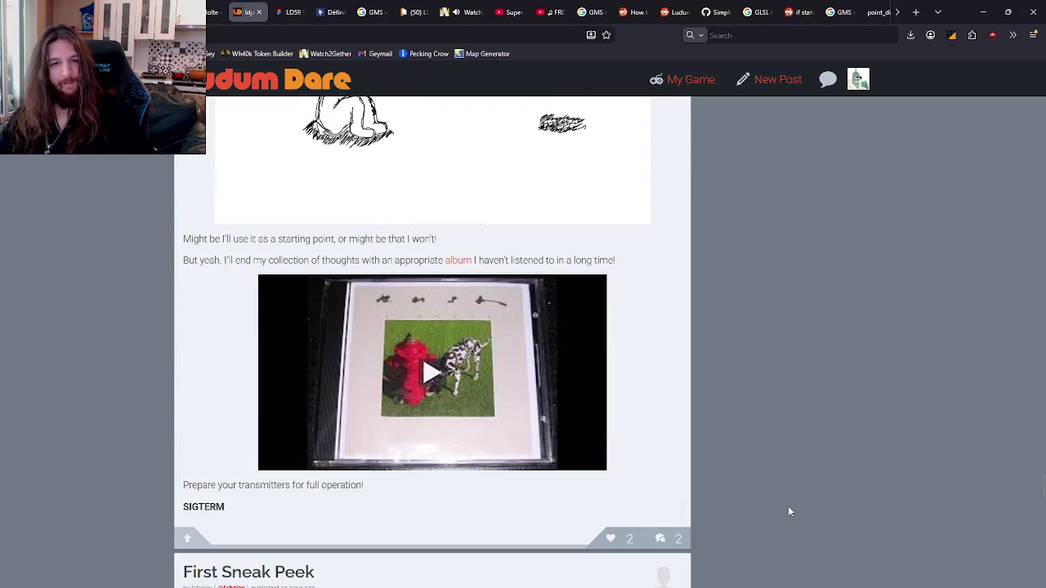
{"action": "scroll", "coordinate": [794, 380], "scroll_direction": "down", "scroll_amount": 3}
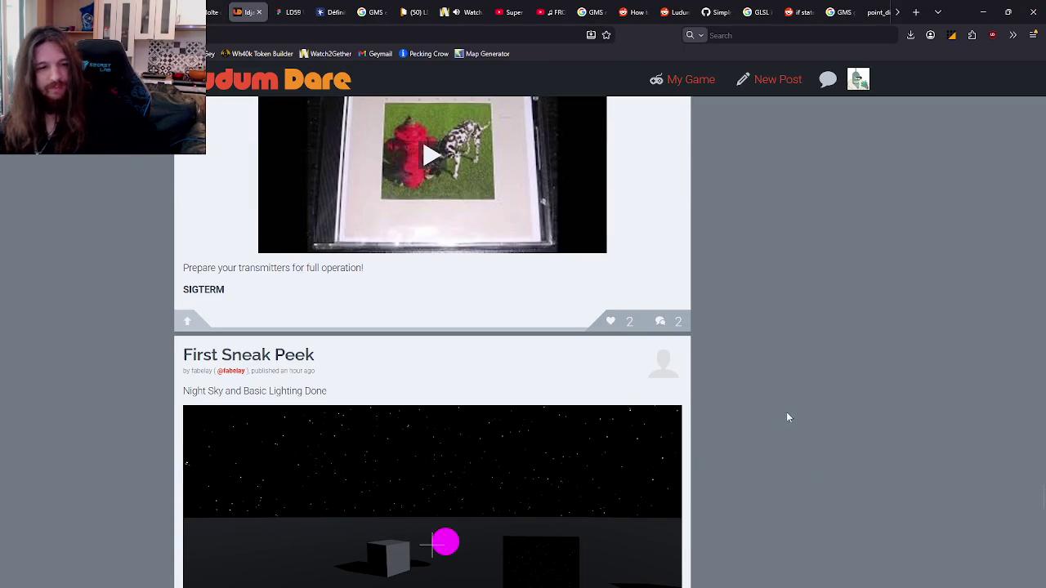
{"action": "scroll", "coordinate": [798, 444], "scroll_direction": "up", "scroll_amount": 15}
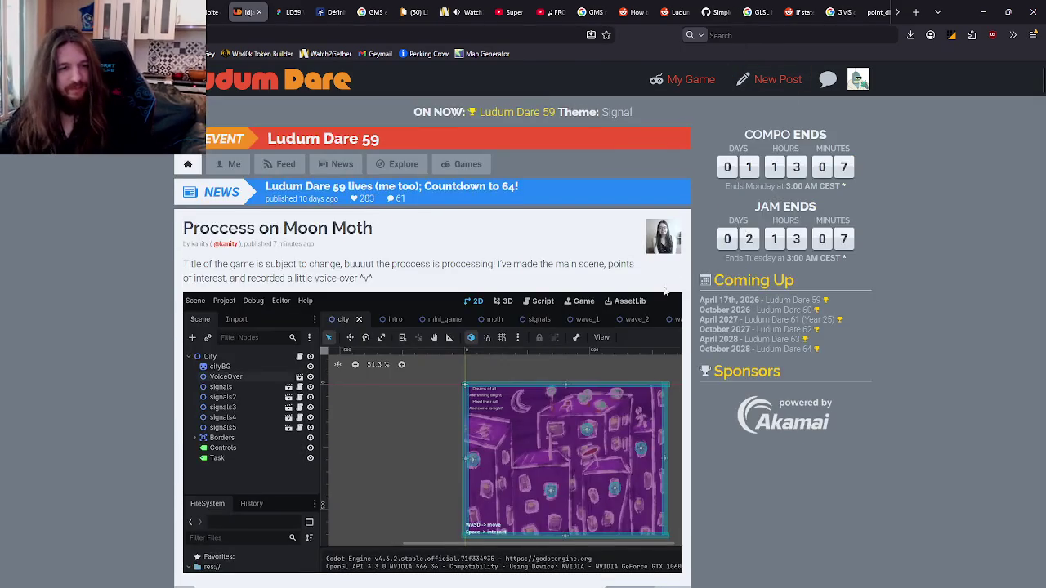
{"action": "scroll", "coordinate": [705, 280], "scroll_direction": "down", "scroll_amount": 15}
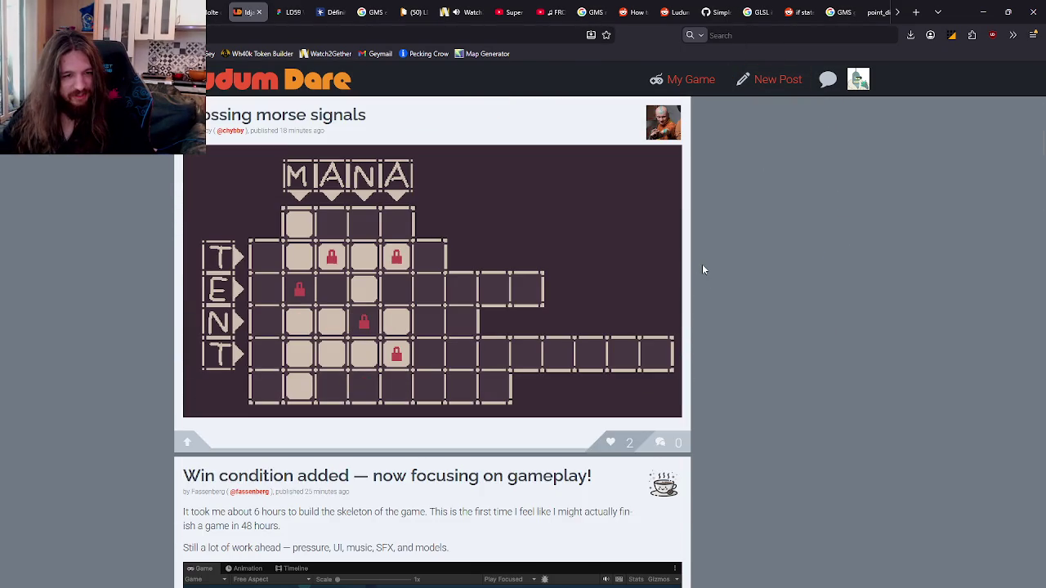
{"action": "scroll", "coordinate": [699, 263], "scroll_direction": "down", "scroll_amount": 4}
{"action": "scroll", "coordinate": [702, 266], "scroll_direction": "down", "scroll_amount": 5}
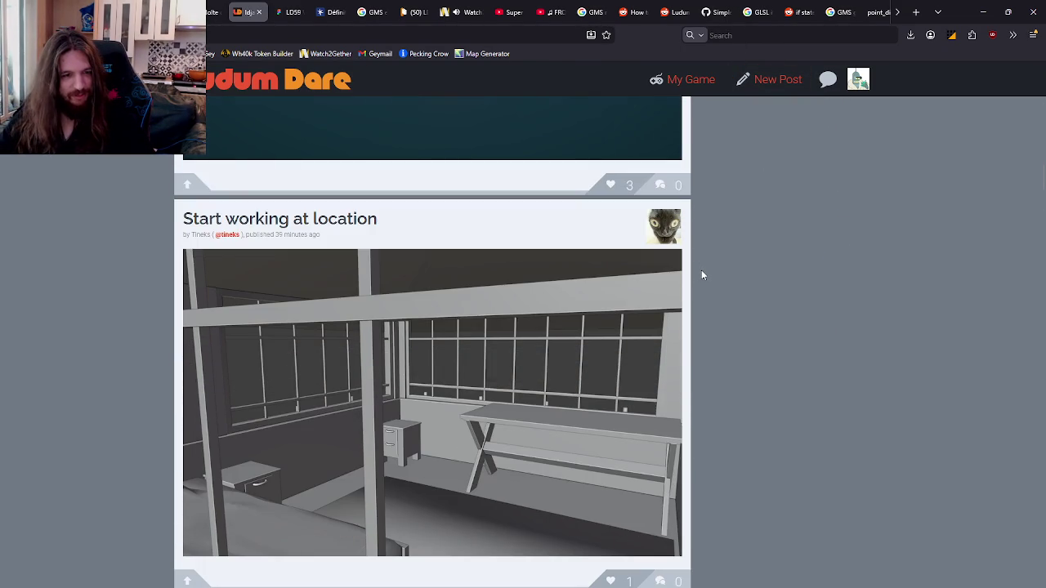
{"action": "scroll", "coordinate": [698, 273], "scroll_direction": "down", "scroll_amount": 2}
{"action": "scroll", "coordinate": [698, 270], "scroll_direction": "up", "scroll_amount": 5}
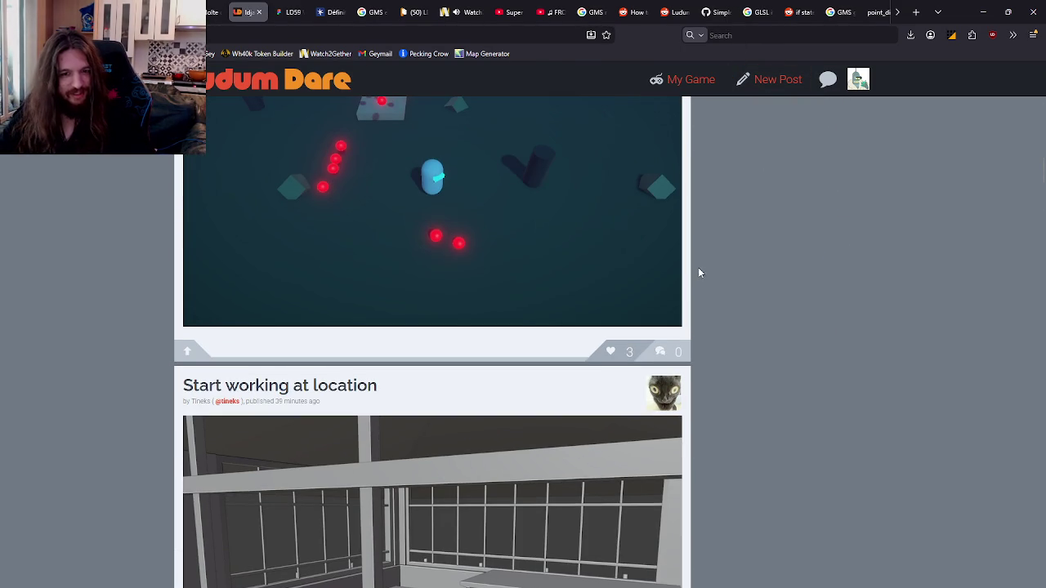
{"action": "scroll", "coordinate": [706, 314], "scroll_direction": "down", "scroll_amount": 4}
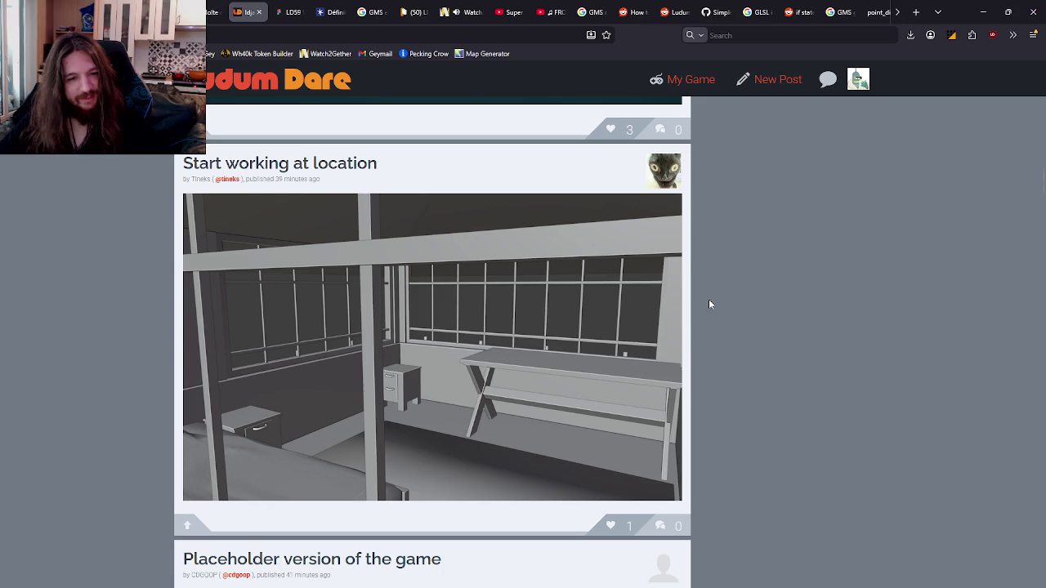
{"action": "scroll", "coordinate": [802, 325], "scroll_direction": "up", "scroll_amount": 8}
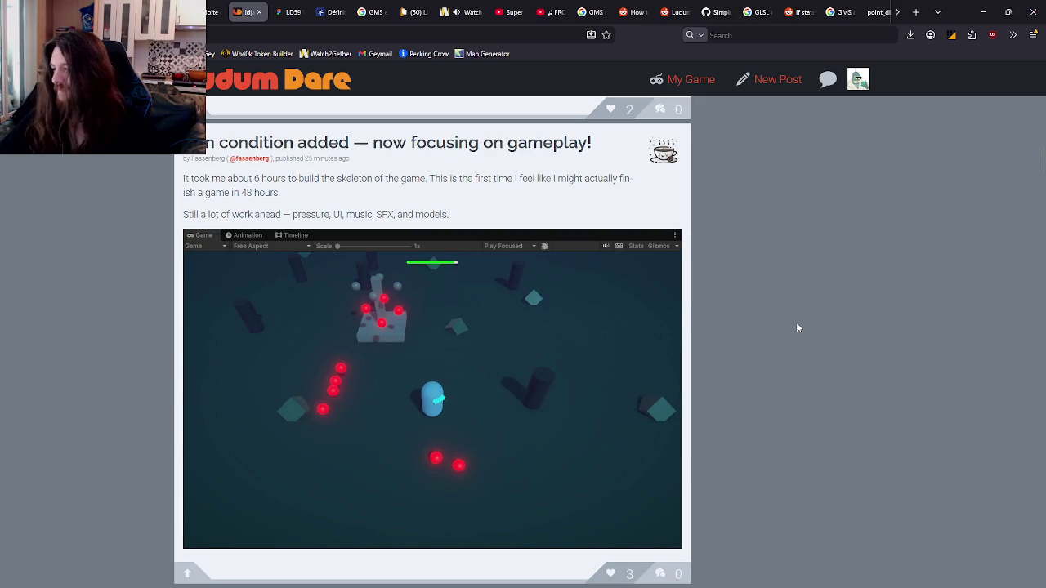
{"action": "scroll", "coordinate": [772, 295], "scroll_direction": "up", "scroll_amount": 20}
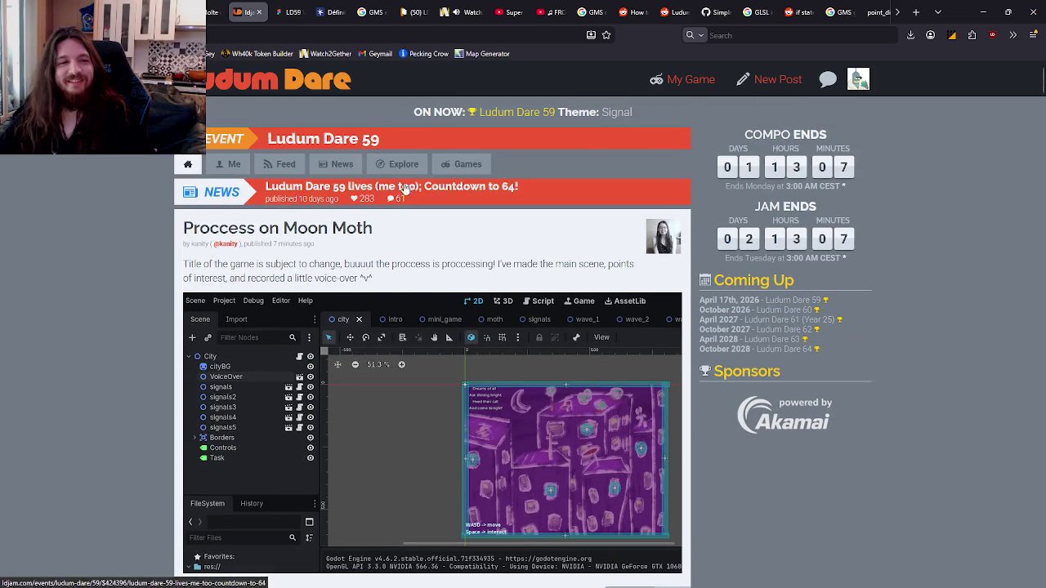
Step: Switch to the Everything feed and open several posts in background tabs
{"action": "left_click", "coordinate": [282, 164]}
{"action": "scroll", "coordinate": [456, 209], "scroll_direction": "down", "scroll_amount": 4}
{"action": "scroll", "coordinate": [456, 209], "scroll_direction": "up", "scroll_amount": 3}
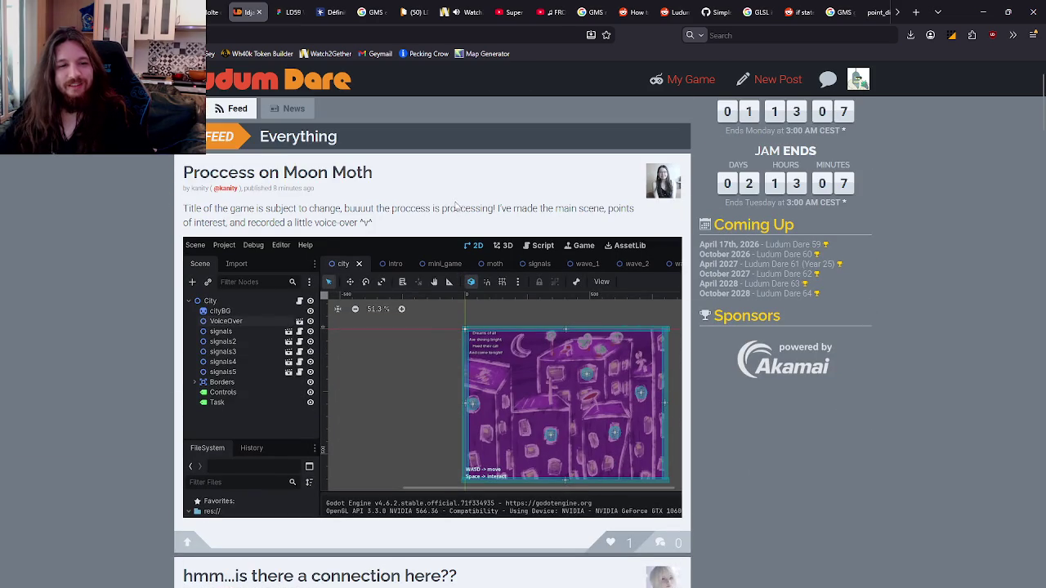
{"action": "scroll", "coordinate": [182, 199], "scroll_direction": "down", "scroll_amount": 20}
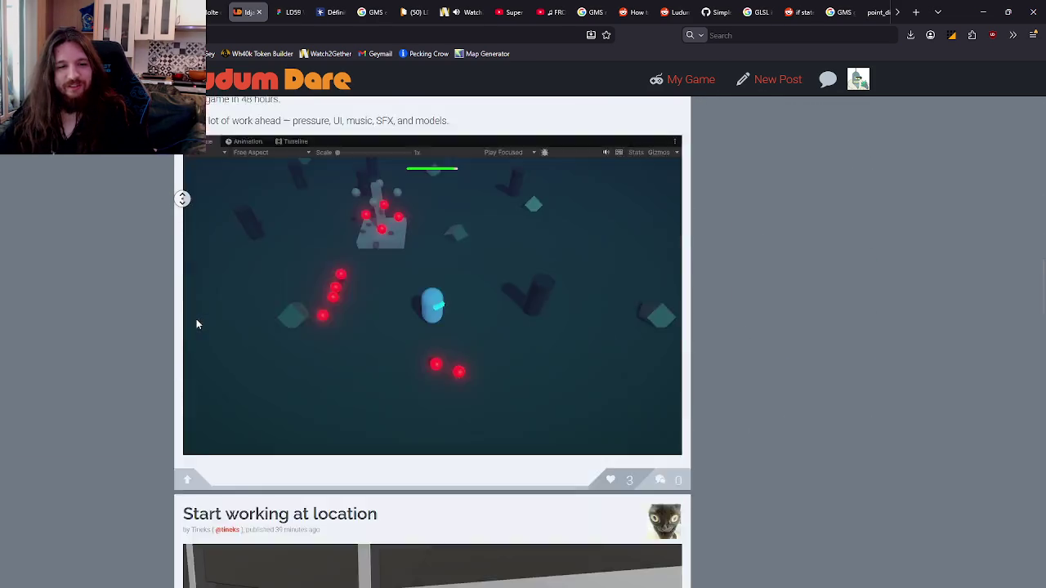
{"action": "scroll", "coordinate": [196, 319], "scroll_direction": "down", "scroll_amount": 3}
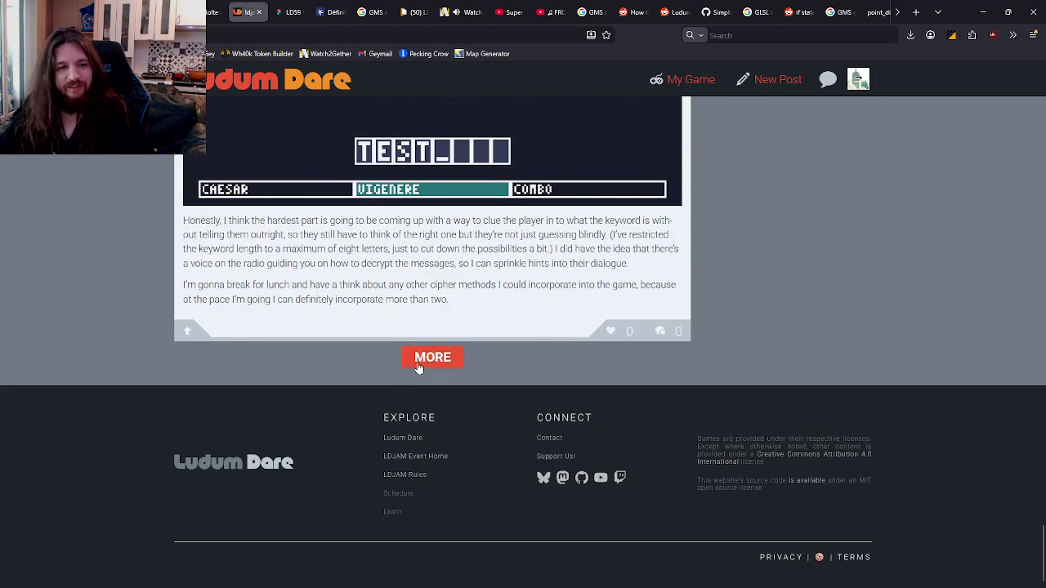
{"action": "scroll", "coordinate": [418, 367], "scroll_direction": "up", "scroll_amount": 6}
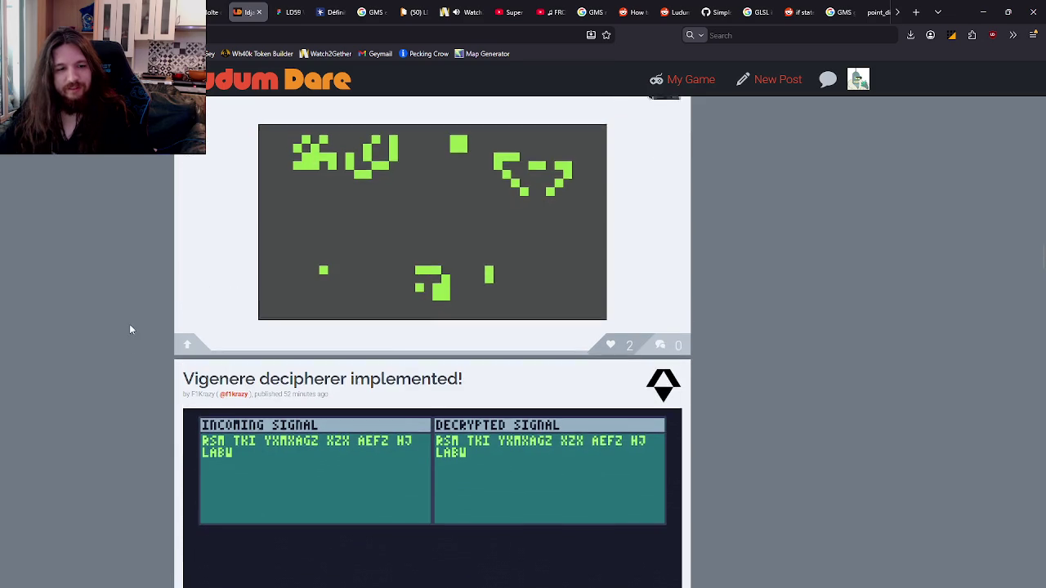
{"action": "scroll", "coordinate": [129, 327], "scroll_direction": "up", "scroll_amount": 10}
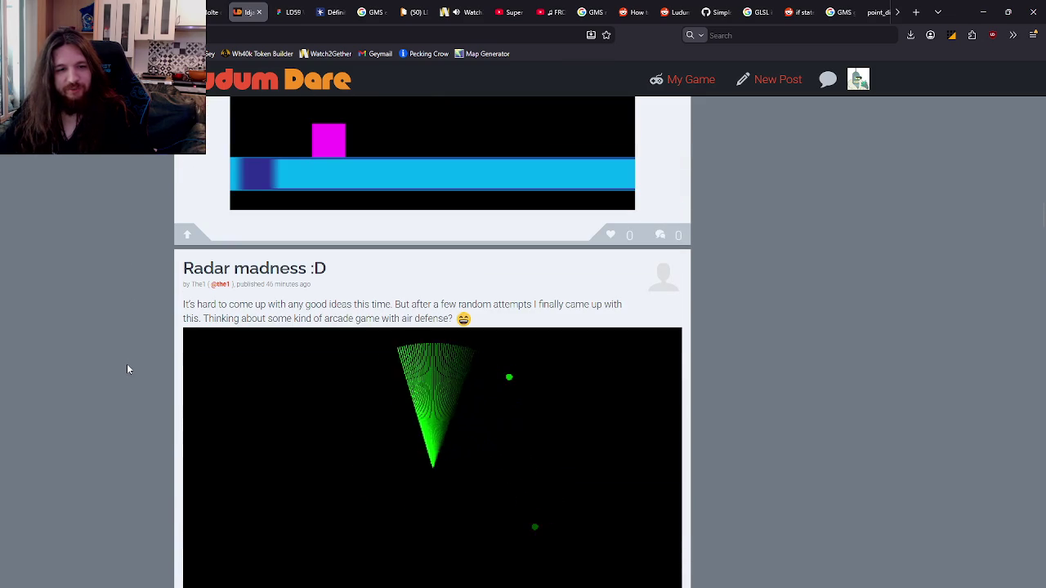
{"action": "scroll", "coordinate": [127, 367], "scroll_direction": "up", "scroll_amount": 5}
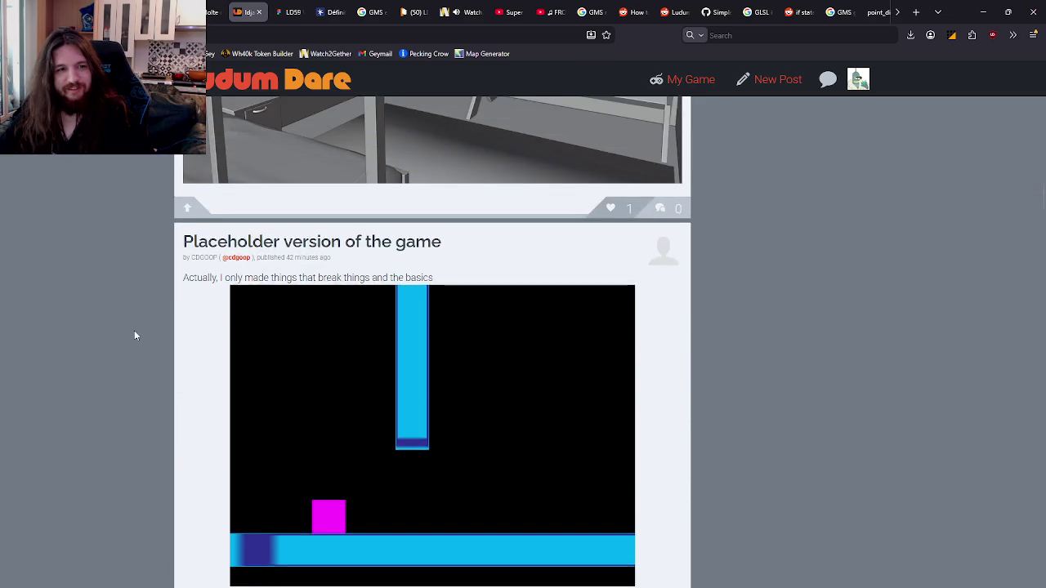
{"action": "scroll", "coordinate": [136, 331], "scroll_direction": "up", "scroll_amount": 13}
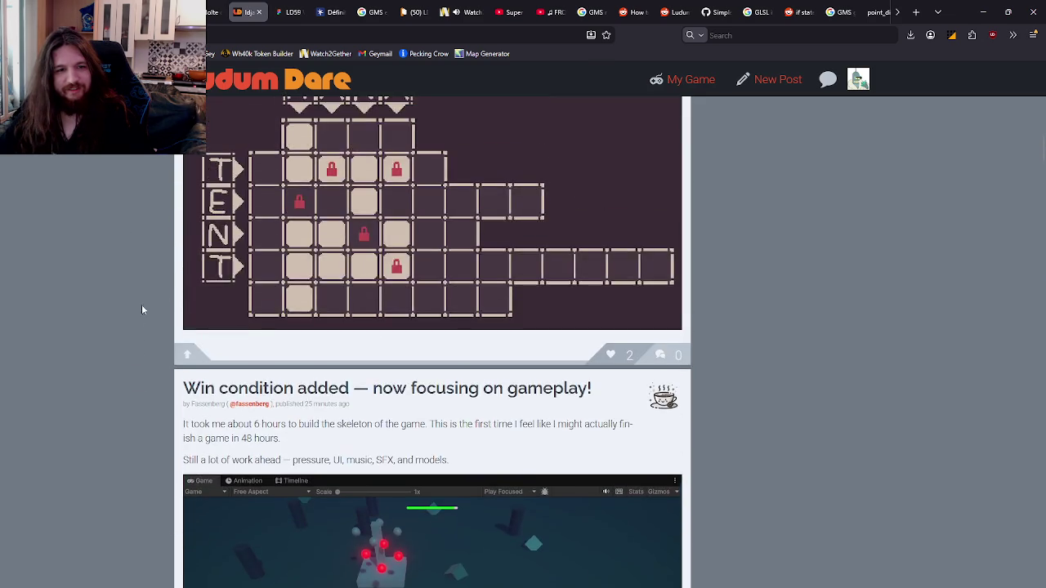
{"action": "scroll", "coordinate": [143, 323], "scroll_direction": "up", "scroll_amount": 3}
{"action": "middle_click", "coordinate": [140, 386]}
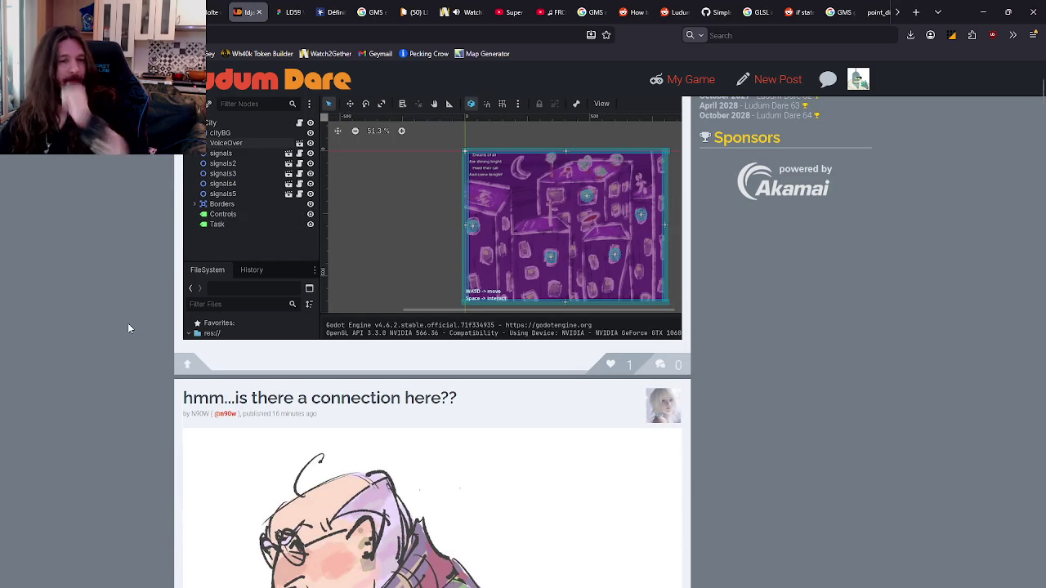
{"action": "middle_click", "coordinate": [102, 368]}
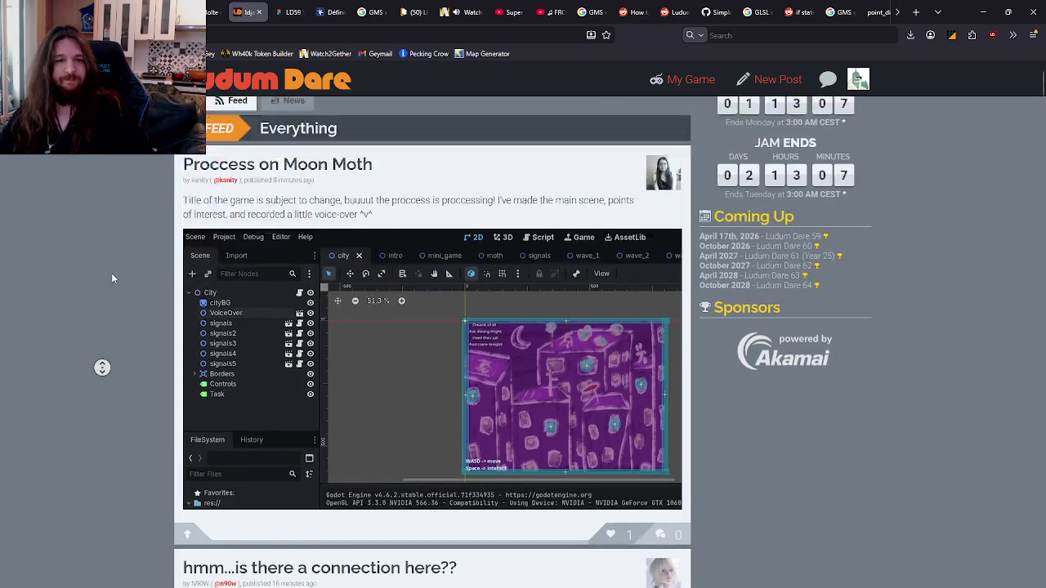
{"action": "middle_click", "coordinate": [112, 270]}
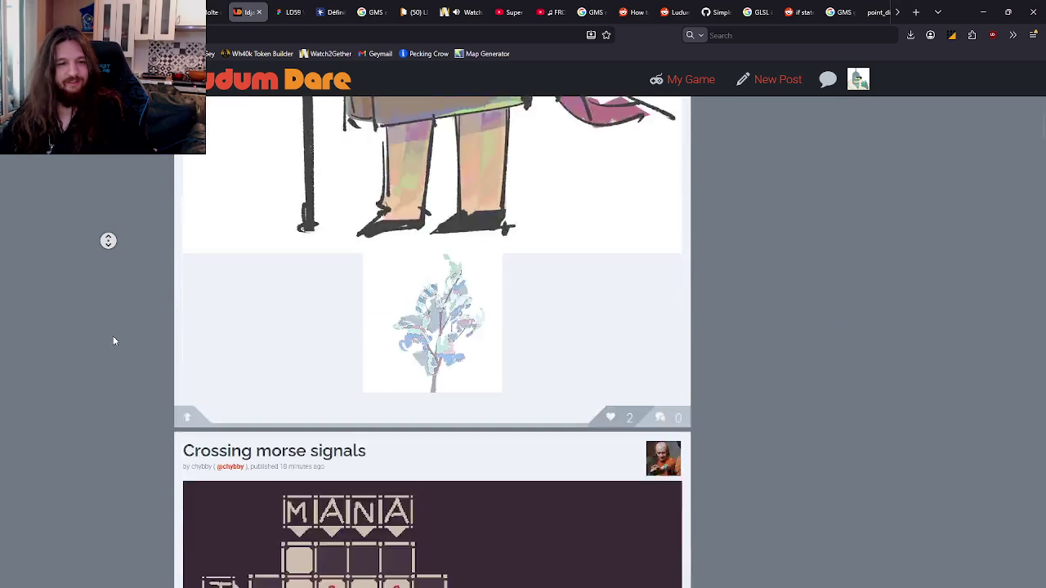
{"action": "middle_click", "coordinate": [113, 336]}
{"action": "middle_click", "coordinate": [109, 235]}
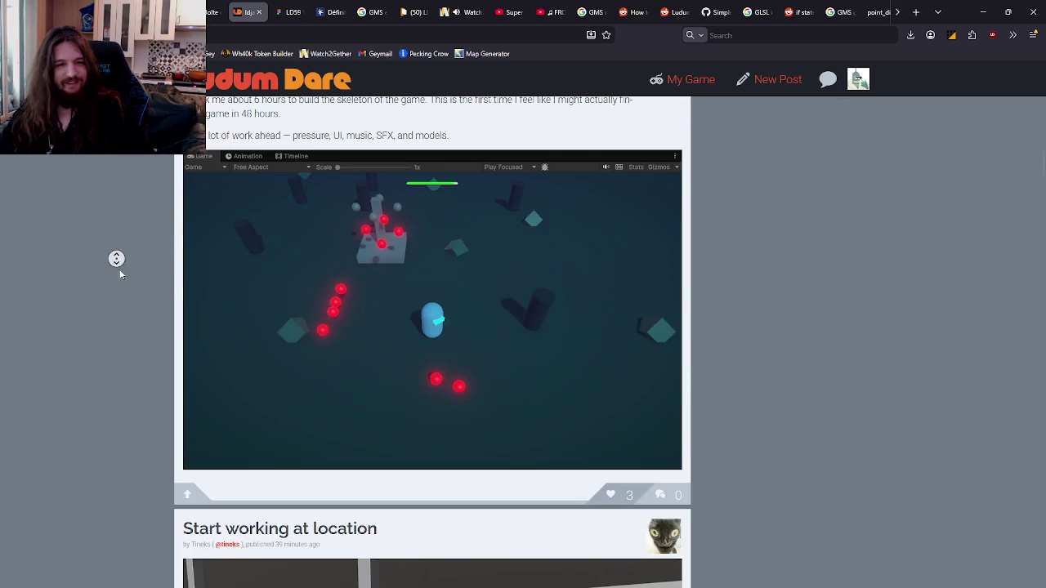
{"action": "middle_click", "coordinate": [130, 335]}
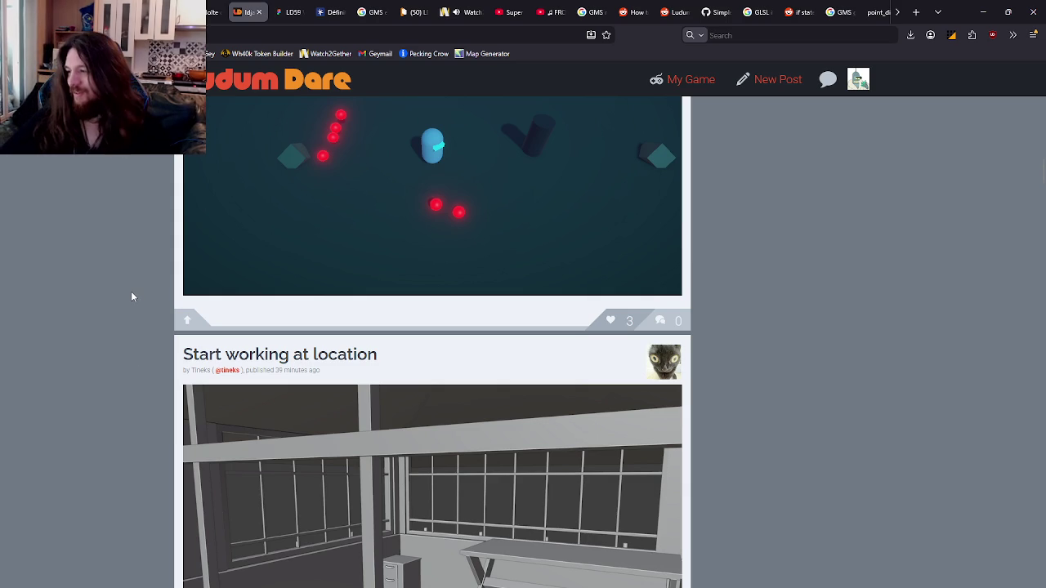
Step: Scroll to the bottom, load MORE posts, and return to the top of the feed
{"action": "scroll", "coordinate": [131, 297], "scroll_direction": "down", "scroll_amount": 8}
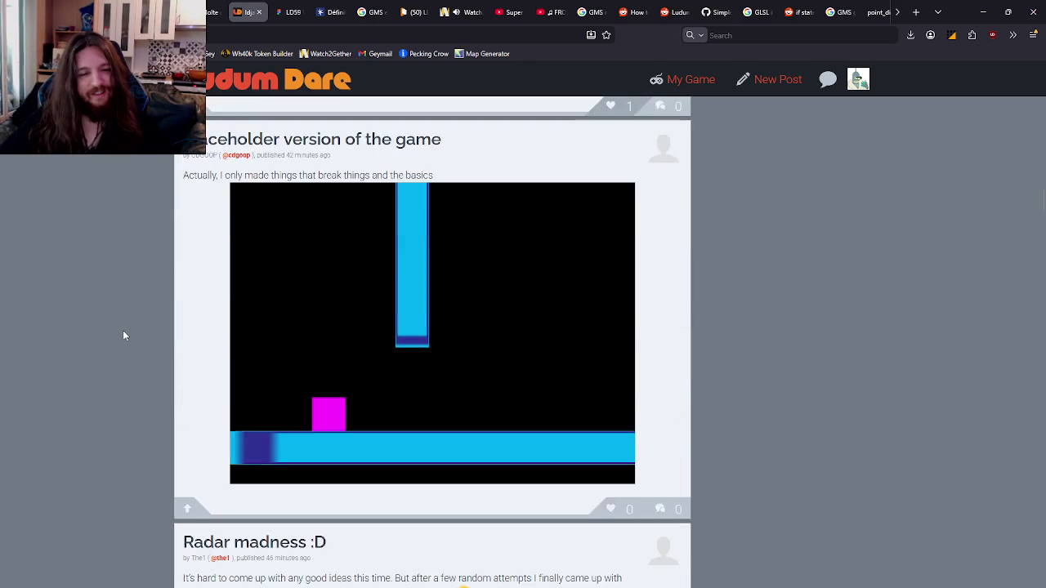
{"action": "scroll", "coordinate": [123, 335], "scroll_direction": "down", "scroll_amount": 15}
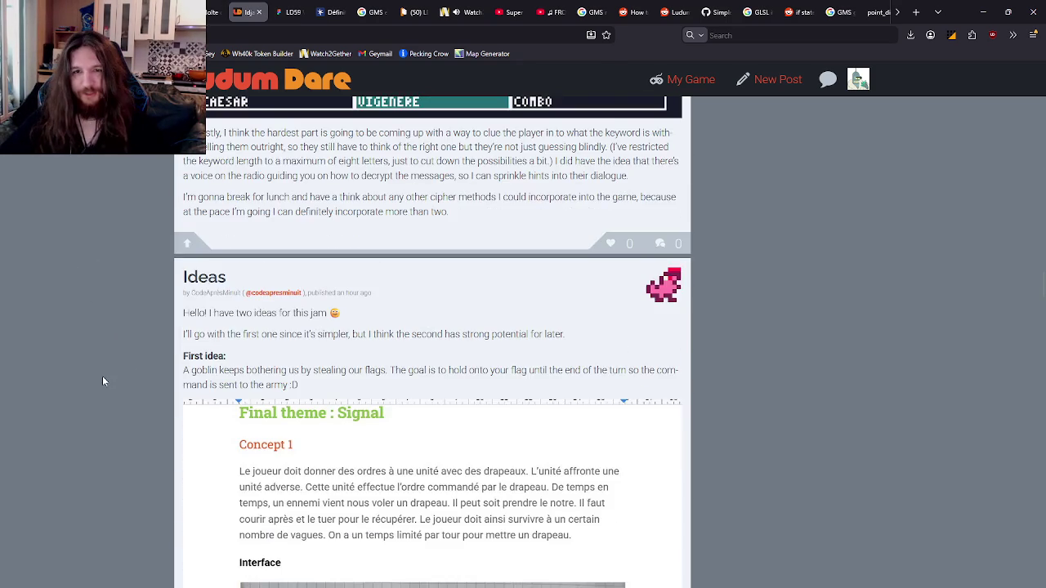
{"action": "scroll", "coordinate": [121, 357], "scroll_direction": "down", "scroll_amount": 15}
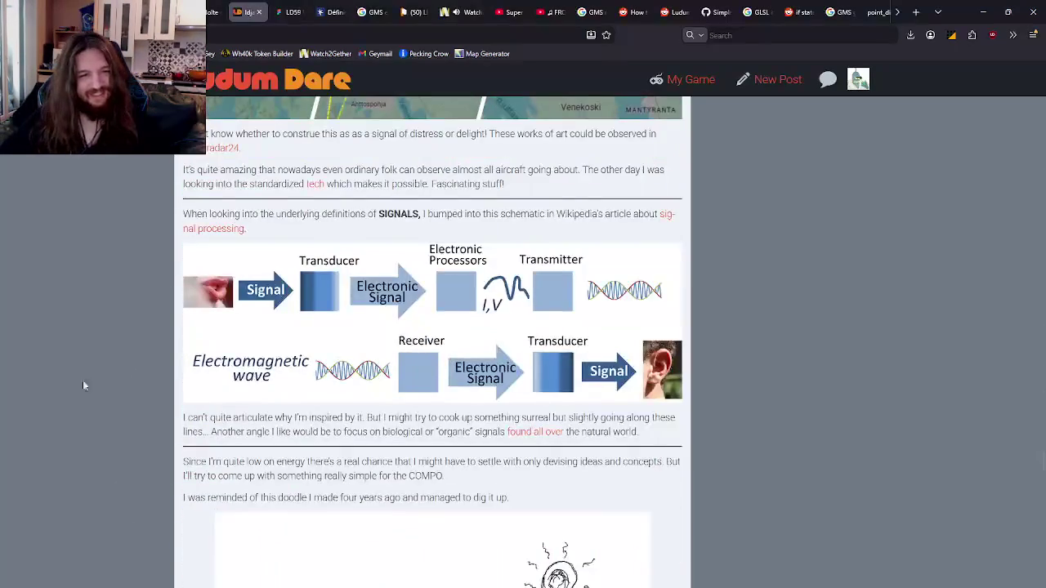
{"action": "scroll", "coordinate": [104, 360], "scroll_direction": "down", "scroll_amount": 8}
{"action": "scroll", "coordinate": [122, 327], "scroll_direction": "down", "scroll_amount": 5}
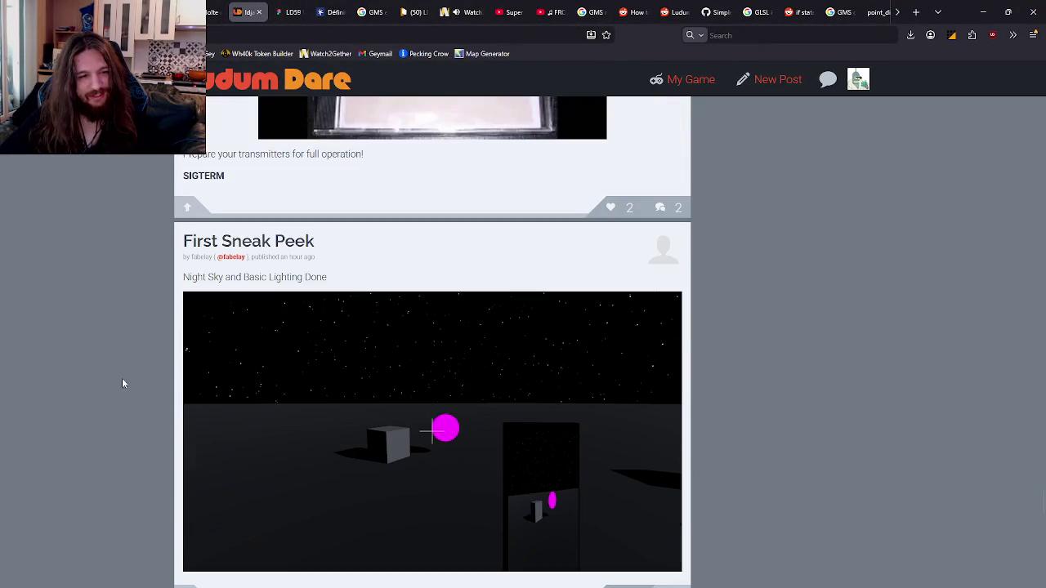
{"action": "scroll", "coordinate": [132, 449], "scroll_direction": "down", "scroll_amount": 20}
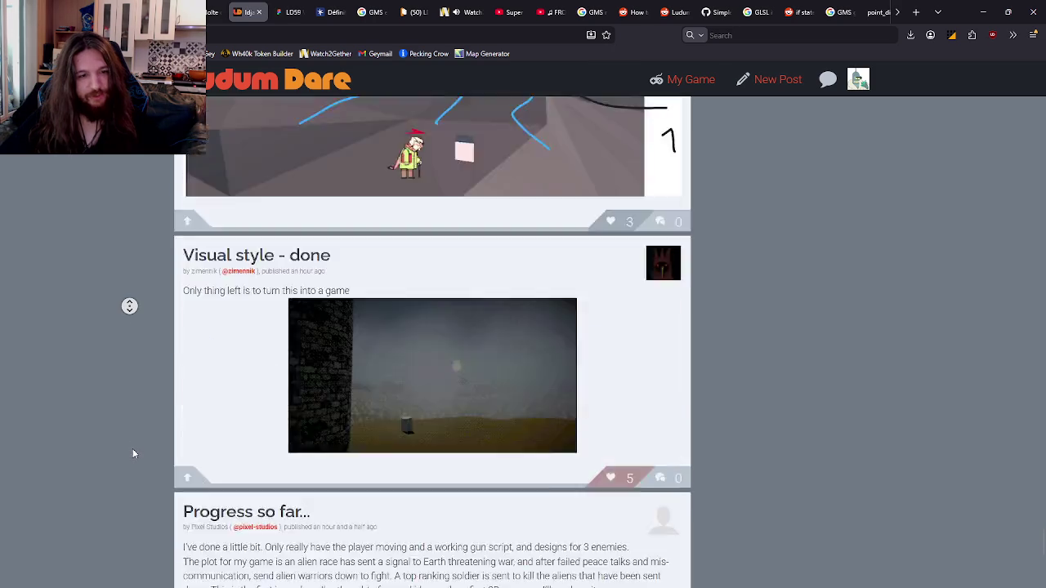
{"action": "left_click", "coordinate": [425, 363]}
{"action": "scroll", "coordinate": [54, 236], "scroll_direction": "down", "scroll_amount": 20}
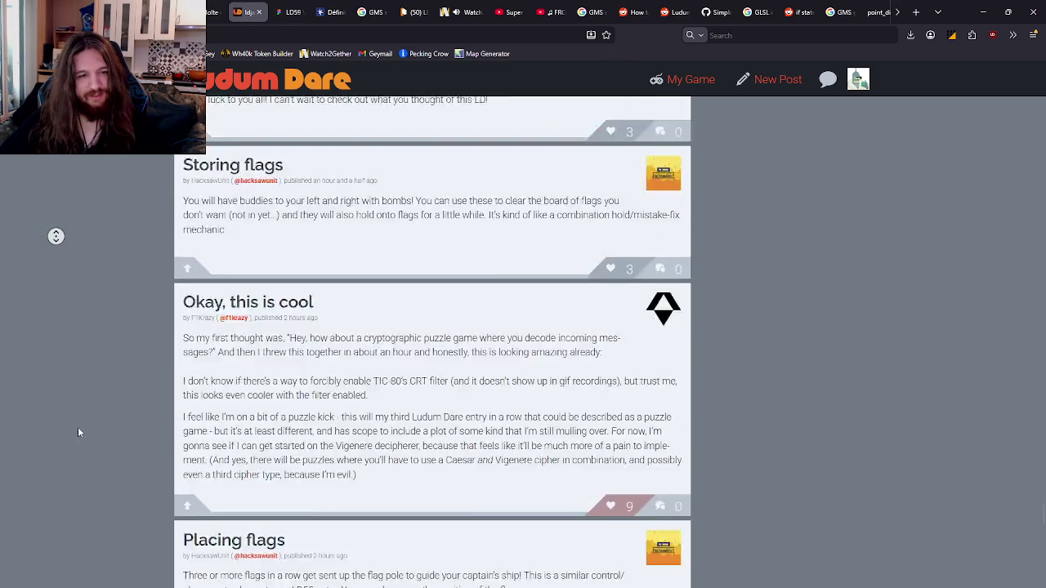
{"action": "scroll", "coordinate": [275, 225], "scroll_direction": "up", "scroll_amount": 4}
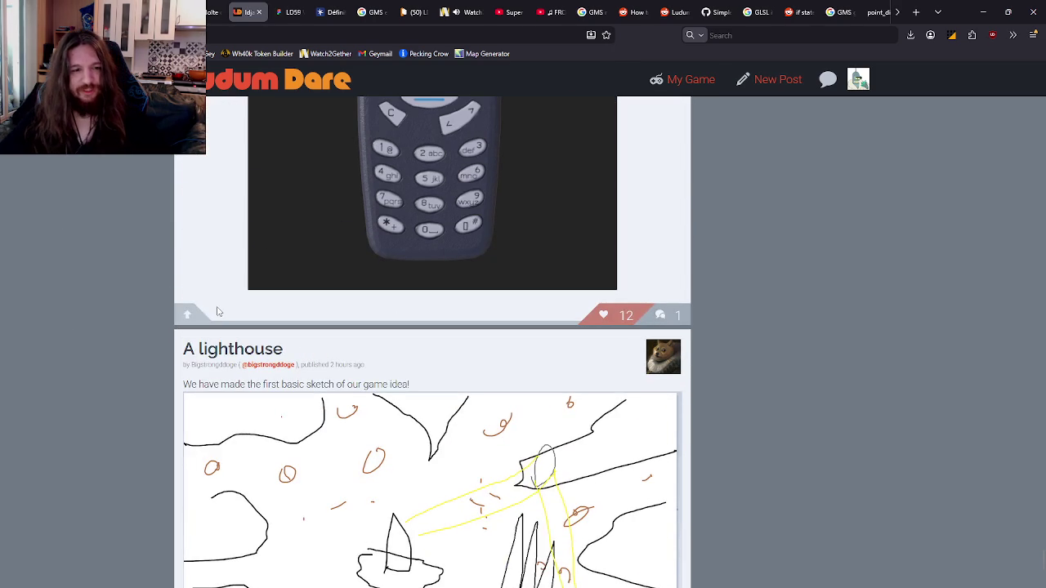
{"action": "middle_click", "coordinate": [106, 304]}
{"action": "scroll", "coordinate": [107, 303], "scroll_direction": "down", "scroll_amount": 5}
{"action": "scroll", "coordinate": [106, 303], "scroll_direction": "up", "scroll_amount": 20}
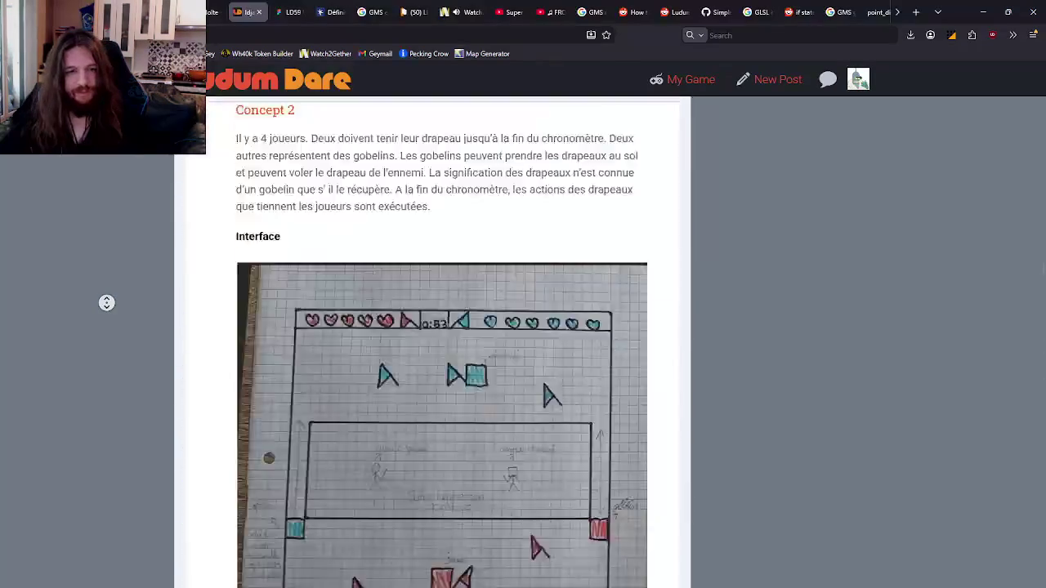
{"action": "scroll", "coordinate": [107, 303], "scroll_direction": "up", "scroll_amount": 20}
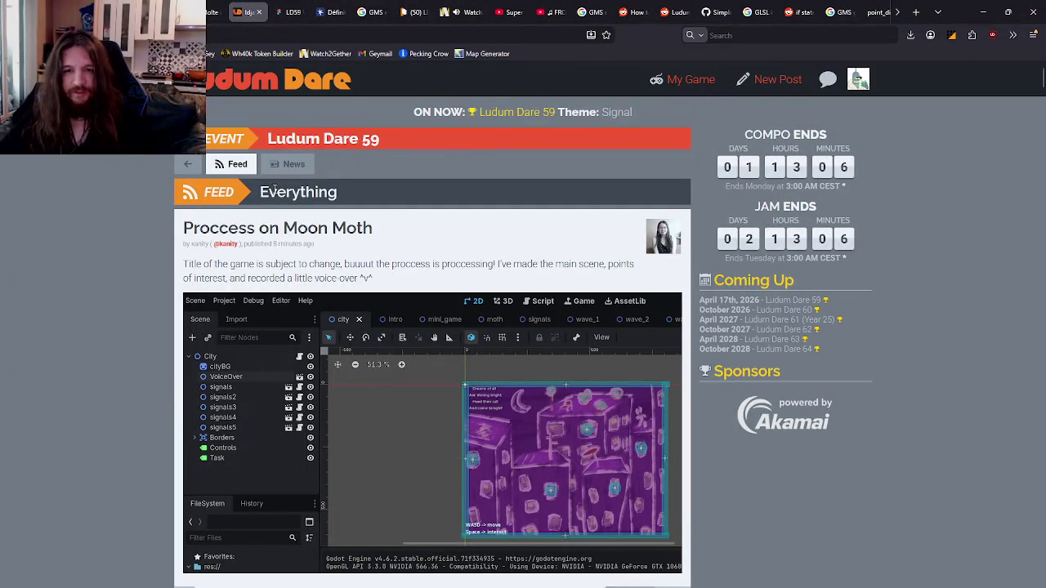
Step: Switch the event page to All News and scroll through the article
{"action": "left_click", "coordinate": [273, 163]}
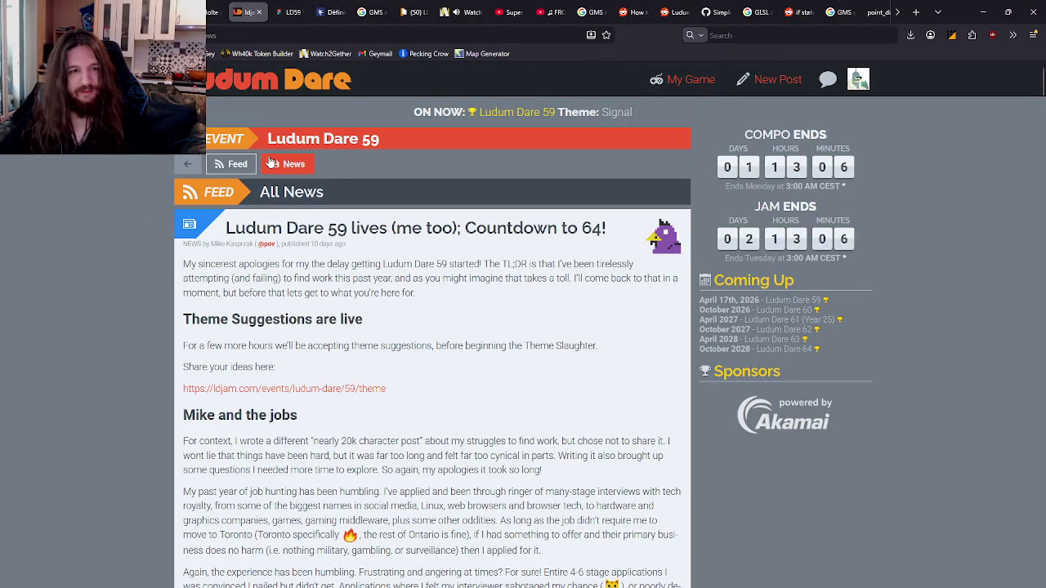
{"action": "scroll", "coordinate": [353, 220], "scroll_direction": "down", "scroll_amount": 20}
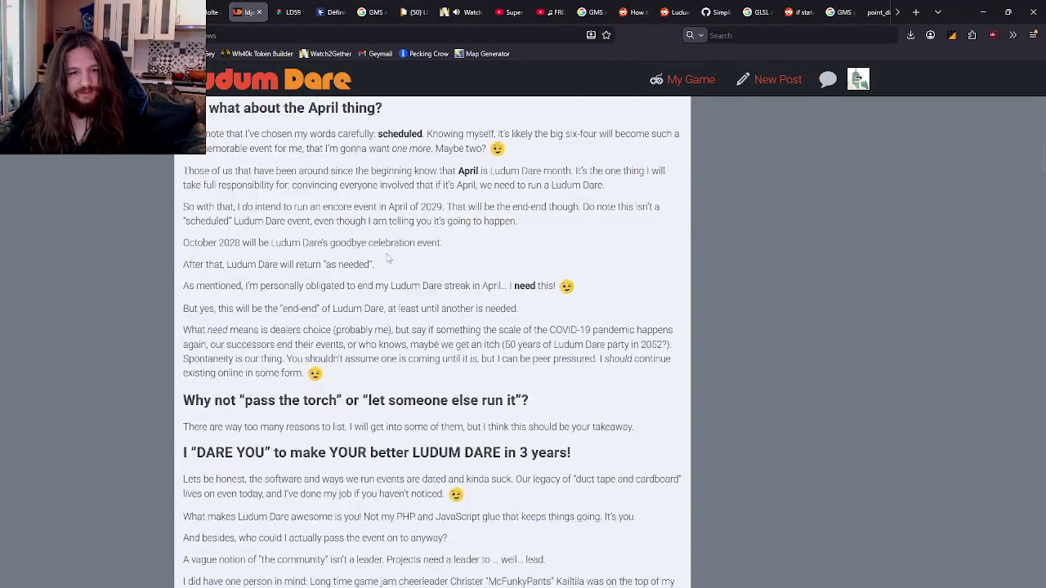
{"action": "scroll", "coordinate": [391, 311], "scroll_direction": "down", "scroll_amount": 15}
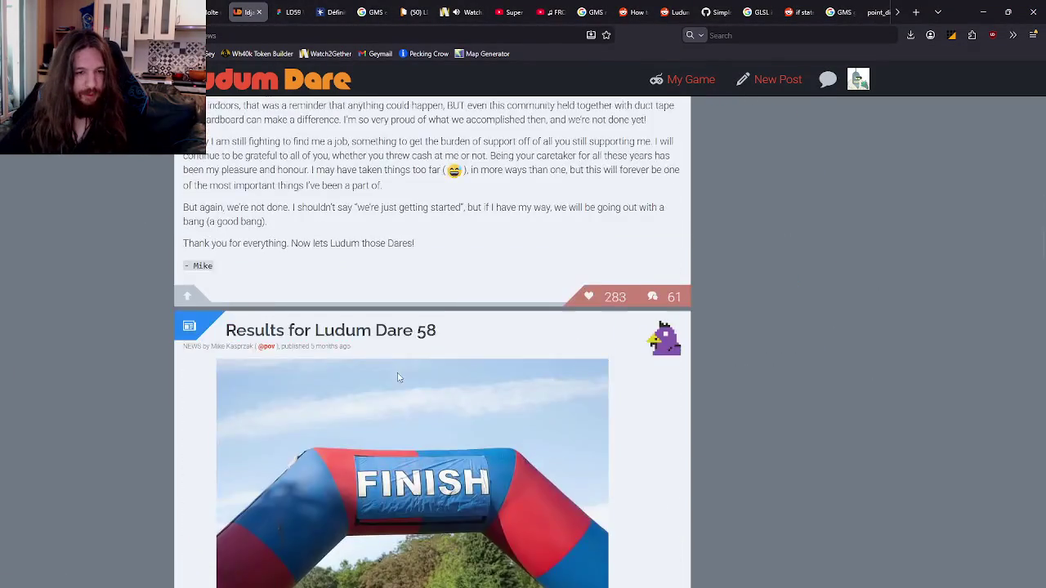
{"action": "scroll", "coordinate": [398, 377], "scroll_direction": "down", "scroll_amount": 15}
{"action": "scroll", "coordinate": [443, 378], "scroll_direction": "up", "scroll_amount": 20}
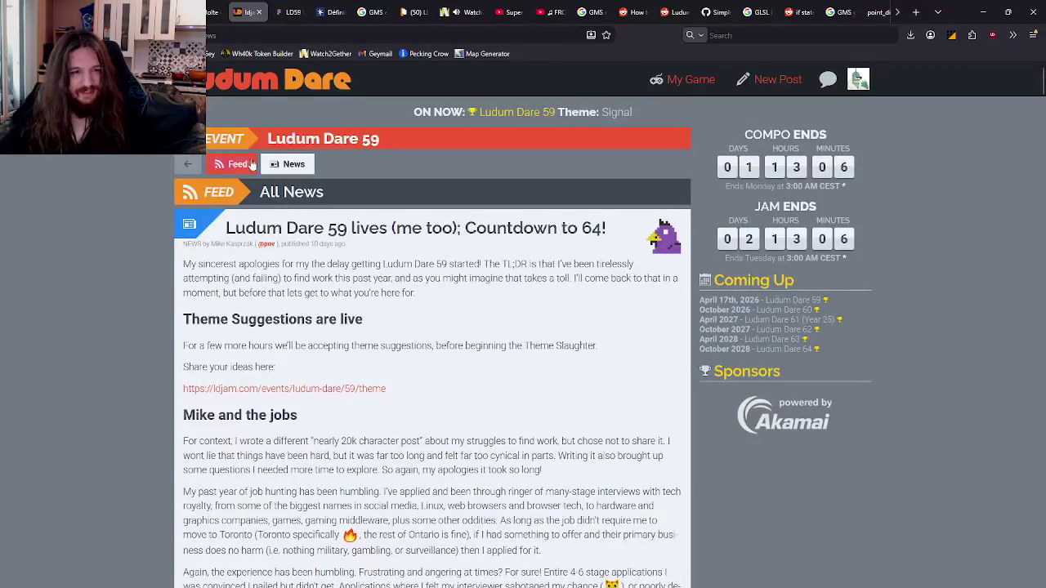
Step: Show the general Everything feed with the latest posts, then open the Ludum Dare 59 event details
{"action": "left_click", "coordinate": [219, 165]}
{"action": "left_click", "coordinate": [204, 165]}
{"action": "left_click", "coordinate": [285, 165]}
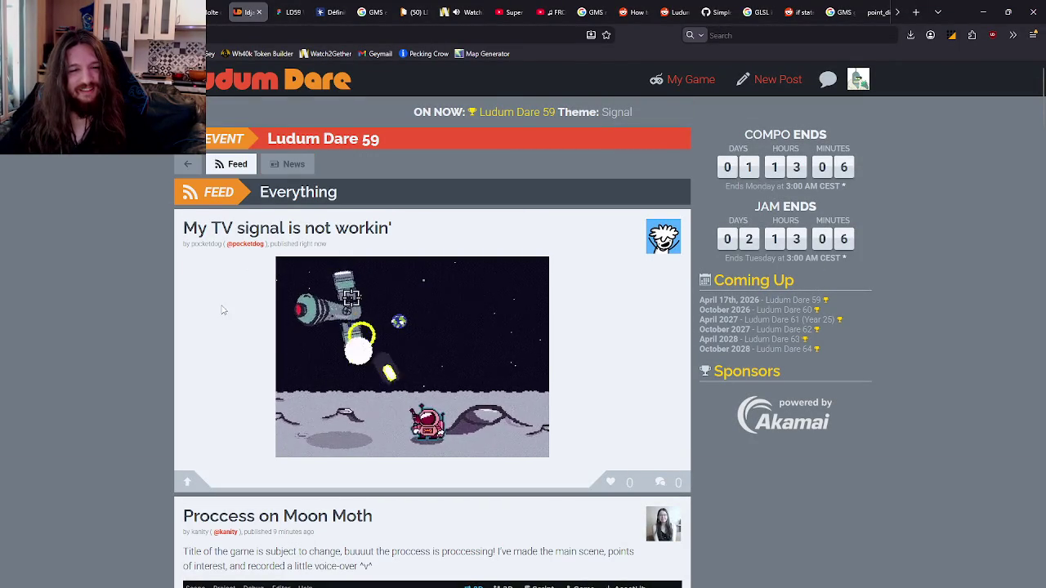
{"action": "scroll", "coordinate": [219, 299], "scroll_direction": "down", "scroll_amount": 20}
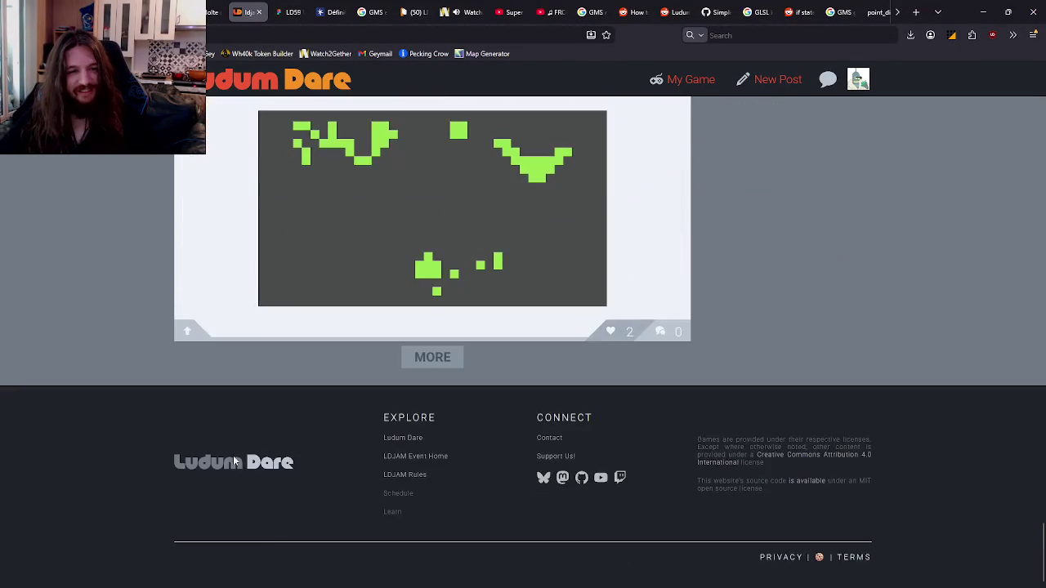
{"action": "middle_click", "coordinate": [158, 355]}
{"action": "scroll", "coordinate": [157, 354], "scroll_direction": "up", "scroll_amount": 20}
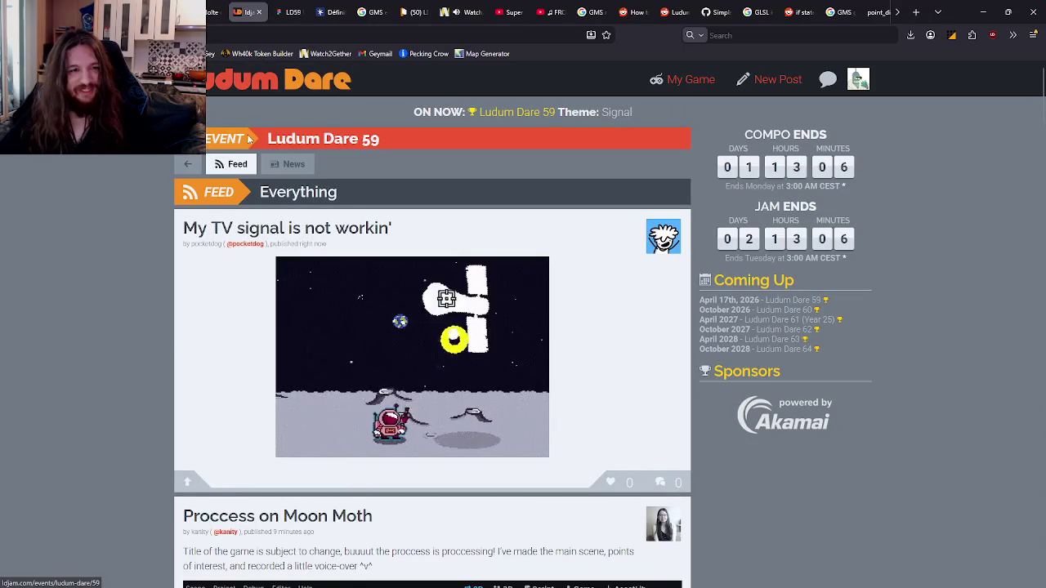
{"action": "left_click", "coordinate": [273, 144]}
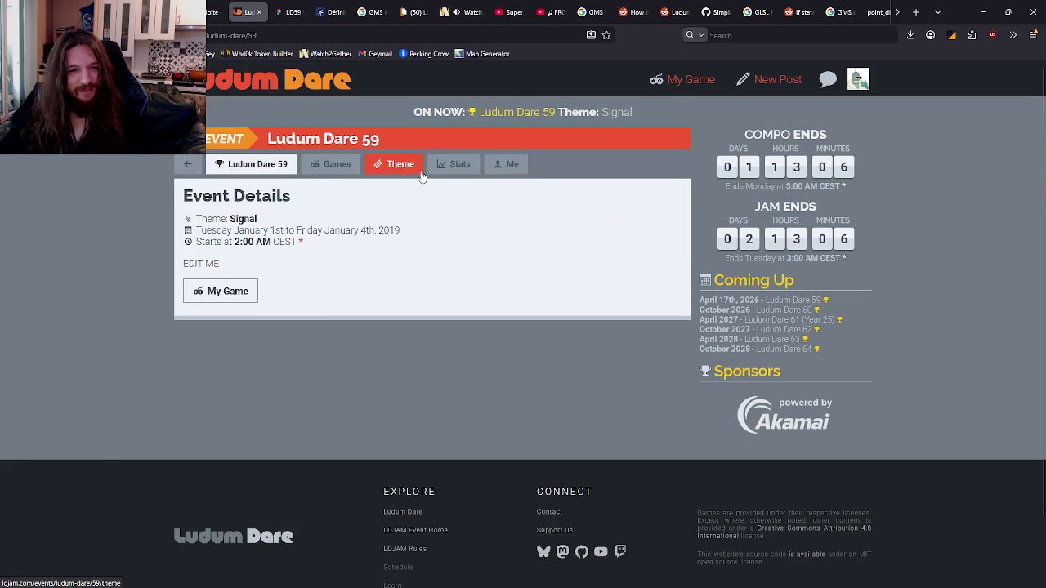
Step: Look through the event's Games, Theme voting and Stats tabs
{"action": "left_click", "coordinate": [335, 165]}
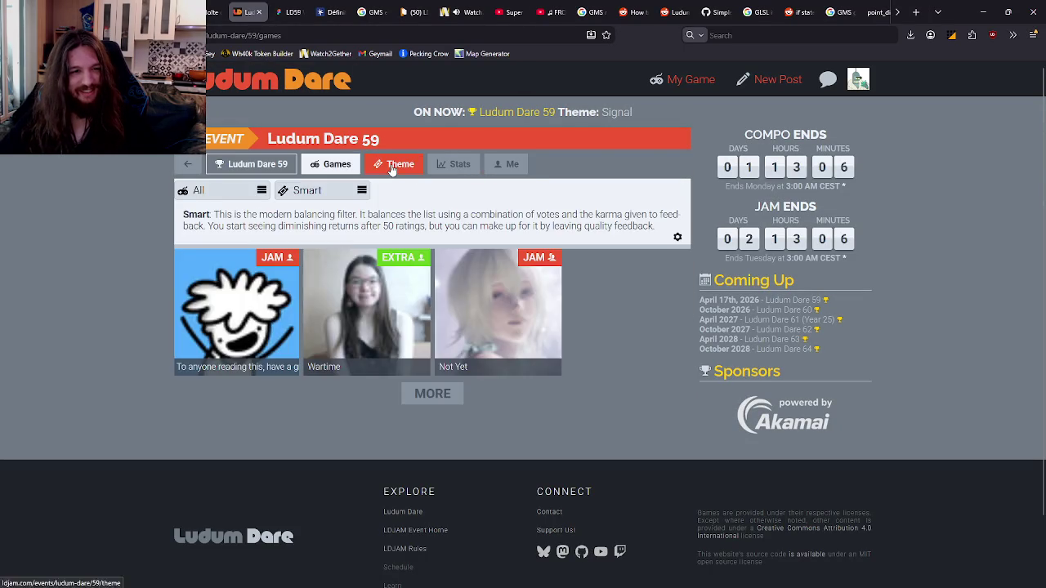
{"action": "left_click", "coordinate": [398, 164]}
{"action": "left_click", "coordinate": [459, 166]}
{"action": "left_click", "coordinate": [342, 167]}
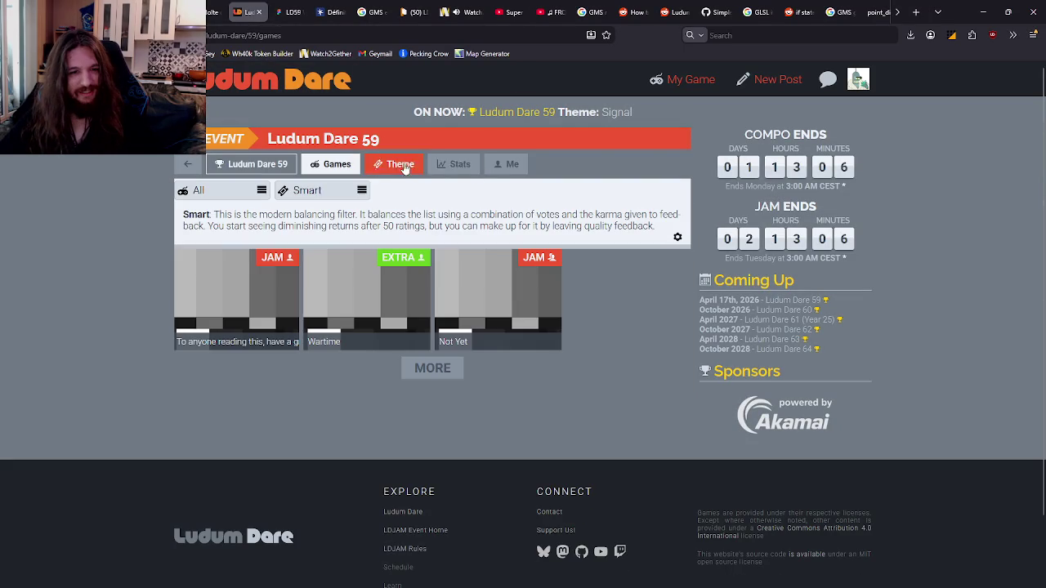
Step: Check your personal event page and graded games, then open your unpublished game's page
{"action": "left_click", "coordinate": [500, 167]}
{"action": "left_click", "coordinate": [260, 166]}
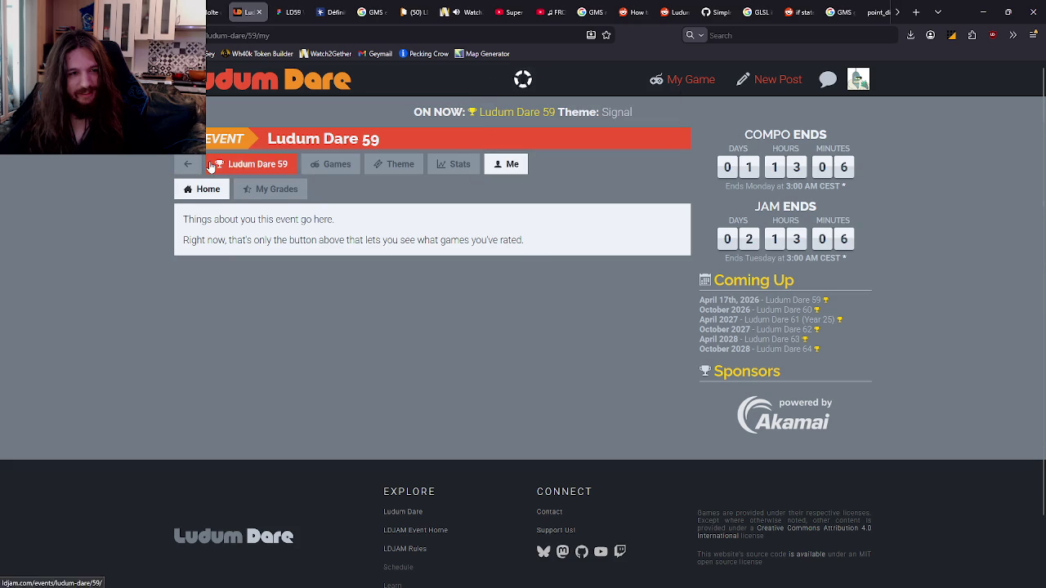
{"action": "left_click", "coordinate": [497, 167]}
{"action": "left_click", "coordinate": [276, 189]}
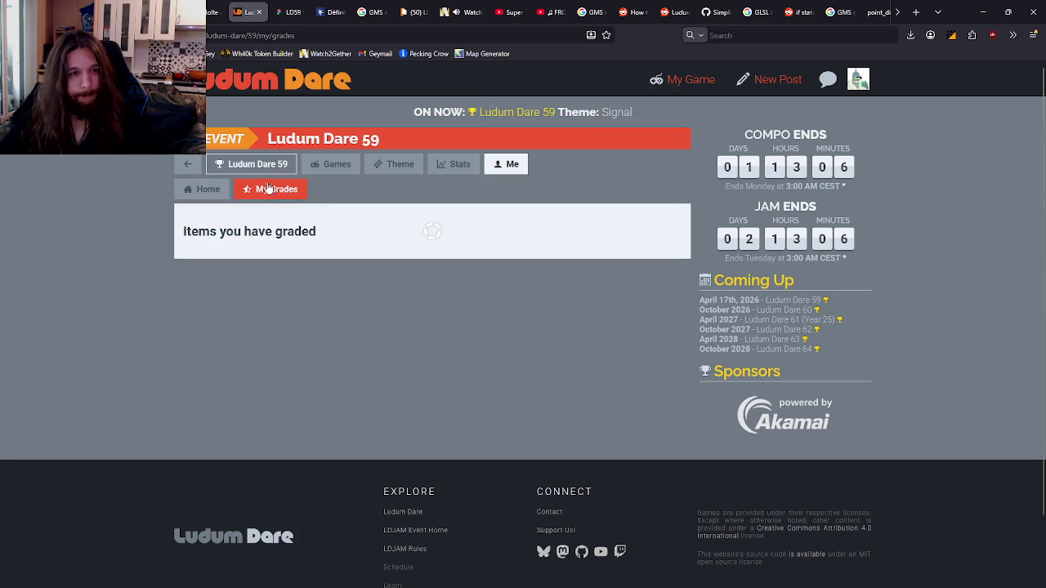
{"action": "left_click", "coordinate": [252, 166]}
{"action": "left_click", "coordinate": [220, 290]}
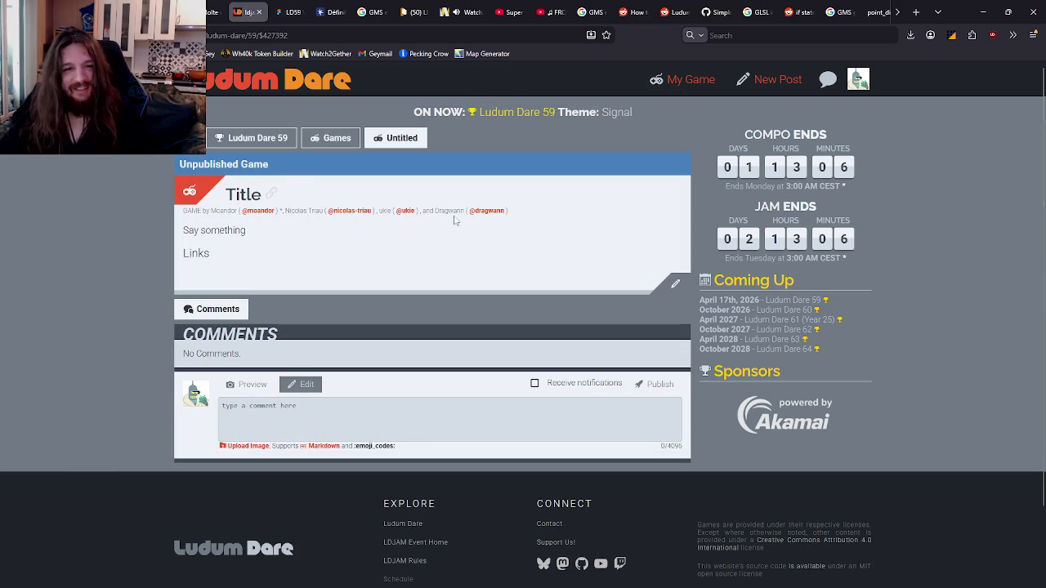
Step: View a teammate's profile with its Games, Feed and Stats tabs
{"action": "left_click", "coordinate": [405, 210]}
{"action": "left_click", "coordinate": [294, 139]}
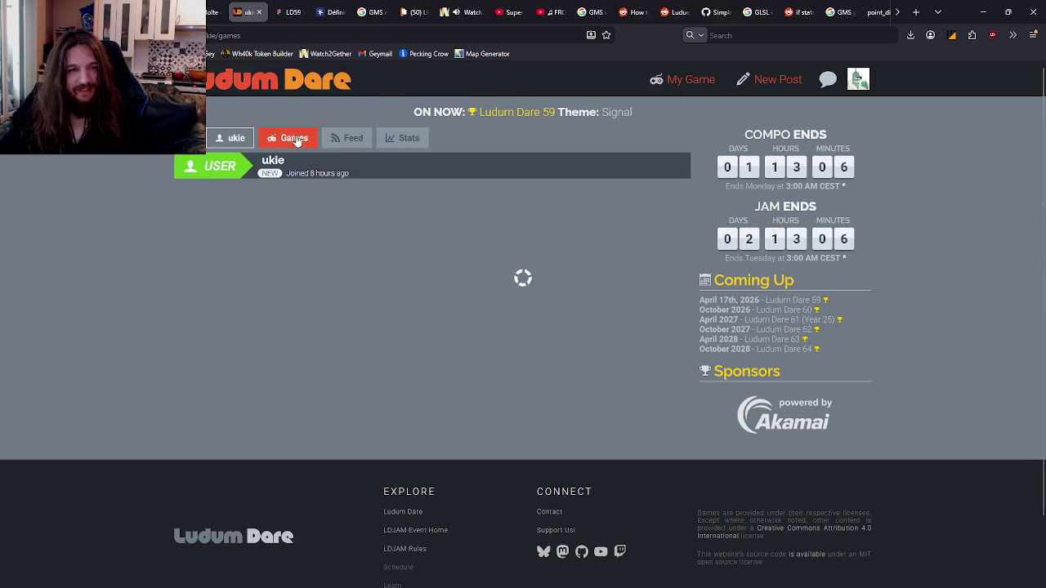
{"action": "left_click", "coordinate": [350, 139]}
{"action": "left_click", "coordinate": [405, 139]}
{"action": "left_click", "coordinate": [245, 141]}
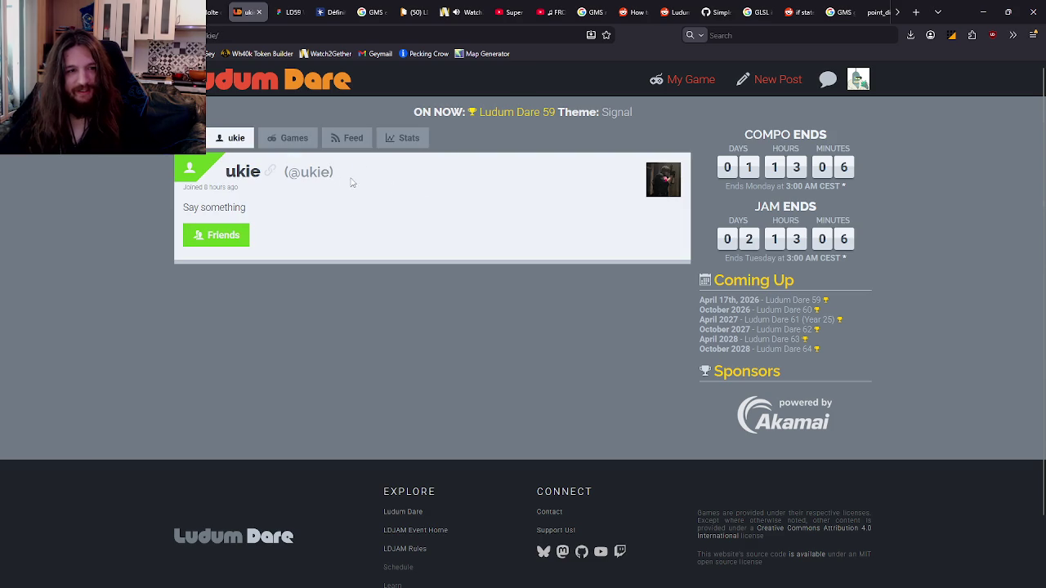
Step: Open the friend's Progress post from notifications, then their profile in a new tab
{"action": "left_click", "coordinate": [827, 79]}
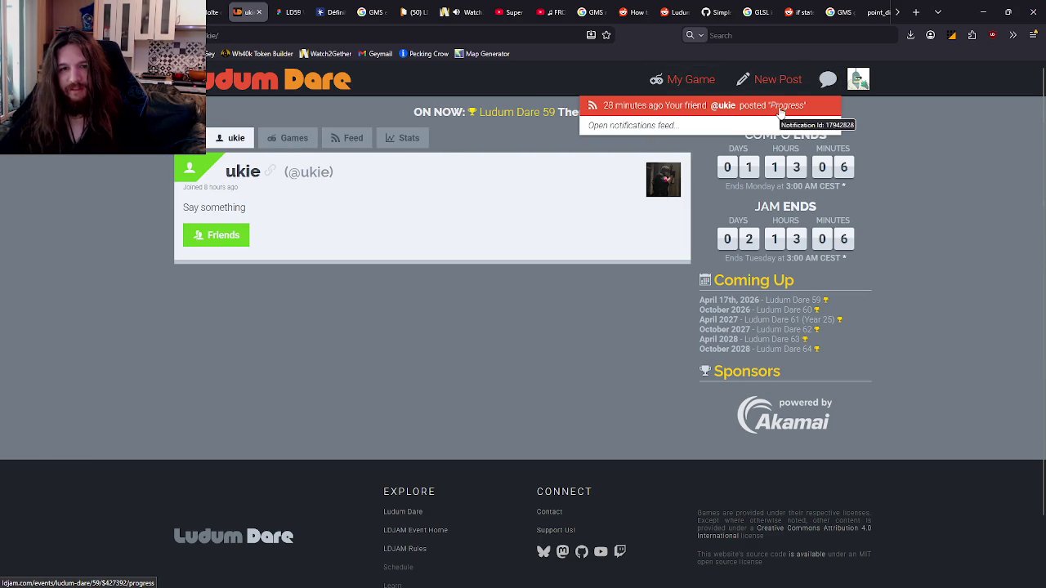
{"action": "left_click", "coordinate": [780, 115]}
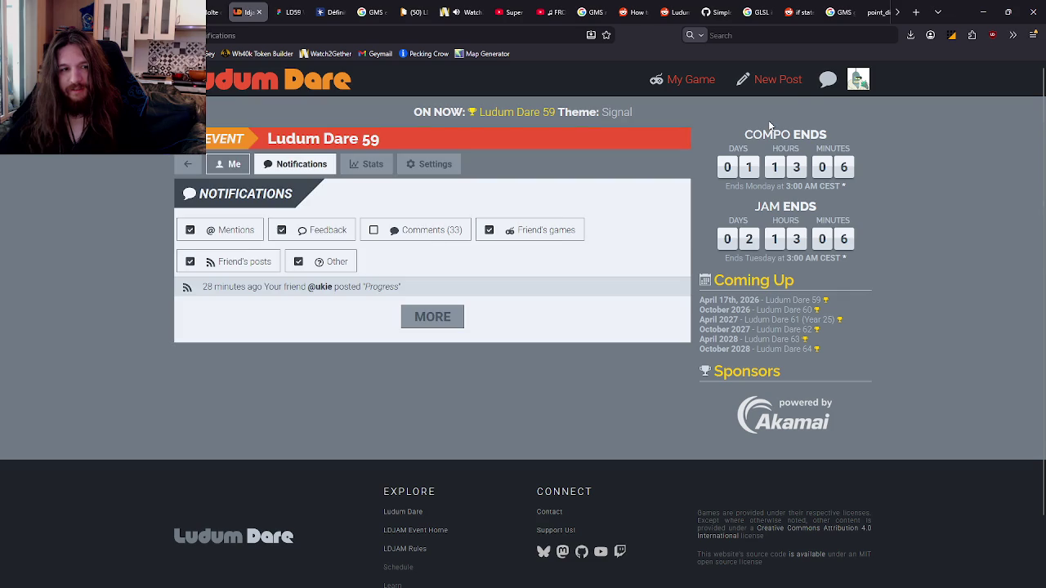
{"action": "left_click", "coordinate": [828, 80]}
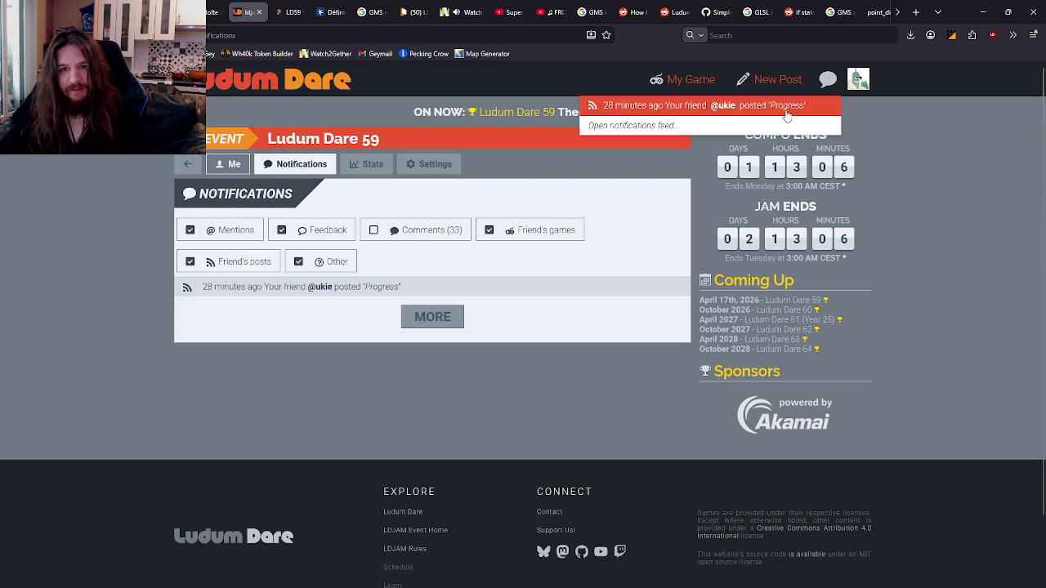
{"action": "left_click", "coordinate": [654, 107]}
{"action": "middle_click", "coordinate": [500, 155]}
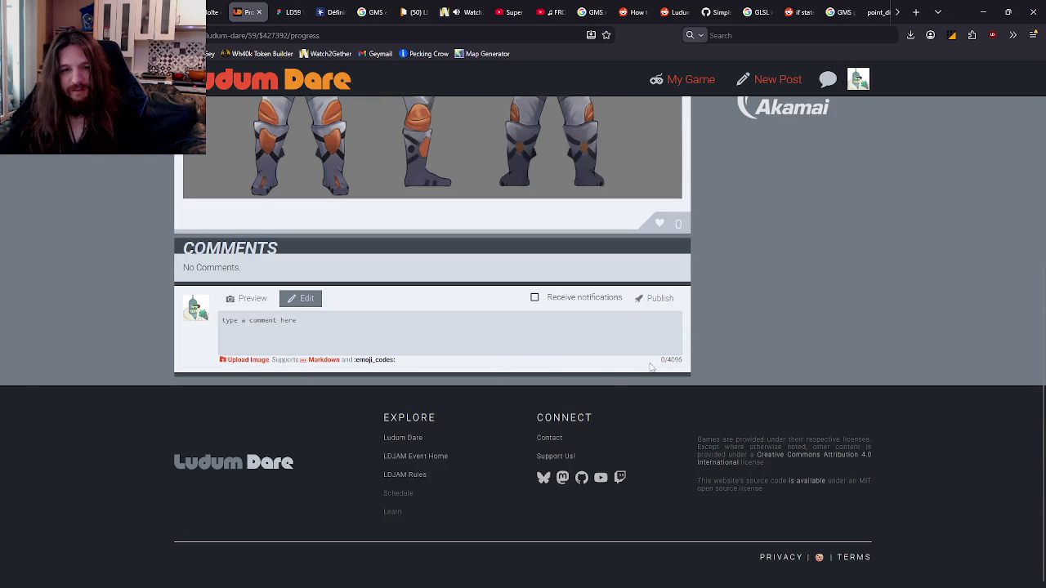
{"action": "scroll", "coordinate": [685, 339], "scroll_direction": "up", "scroll_amount": 3}
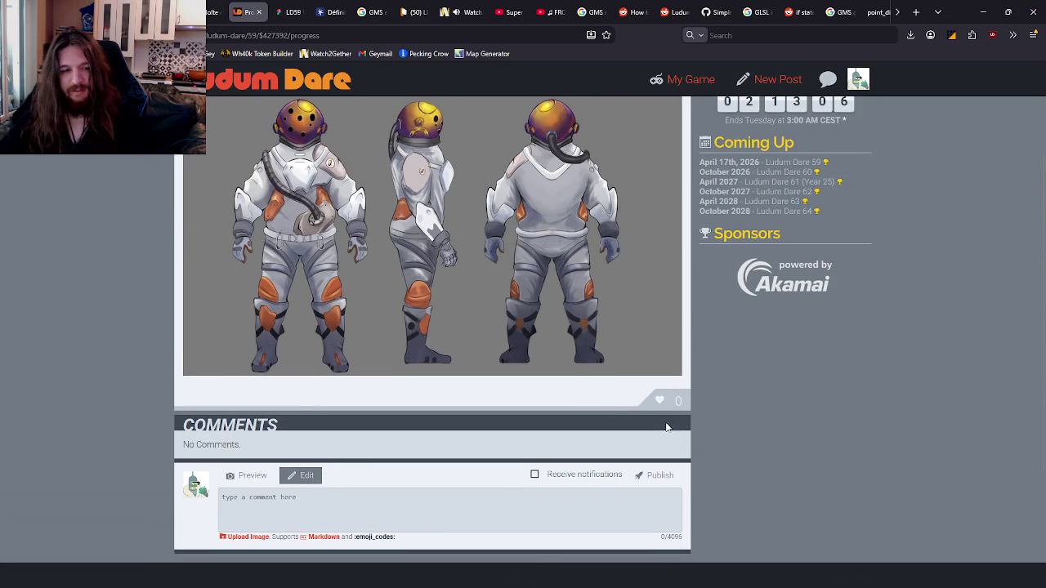
{"action": "scroll", "coordinate": [635, 392], "scroll_direction": "up", "scroll_amount": 2}
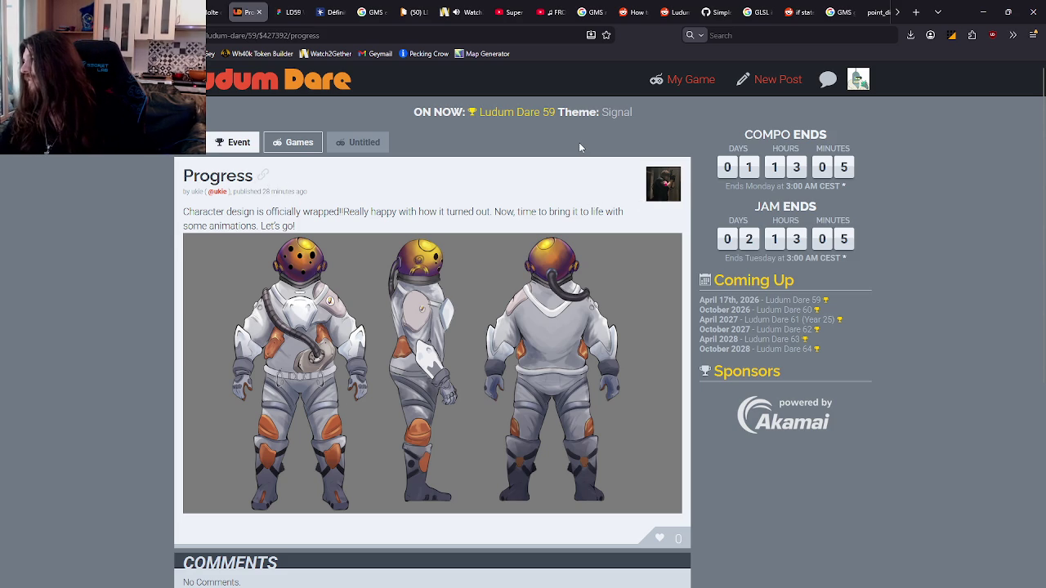
{"action": "left_click", "coordinate": [828, 84]}
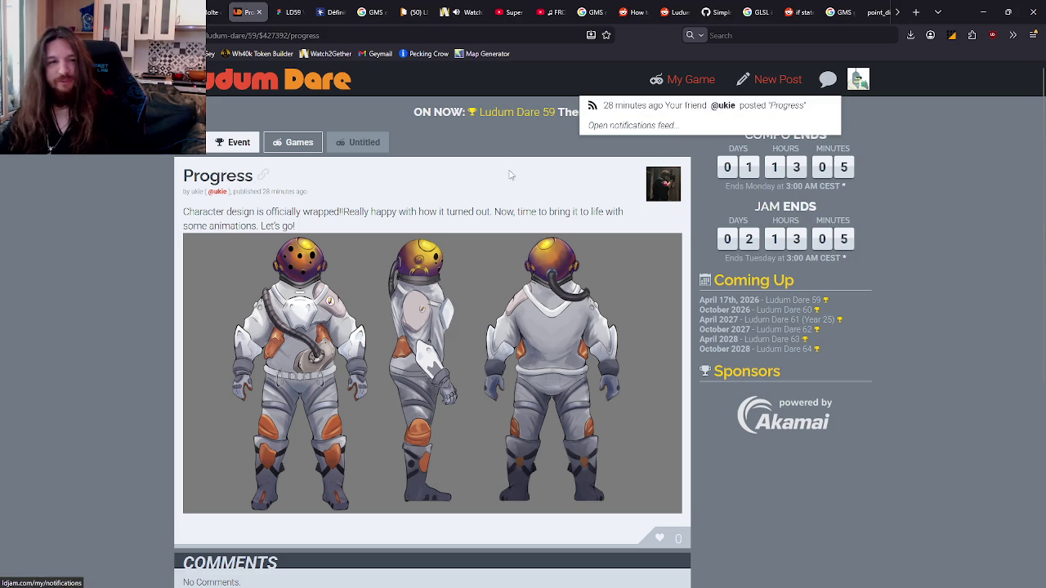
{"action": "left_click", "coordinate": [662, 184]}
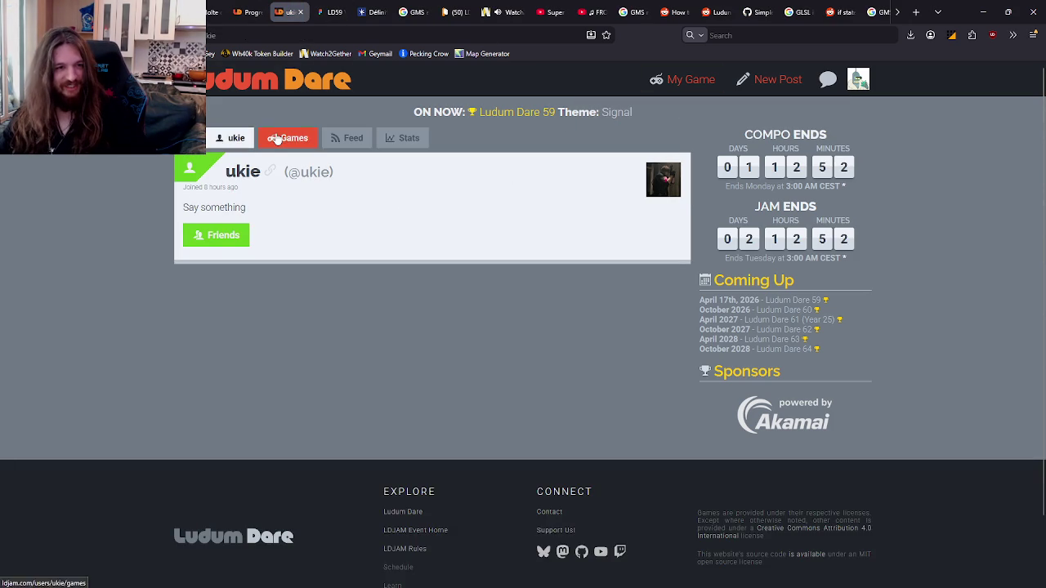
Step: Cycle through the friend's empty Games, Feed and Stats tabs, then go to the Ludum Dare 59 home feed
{"action": "left_click", "coordinate": [292, 138]}
{"action": "left_click", "coordinate": [350, 138]}
{"action": "left_click", "coordinate": [402, 144]}
{"action": "key", "text": "alt+Left"}
{"action": "key", "text": "alt+Left"}
{"action": "key", "text": "alt+Left"}
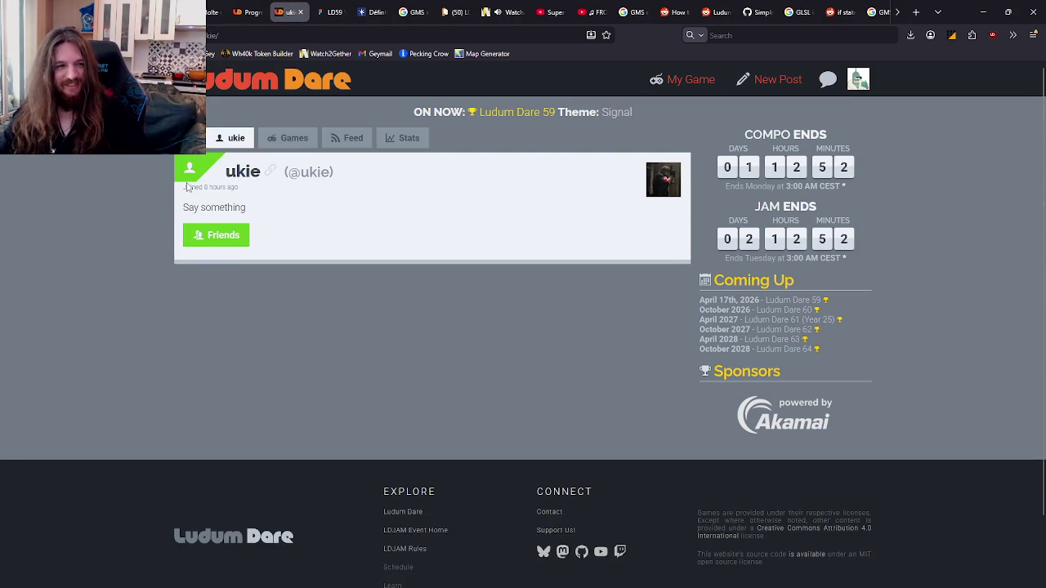
{"action": "key", "text": "alt+Right"}
{"action": "key", "text": "alt+Right"}
{"action": "key", "text": "alt+Right"}
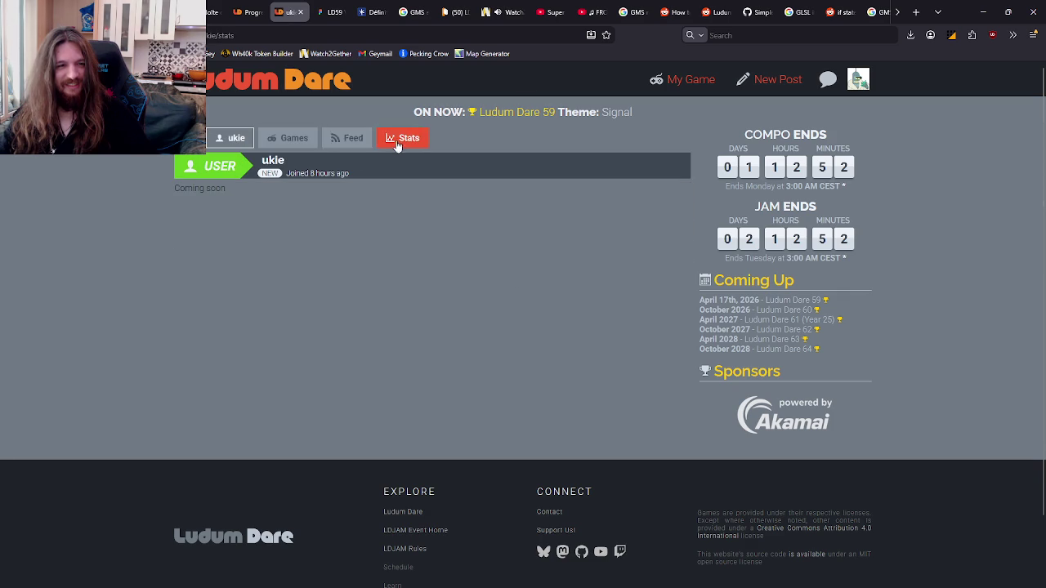
{"action": "left_click", "coordinate": [294, 139]}
{"action": "left_click", "coordinate": [236, 138]}
{"action": "left_click", "coordinate": [349, 138]}
{"action": "left_click", "coordinate": [405, 138]}
{"action": "left_click", "coordinate": [348, 138]}
{"action": "left_click", "coordinate": [294, 138]}
{"action": "left_click", "coordinate": [235, 138]}
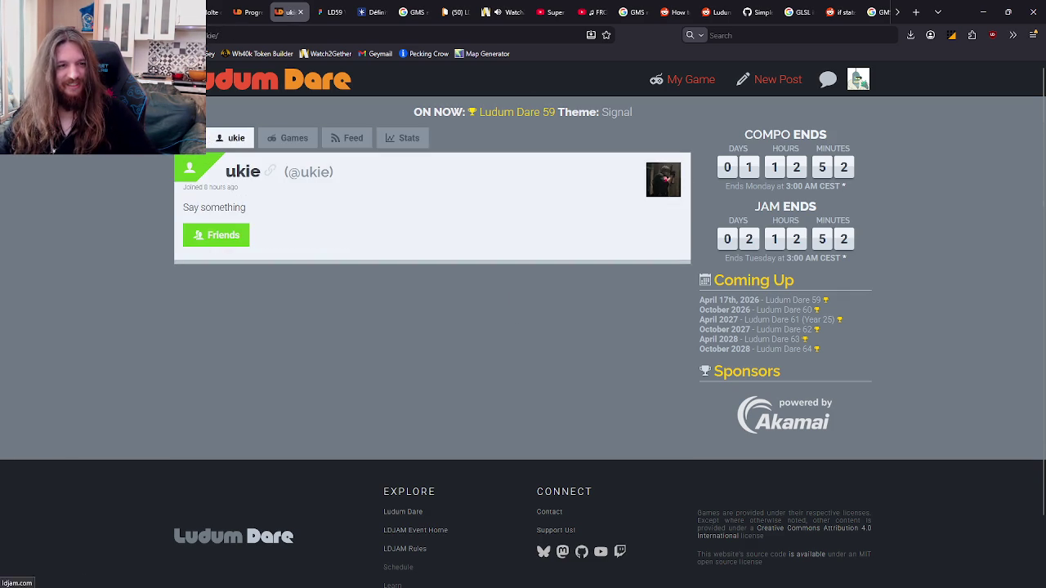
{"action": "left_click", "coordinate": [190, 80]}
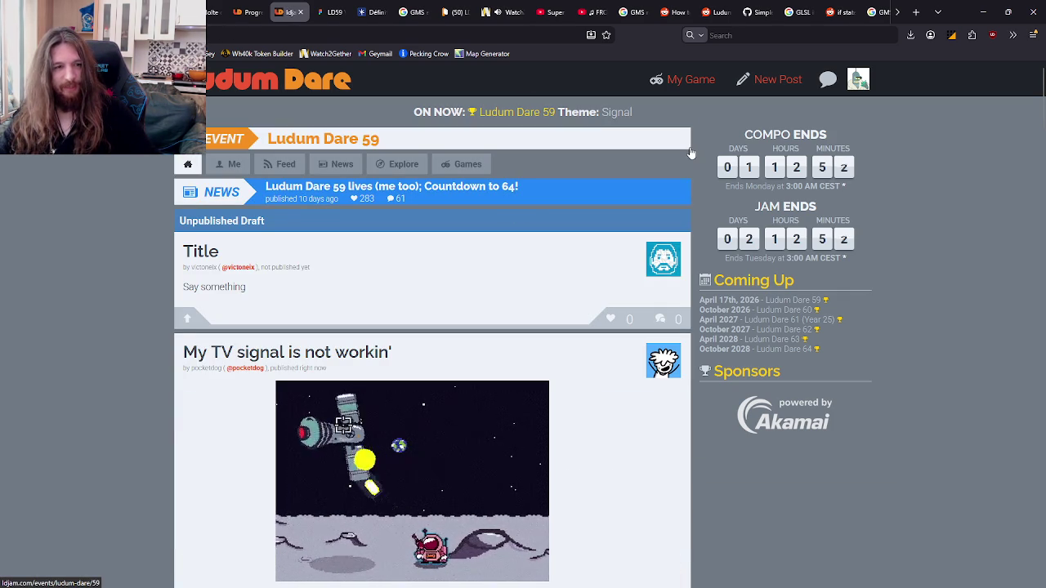
Step: Scroll the home feed and open the Ludum Dare 59 event page
{"action": "scroll", "coordinate": [572, 180], "scroll_direction": "down", "scroll_amount": 2}
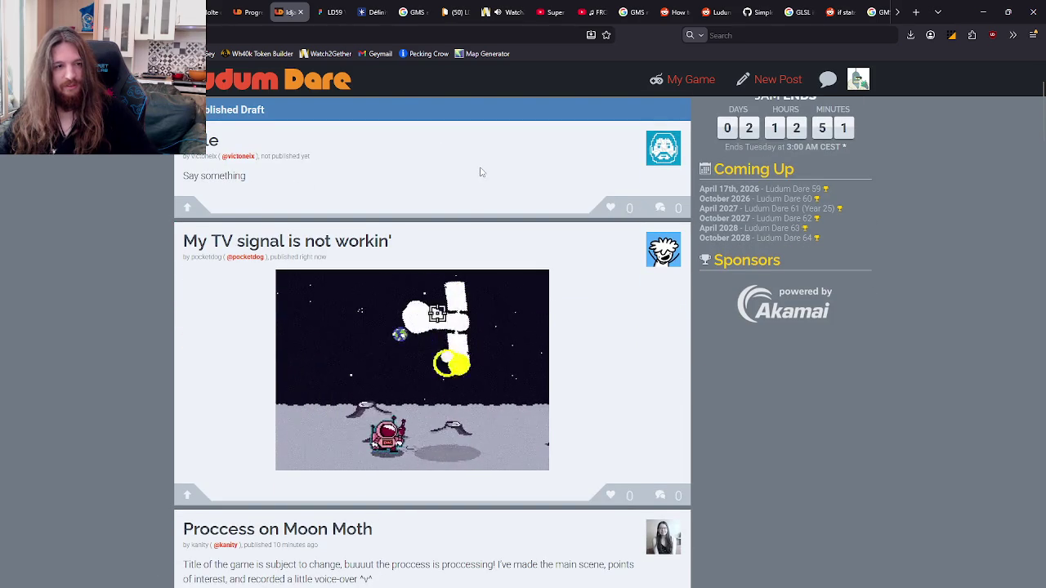
{"action": "scroll", "coordinate": [486, 175], "scroll_direction": "up", "scroll_amount": 2}
{"action": "left_click", "coordinate": [513, 146]}
{"action": "scroll", "coordinate": [329, 151], "scroll_direction": "down", "scroll_amount": 3}
{"action": "scroll", "coordinate": [352, 153], "scroll_direction": "up", "scroll_amount": 3}
{"action": "scroll", "coordinate": [351, 153], "scroll_direction": "down", "scroll_amount": 15}
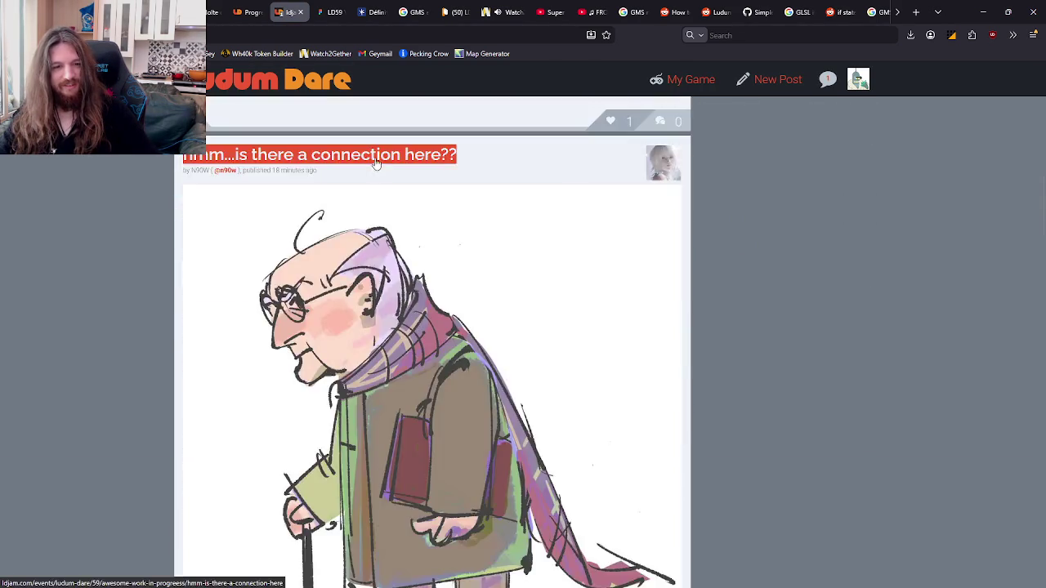
{"action": "scroll", "coordinate": [282, 266], "scroll_direction": "up", "scroll_amount": 15}
Step: Open a few posts in background tabs, reload the feed with F5, and show the new notification
{"action": "middle_click", "coordinate": [102, 179]}
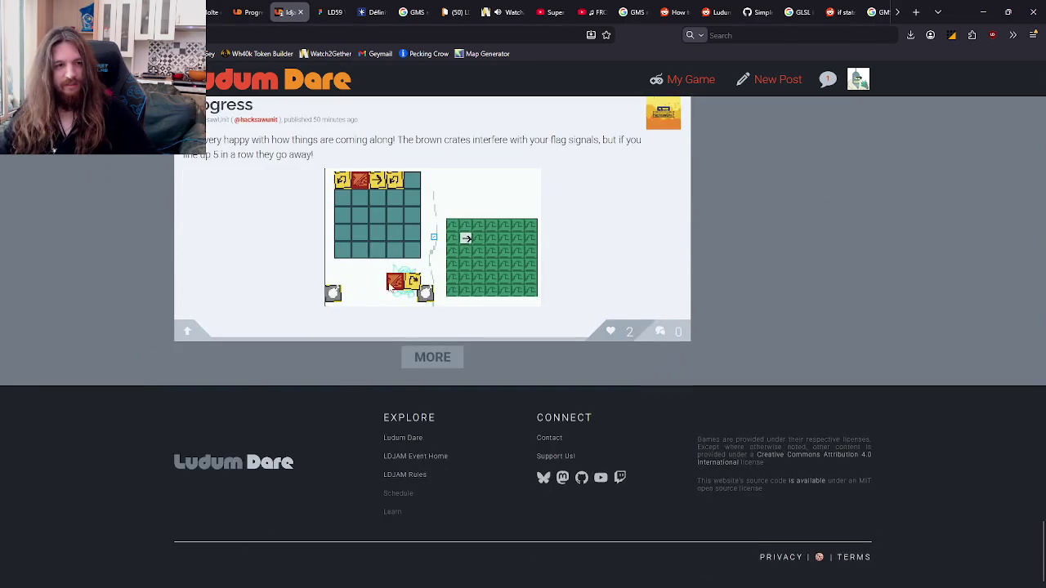
{"action": "middle_click", "coordinate": [269, 282]}
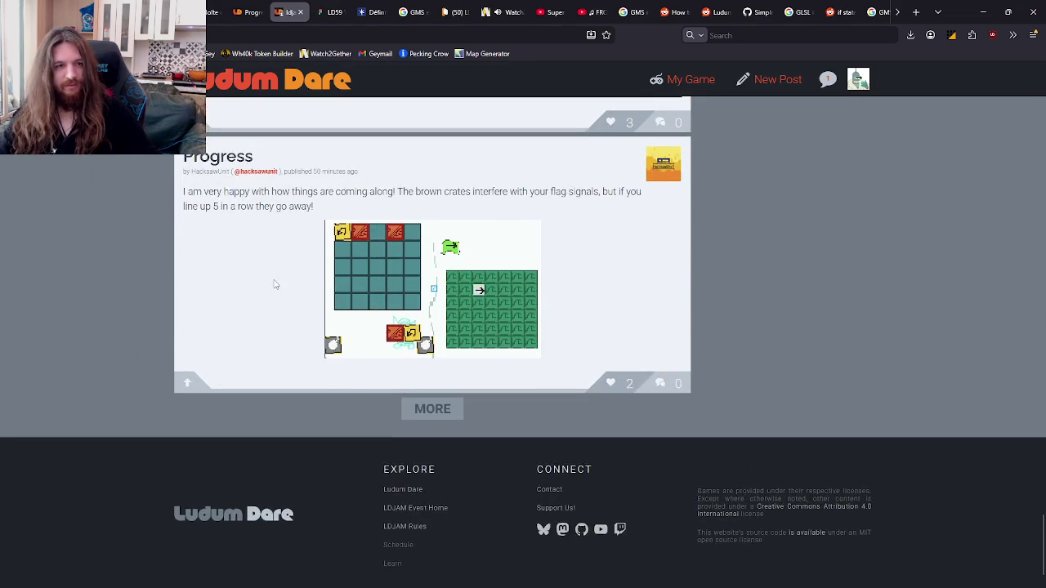
{"action": "middle_click", "coordinate": [360, 276]}
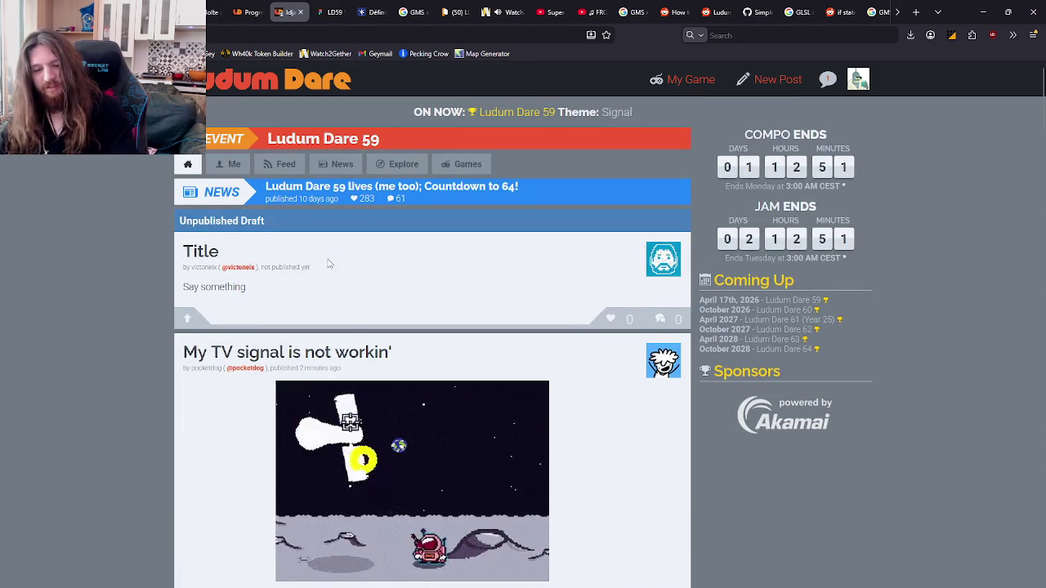
{"action": "key", "text": "F5"}
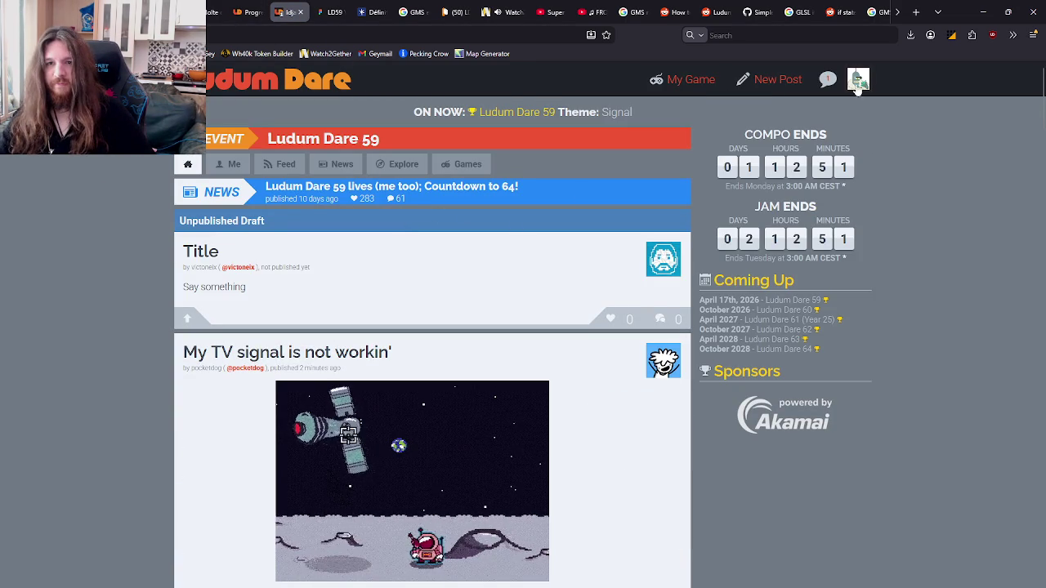
{"action": "left_click", "coordinate": [828, 79]}
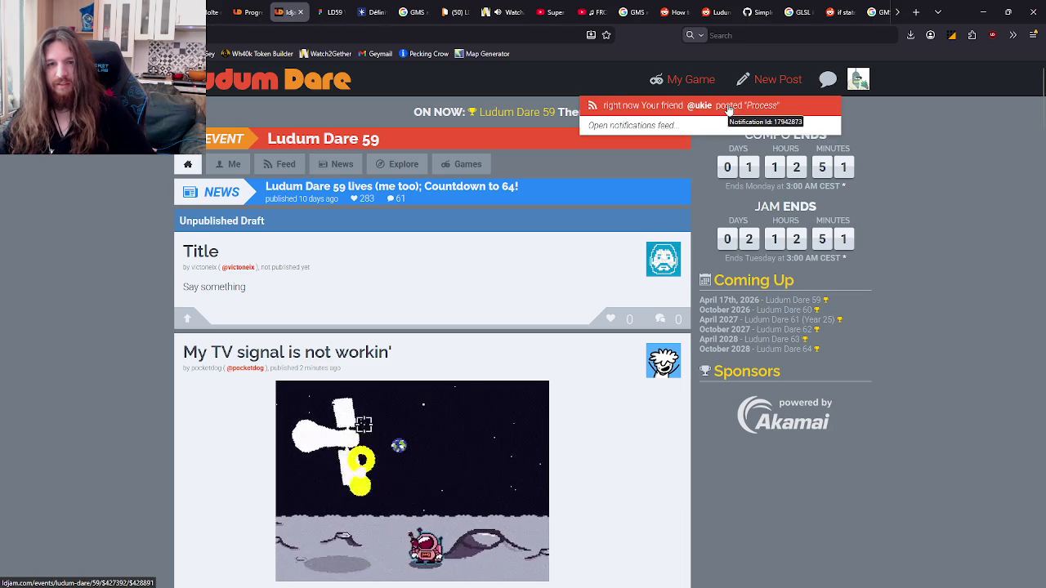
Step: Open the teammate's new Process post from the notification and read it
{"action": "left_click", "coordinate": [730, 107]}
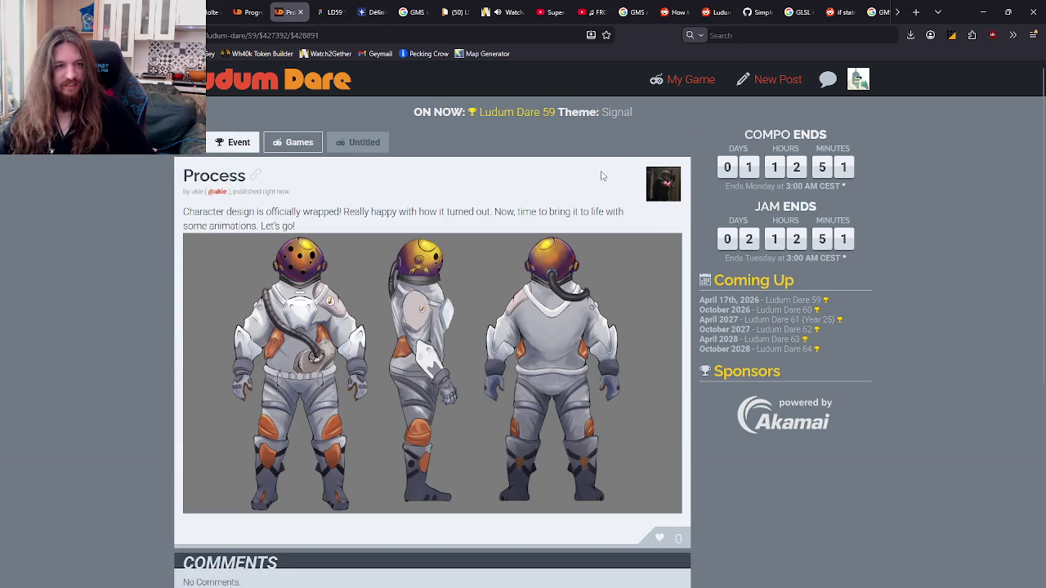
{"action": "scroll", "coordinate": [600, 172], "scroll_direction": "down", "scroll_amount": 4}
{"action": "scroll", "coordinate": [598, 164], "scroll_direction": "up", "scroll_amount": 3}
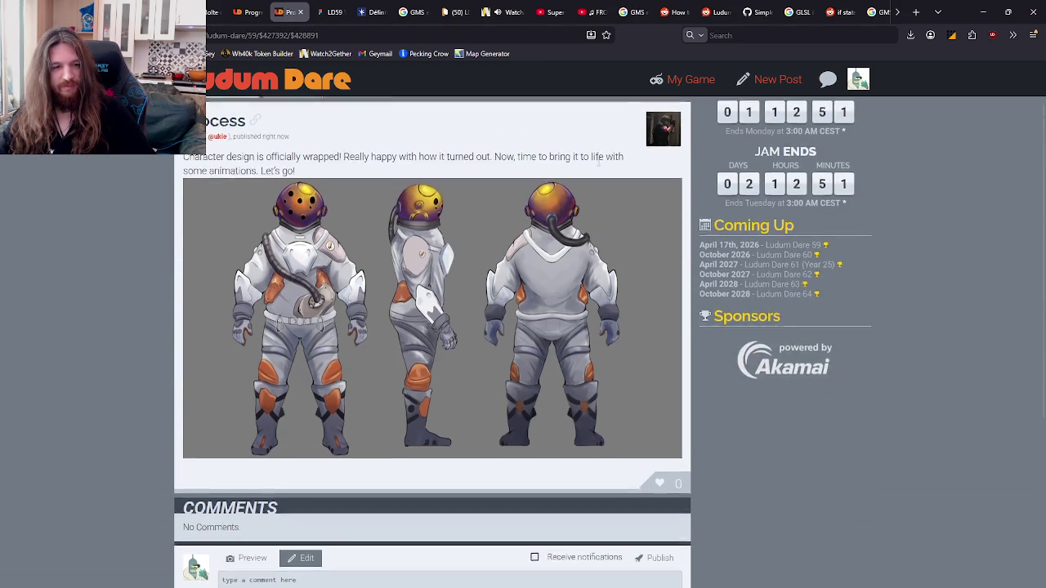
{"action": "scroll", "coordinate": [598, 164], "scroll_direction": "up", "scroll_amount": 2}
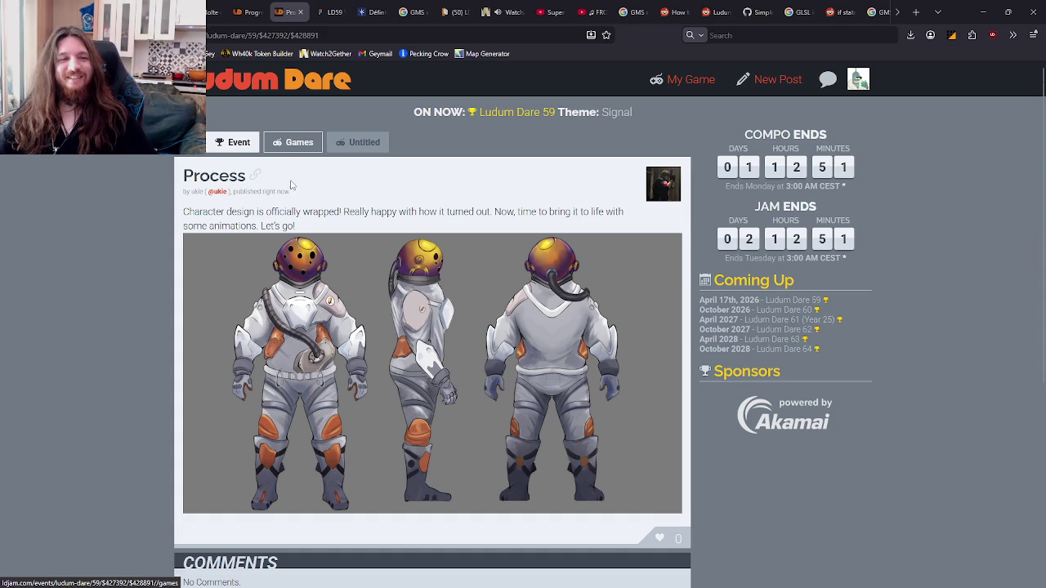
Step: Check the author's Games, Feed and Stats, then reopen the Process post and the team's game page
{"action": "left_click", "coordinate": [218, 191]}
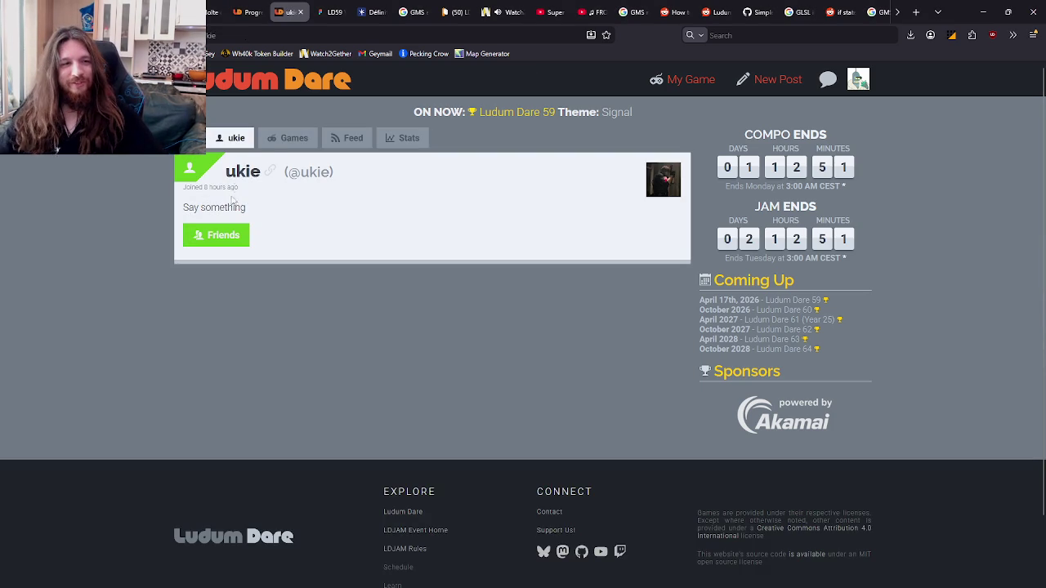
{"action": "left_click", "coordinate": [293, 138]}
{"action": "left_click", "coordinate": [351, 138]}
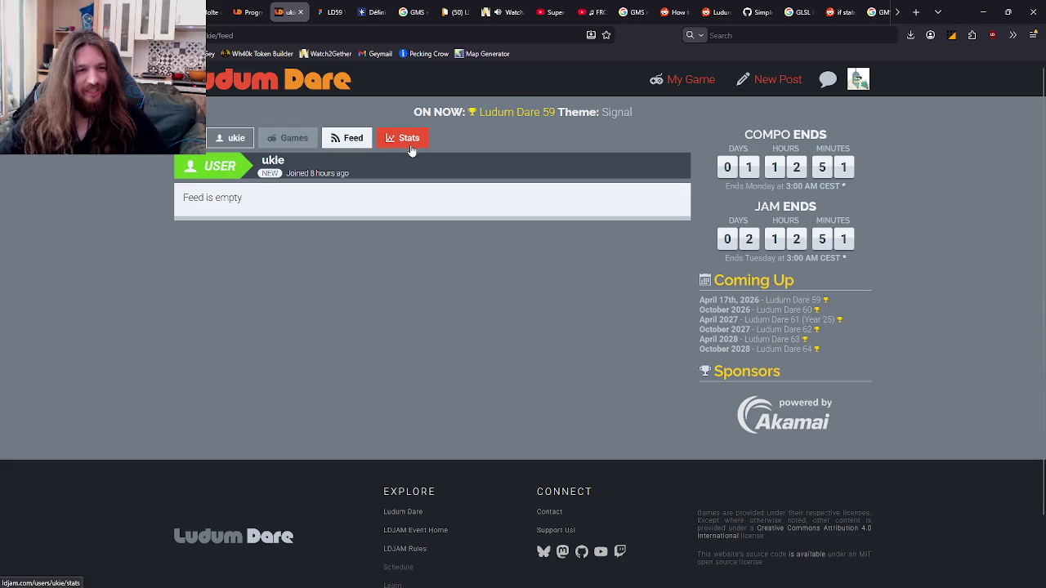
{"action": "left_click", "coordinate": [411, 147]}
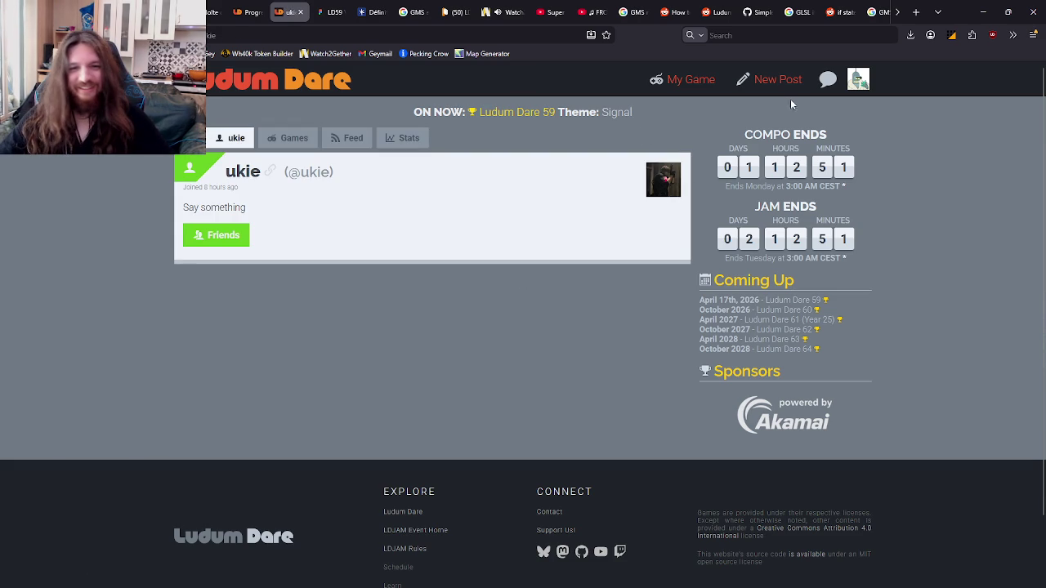
{"action": "left_click", "coordinate": [828, 79]}
{"action": "left_click", "coordinate": [746, 106]}
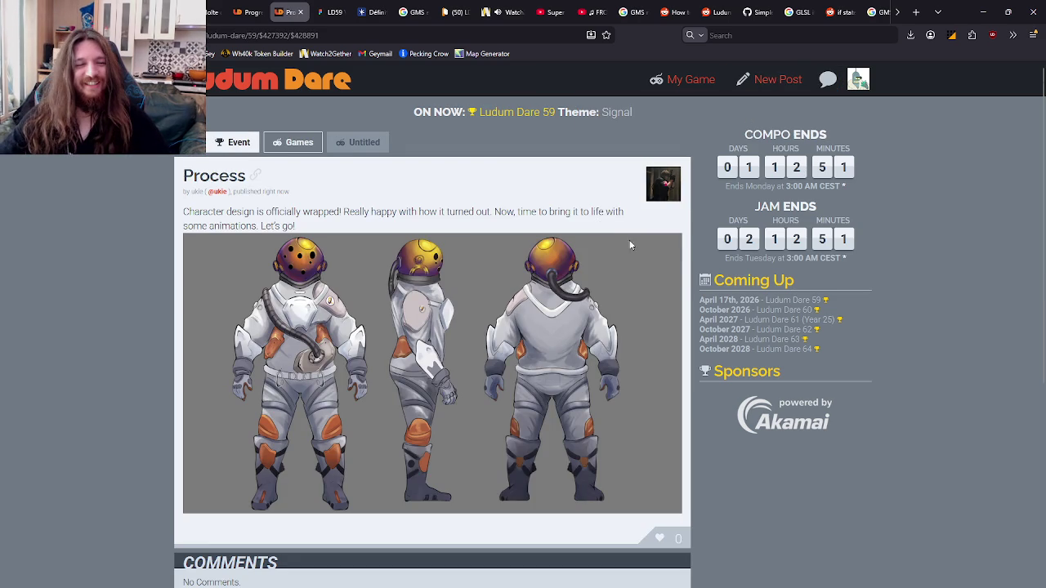
{"action": "left_click", "coordinate": [660, 80]}
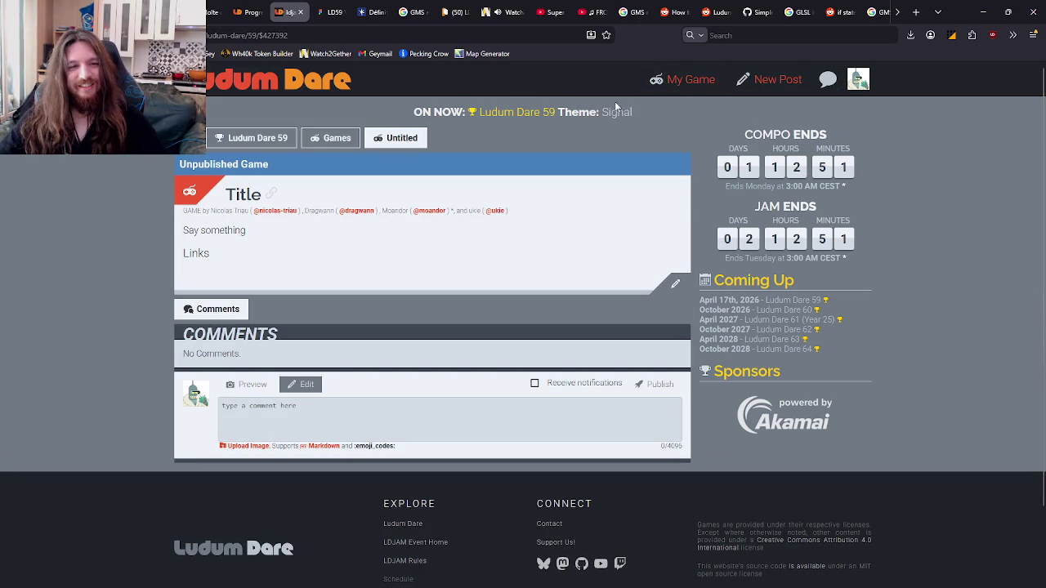
Step: Visit the Ludum Dare 59 event page, go back, and scroll through the Everything feed
{"action": "left_click", "coordinate": [217, 140]}
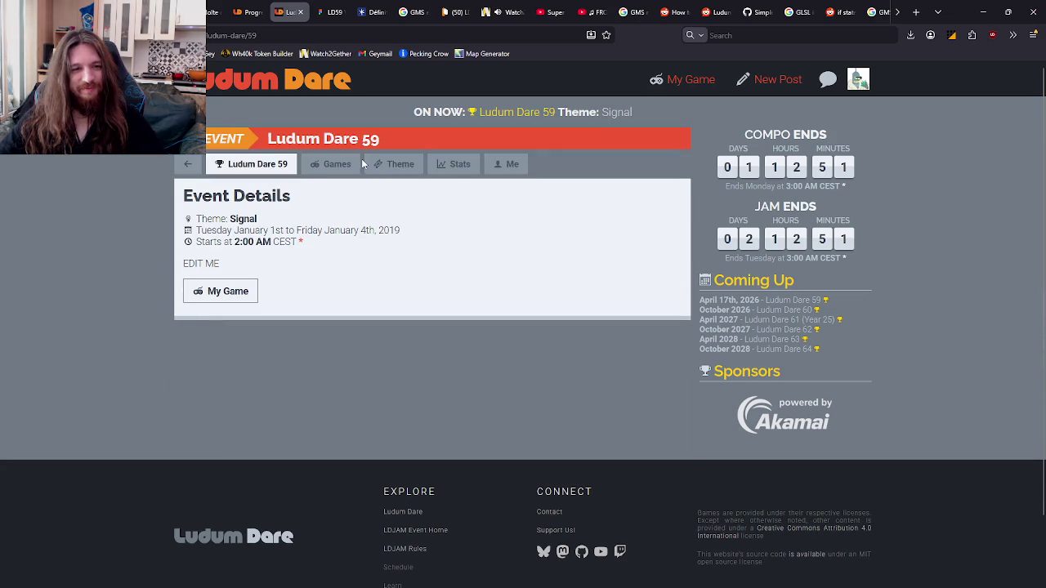
{"action": "left_click", "coordinate": [187, 163]}
{"action": "left_click", "coordinate": [290, 165]}
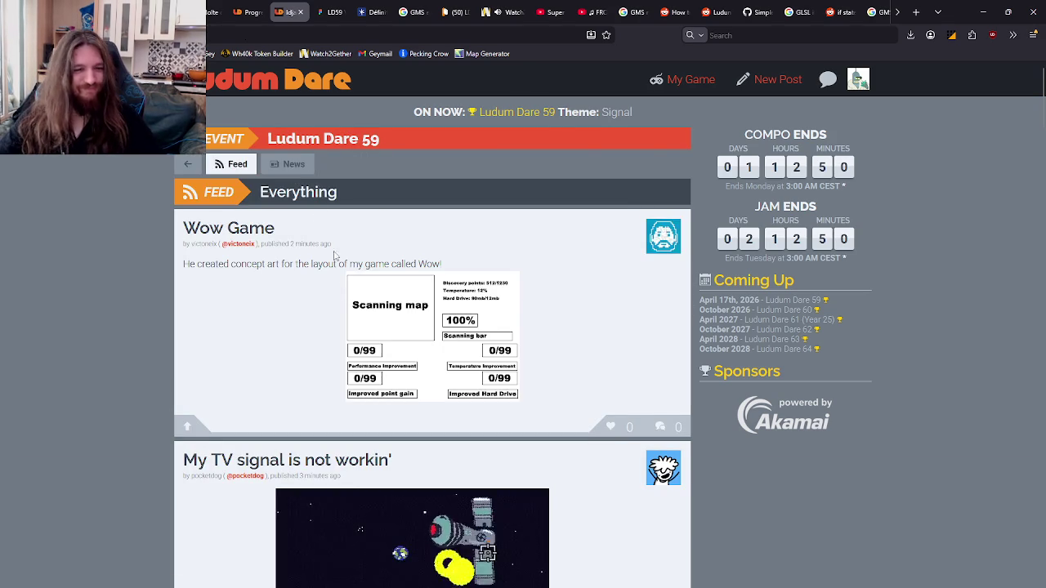
{"action": "scroll", "coordinate": [369, 278], "scroll_direction": "down", "scroll_amount": 4}
{"action": "scroll", "coordinate": [369, 277], "scroll_direction": "down", "scroll_amount": 4}
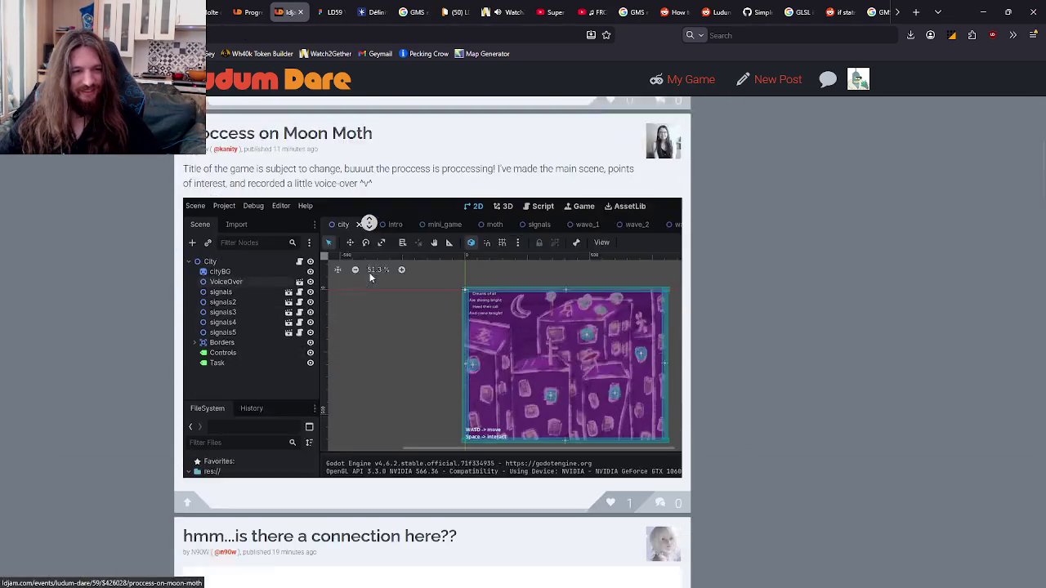
{"action": "scroll", "coordinate": [364, 278], "scroll_direction": "up", "scroll_amount": 1}
{"action": "scroll", "coordinate": [359, 324], "scroll_direction": "down", "scroll_amount": 5}
{"action": "scroll", "coordinate": [360, 324], "scroll_direction": "down", "scroll_amount": 15}
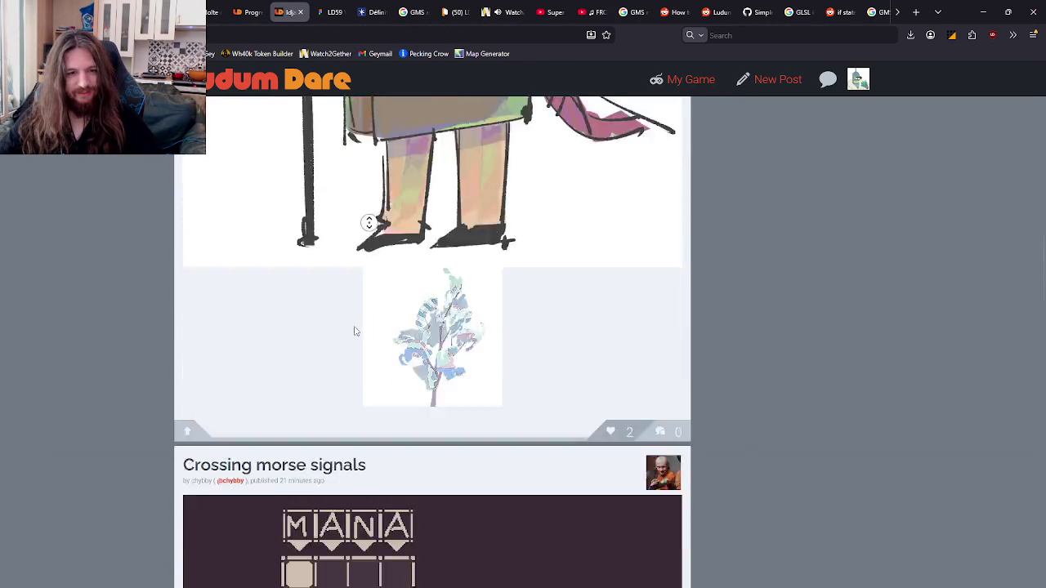
{"action": "scroll", "coordinate": [353, 266], "scroll_direction": "down", "scroll_amount": 10}
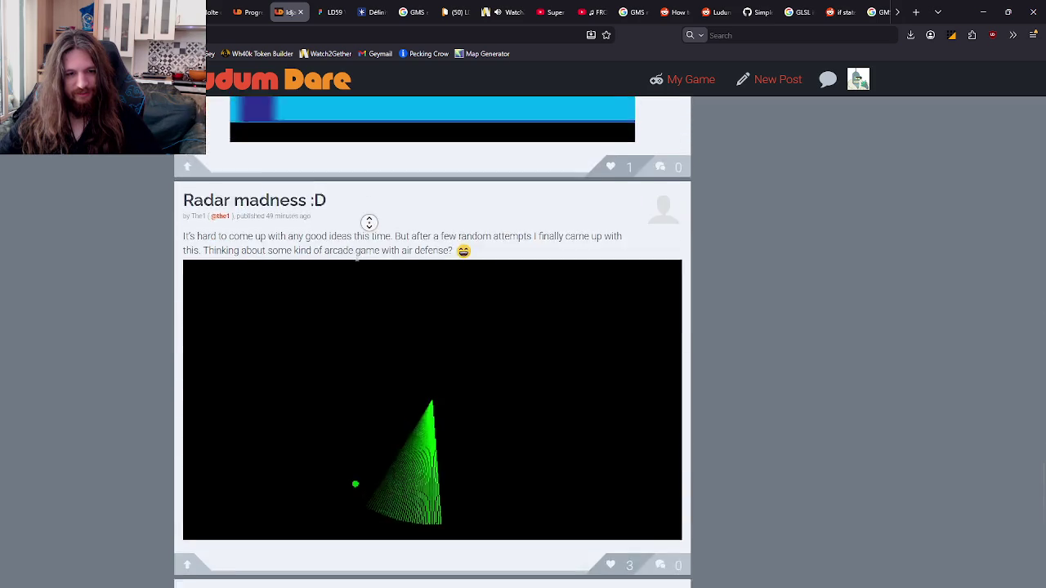
Step: Load several more batches of posts into the Everything feed
{"action": "left_click", "coordinate": [431, 353]}
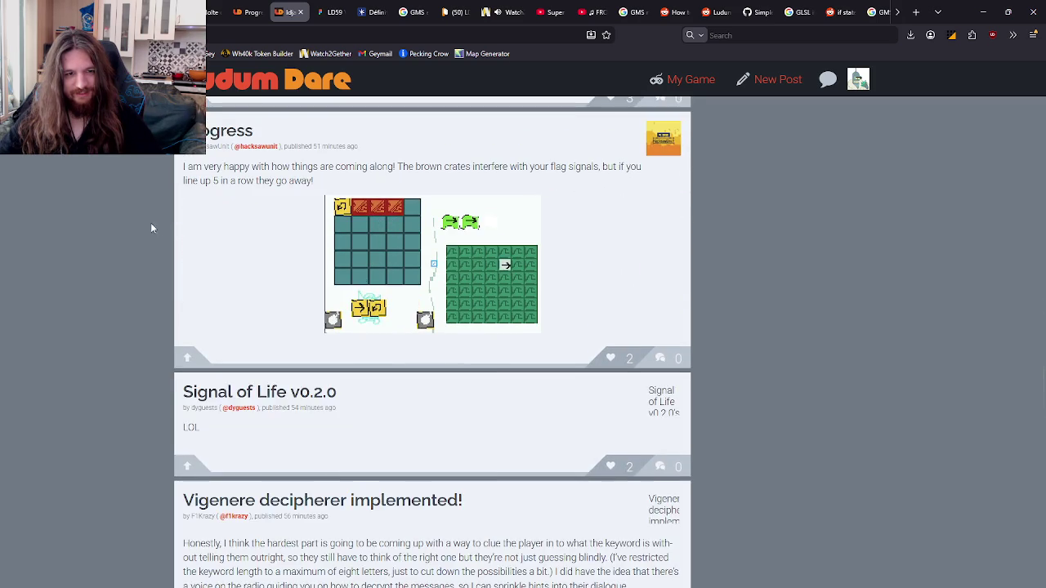
{"action": "scroll", "coordinate": [150, 226], "scroll_direction": "down", "scroll_amount": 15}
{"action": "scroll", "coordinate": [223, 494], "scroll_direction": "down", "scroll_amount": 10}
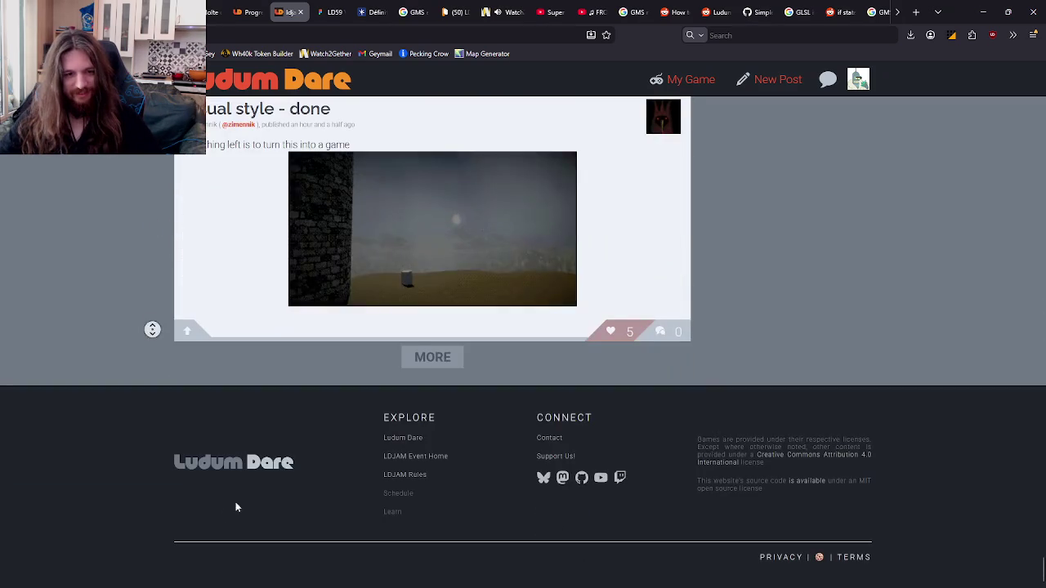
{"action": "left_click", "coordinate": [415, 355]}
{"action": "middle_click", "coordinate": [119, 158]}
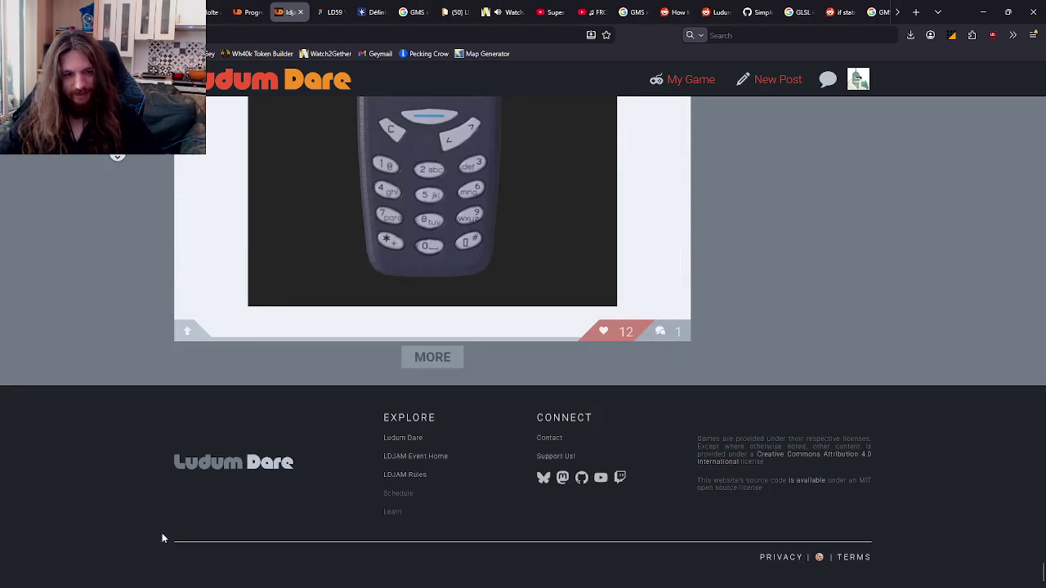
{"action": "left_click", "coordinate": [458, 363]}
{"action": "middle_click", "coordinate": [100, 182]}
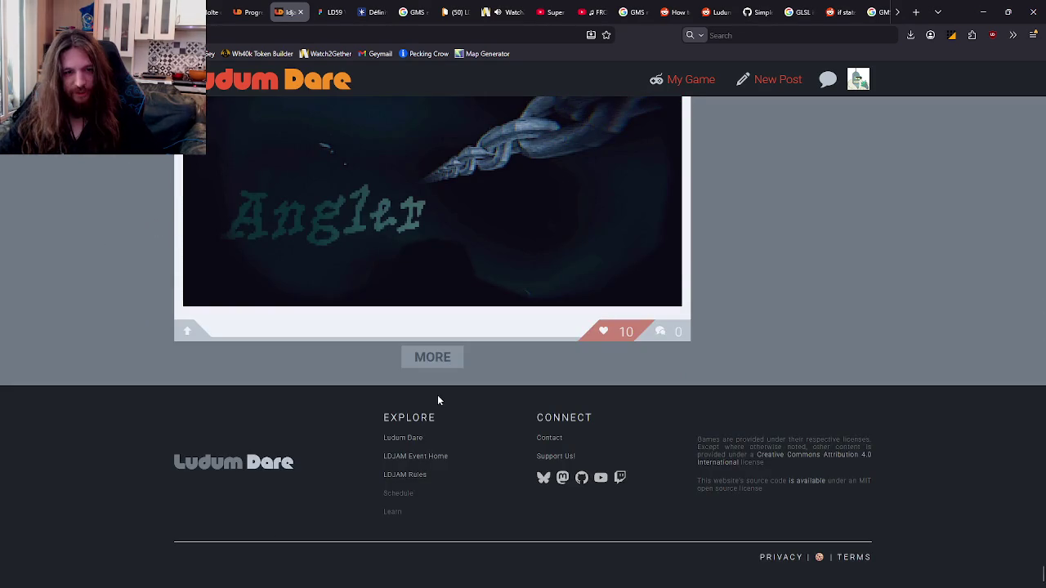
{"action": "left_click", "coordinate": [421, 375]}
{"action": "middle_click", "coordinate": [178, 184]}
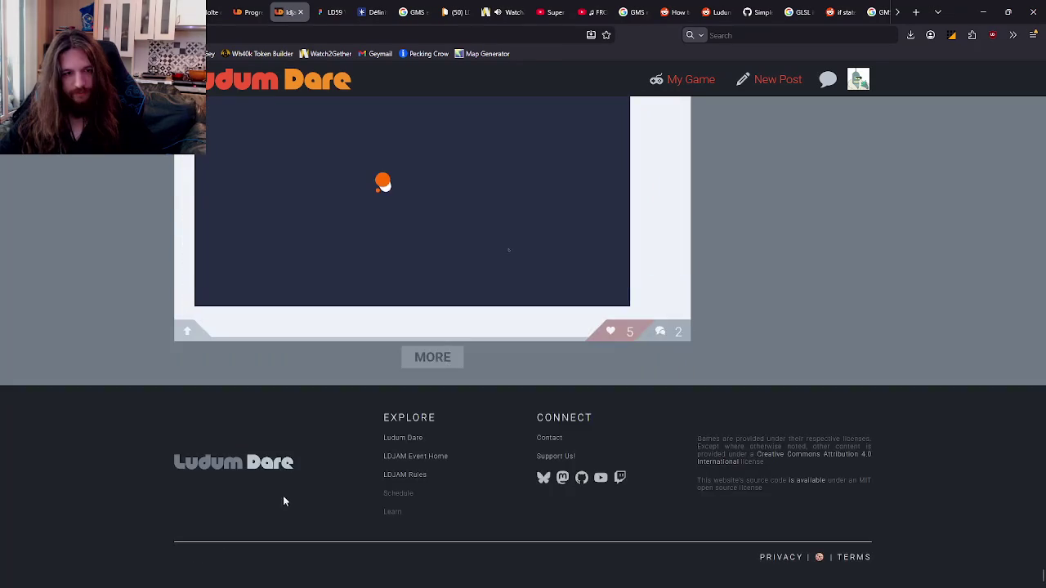
{"action": "left_click", "coordinate": [421, 352]}
{"action": "middle_click", "coordinate": [163, 194]}
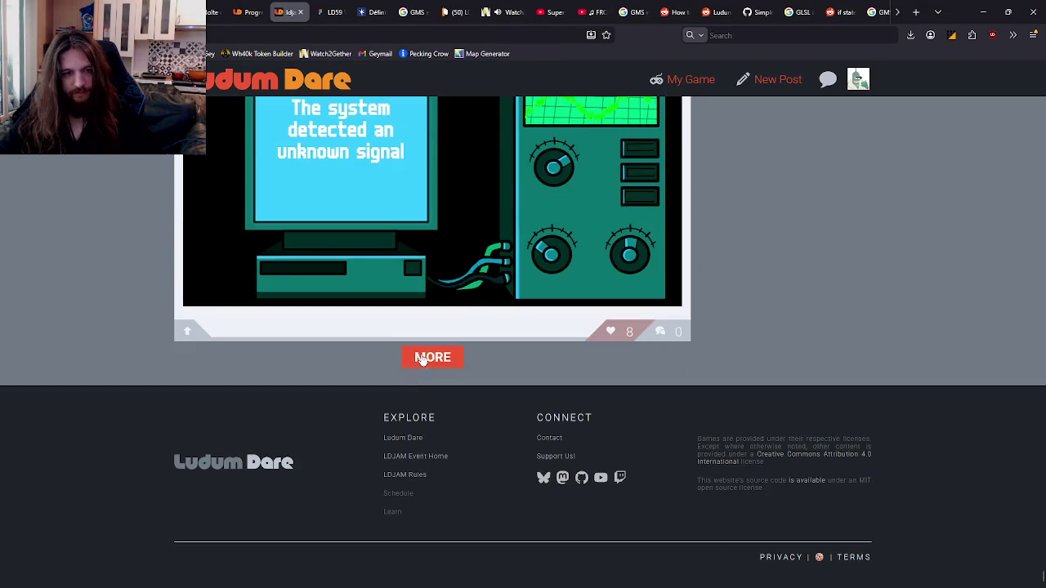
Step: Load further batches of posts, then return to the top of the feed
{"action": "left_click", "coordinate": [421, 357]}
{"action": "middle_click", "coordinate": [98, 196]}
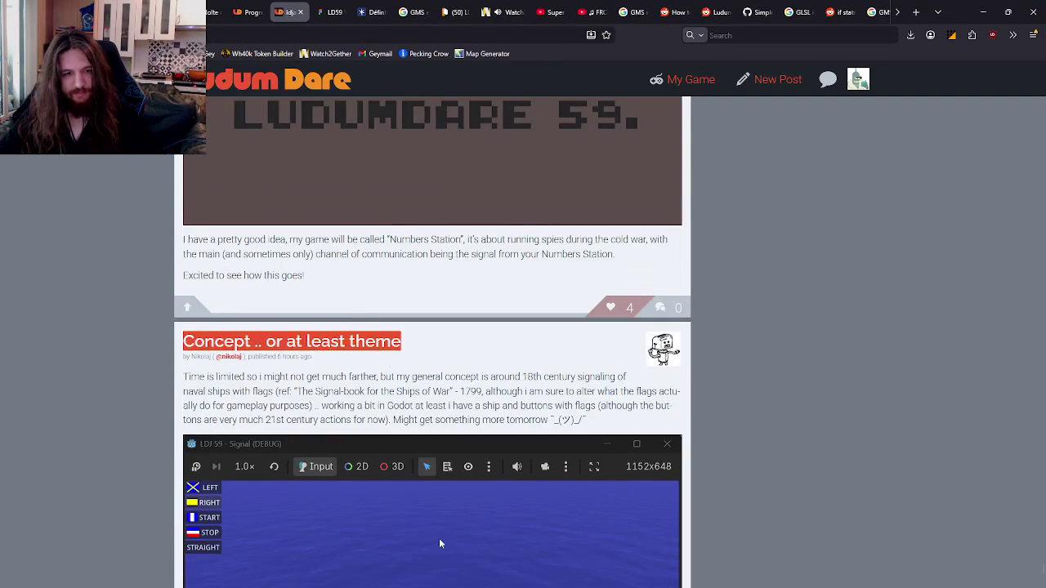
{"action": "middle_click", "coordinate": [829, 270]}
{"action": "left_click", "coordinate": [455, 365]}
{"action": "middle_click", "coordinate": [848, 189]}
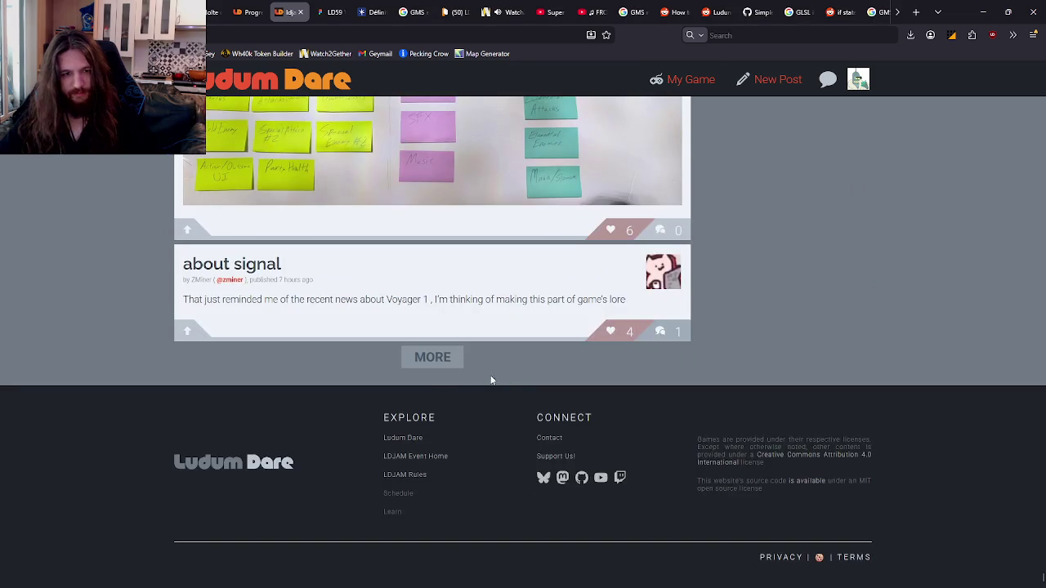
{"action": "left_click", "coordinate": [432, 357]}
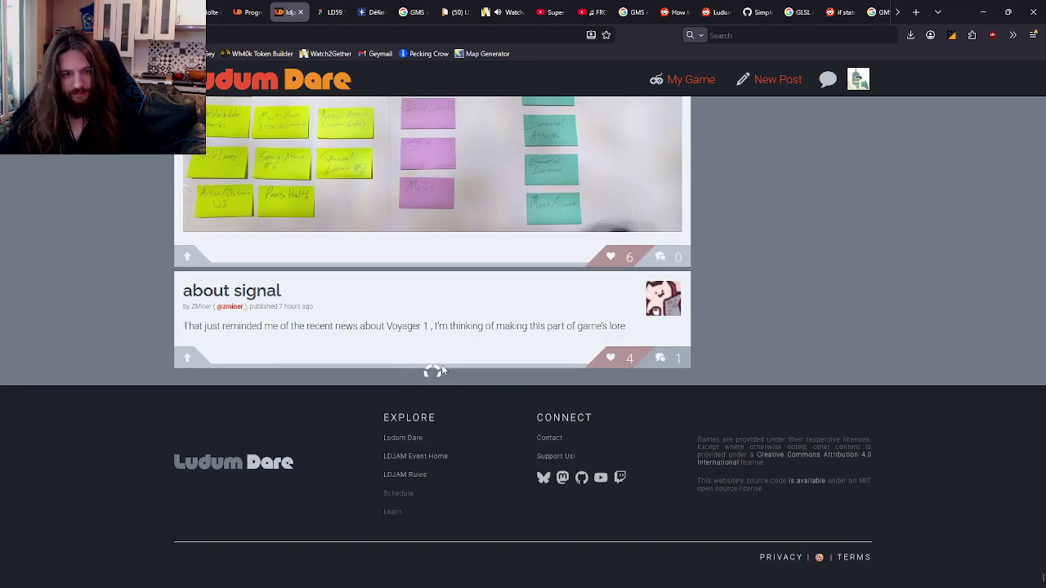
{"action": "middle_click", "coordinate": [827, 191]}
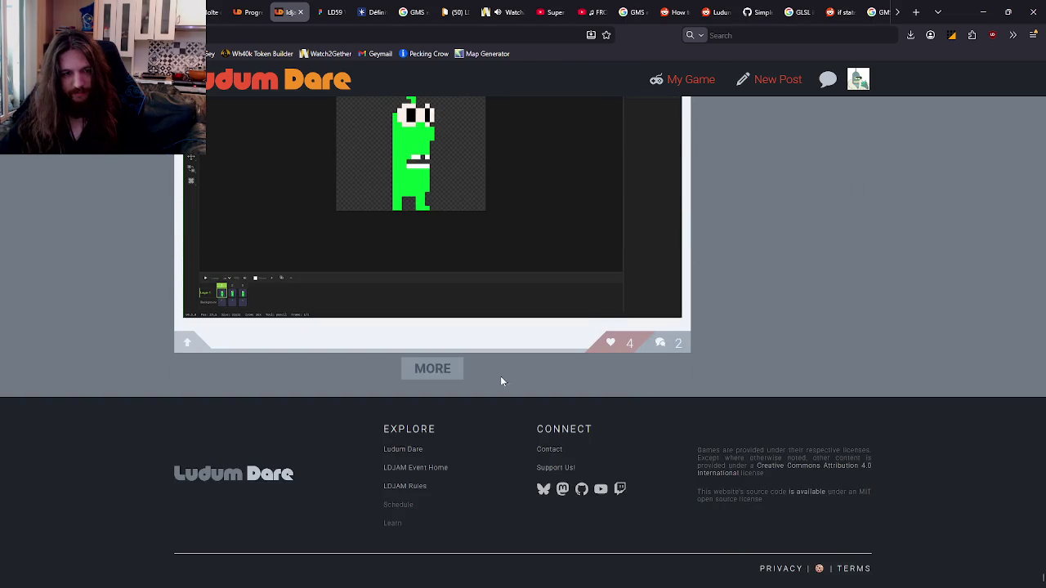
{"action": "left_click", "coordinate": [433, 383]}
{"action": "middle_click", "coordinate": [880, 191]}
{"action": "middle_click", "coordinate": [838, 360]}
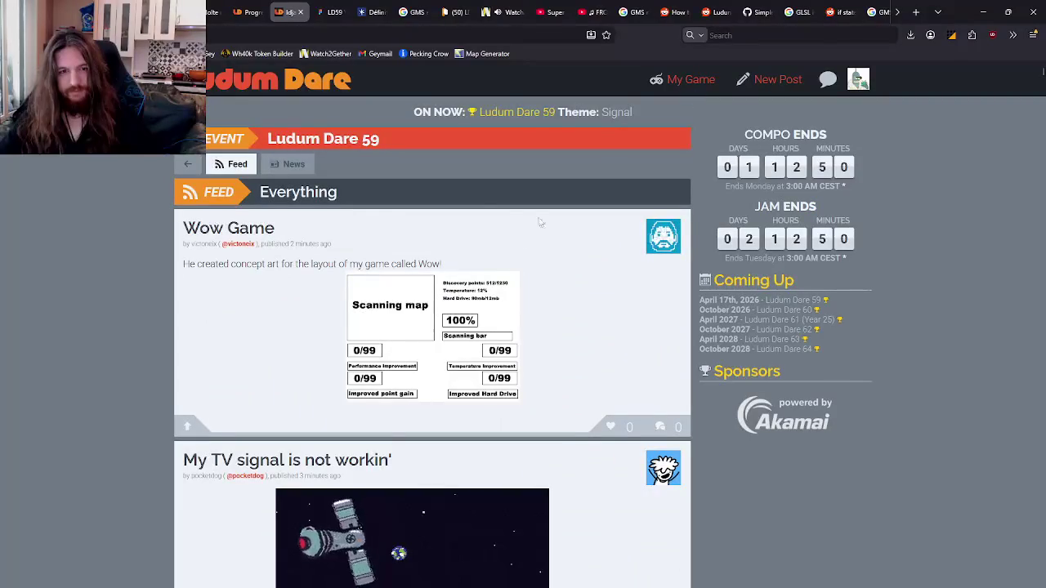
{"action": "left_click", "coordinate": [455, 198]}
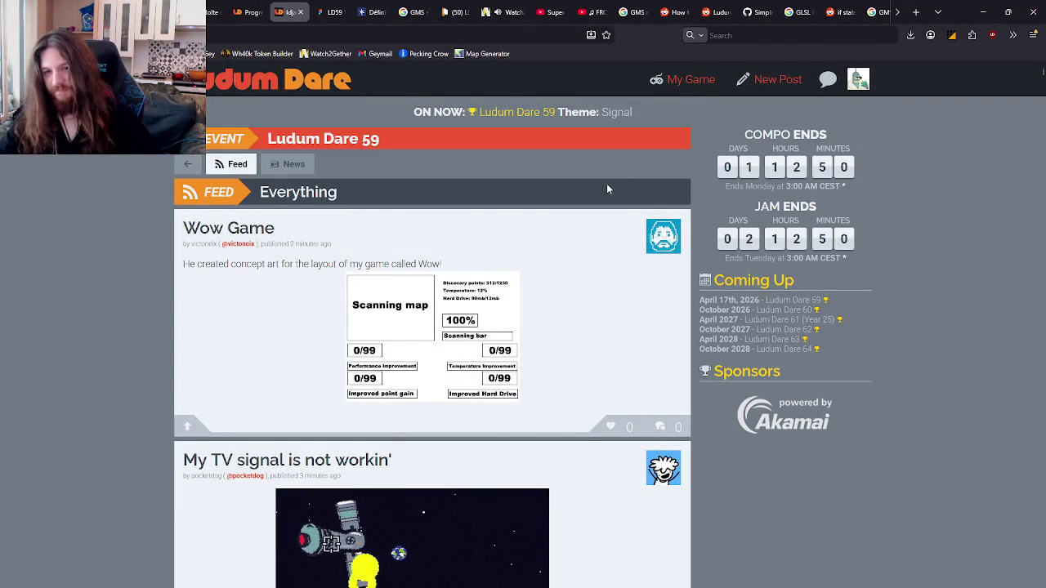
Step: Toggle the event feed between News-only and Everything posts, scrolling briefly
{"action": "left_click", "coordinate": [295, 165]}
{"action": "left_click", "coordinate": [237, 165]}
{"action": "left_click", "coordinate": [237, 166]}
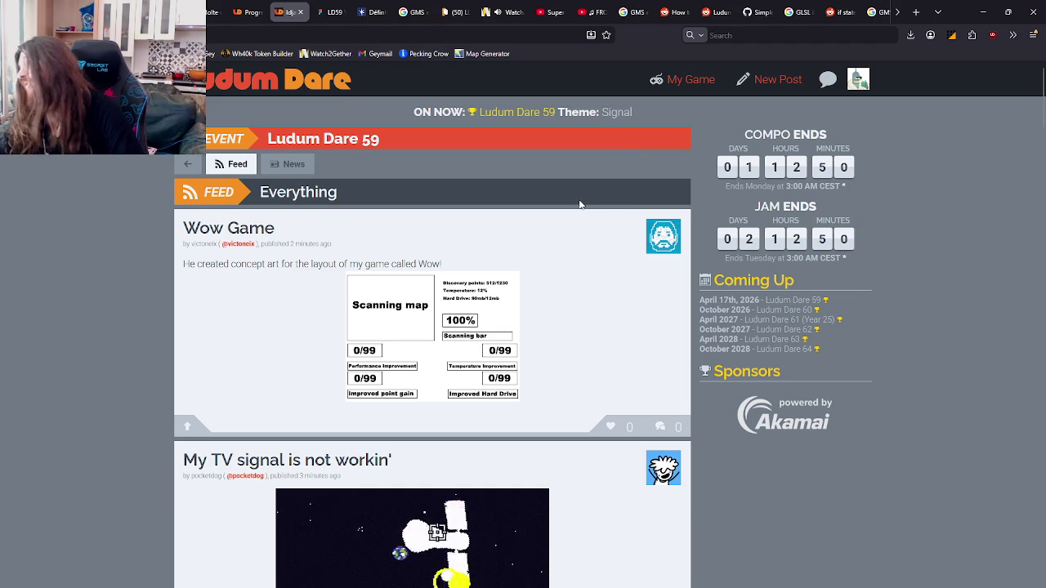
{"action": "left_click", "coordinate": [292, 164]}
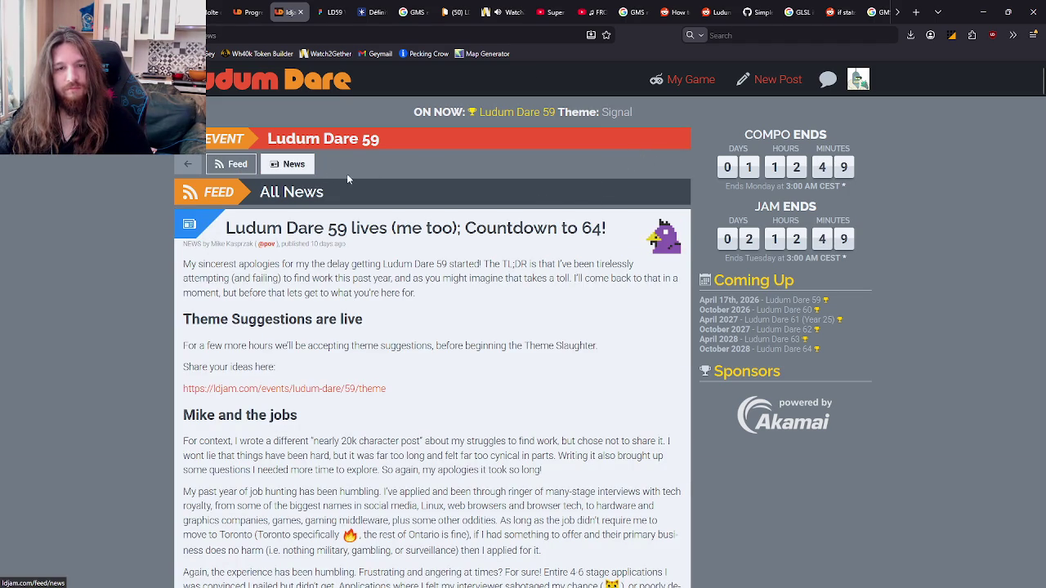
{"action": "scroll", "coordinate": [332, 184], "scroll_direction": "down", "scroll_amount": 1}
{"action": "scroll", "coordinate": [340, 183], "scroll_direction": "up", "scroll_amount": 1}
{"action": "left_click", "coordinate": [295, 162]}
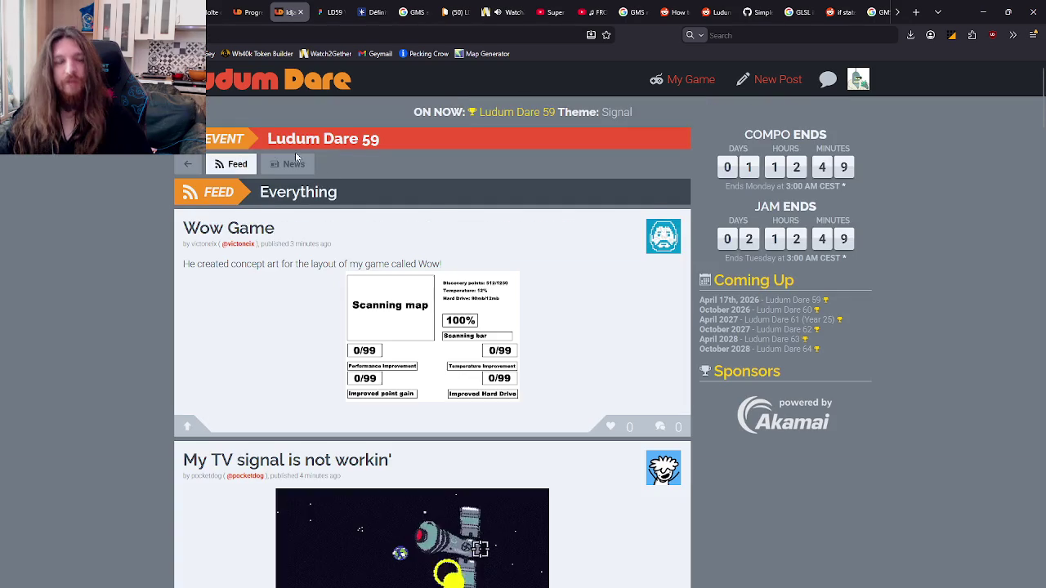
Step: Scroll the Everything feed once more, then switch back to GameMaker's srcNewParticle script
{"action": "scroll", "coordinate": [494, 201], "scroll_direction": "down", "scroll_amount": 15}
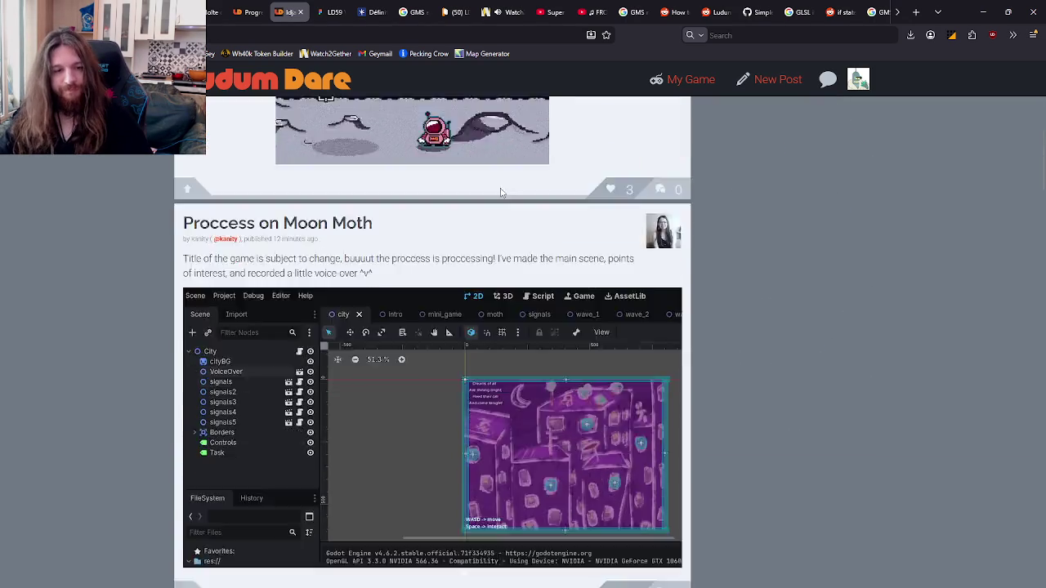
{"action": "scroll", "coordinate": [513, 190], "scroll_direction": "up", "scroll_amount": 15}
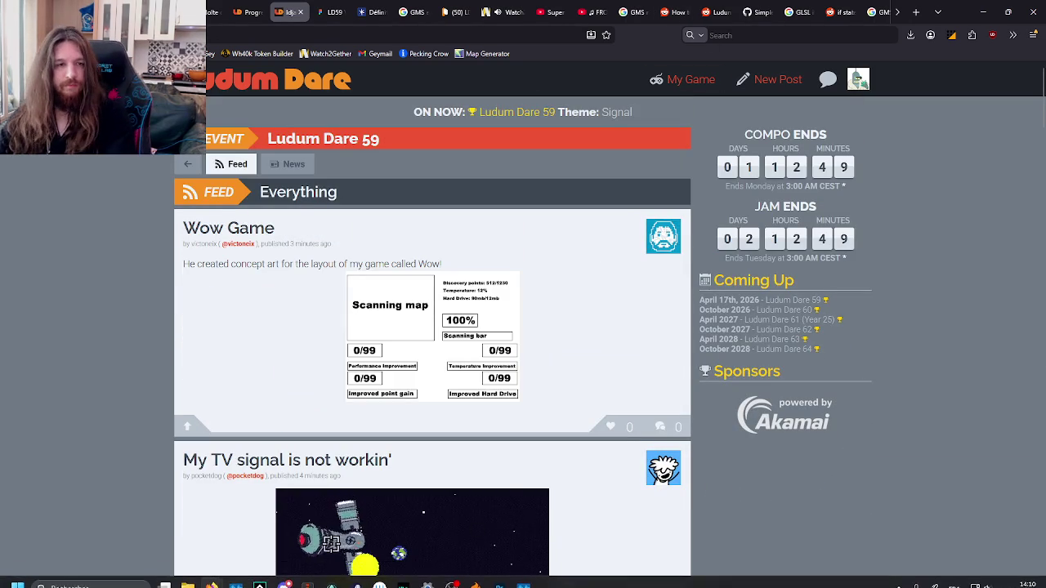
{"action": "mouse_move", "coordinate": [447, 582]}
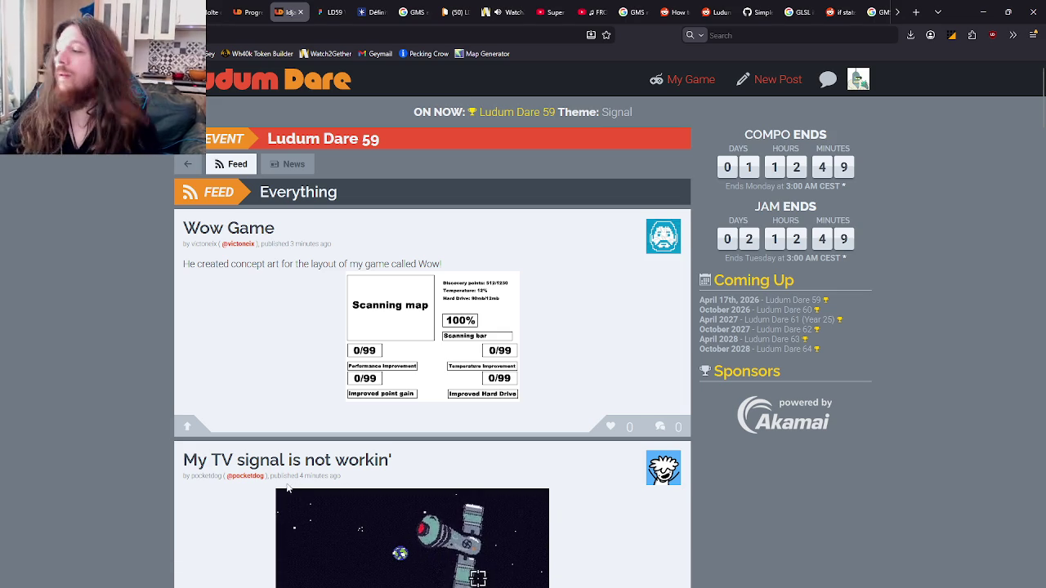
{"action": "key", "text": "alt+Tab"}
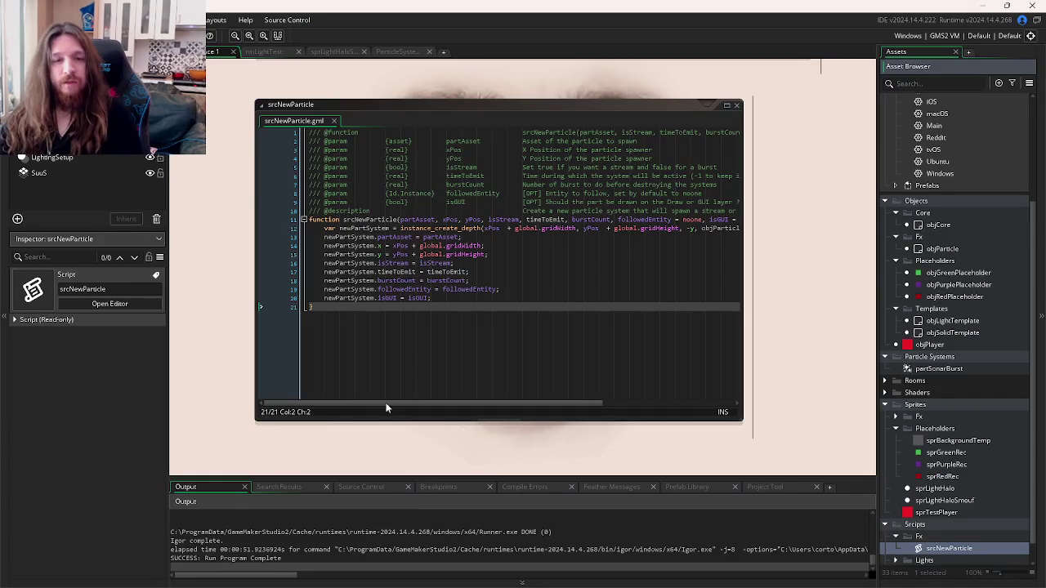
Step: Bring the srcNewParticle script editor to the front among the open GameMaker windows
{"action": "key", "text": "alt+Tab"}
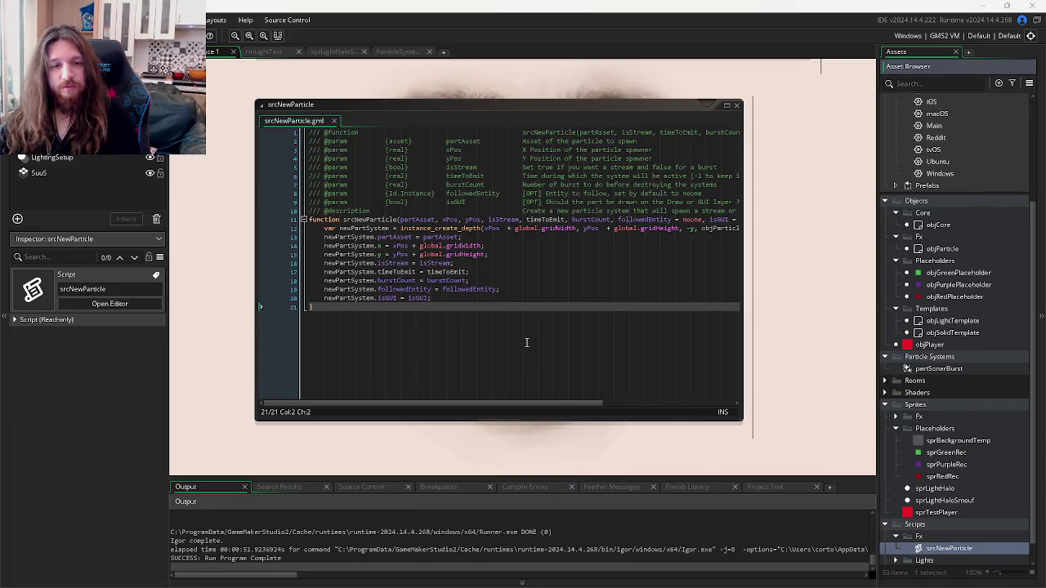
{"action": "key", "text": "alt+Tab"}
{"action": "left_click", "coordinate": [283, 201]}
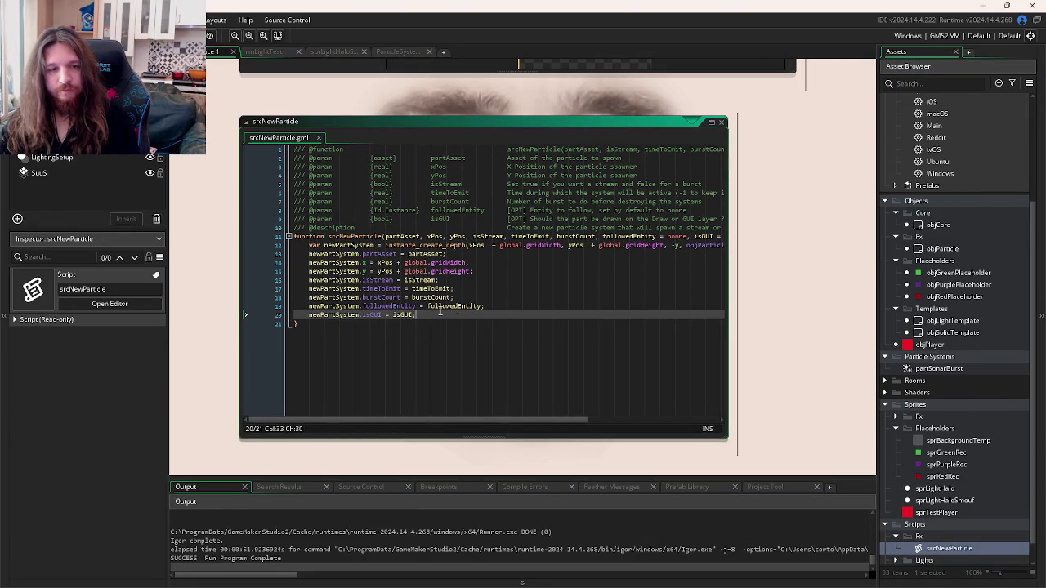
{"action": "key", "text": "alt+Tab"}
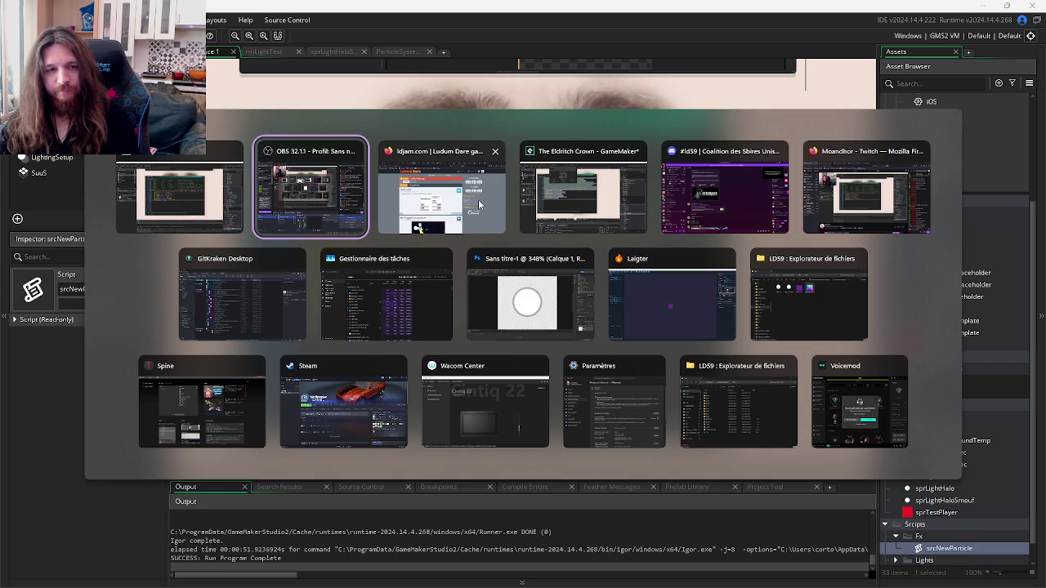
{"action": "left_click", "coordinate": [550, 191]}
{"action": "left_click", "coordinate": [331, 299]}
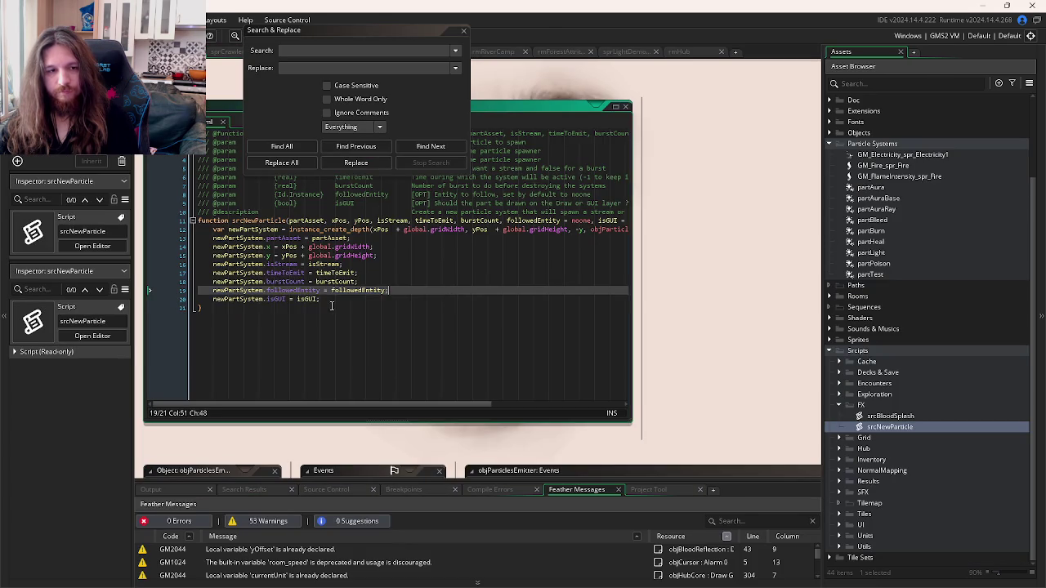
{"action": "key", "text": "alt+Tab"}
Step: Delete the isGUI and timeToEmit assignment lines from srcNewParticle
{"action": "left_click_drag", "start_coordinate": [452, 314], "coordinate": [192, 315]}
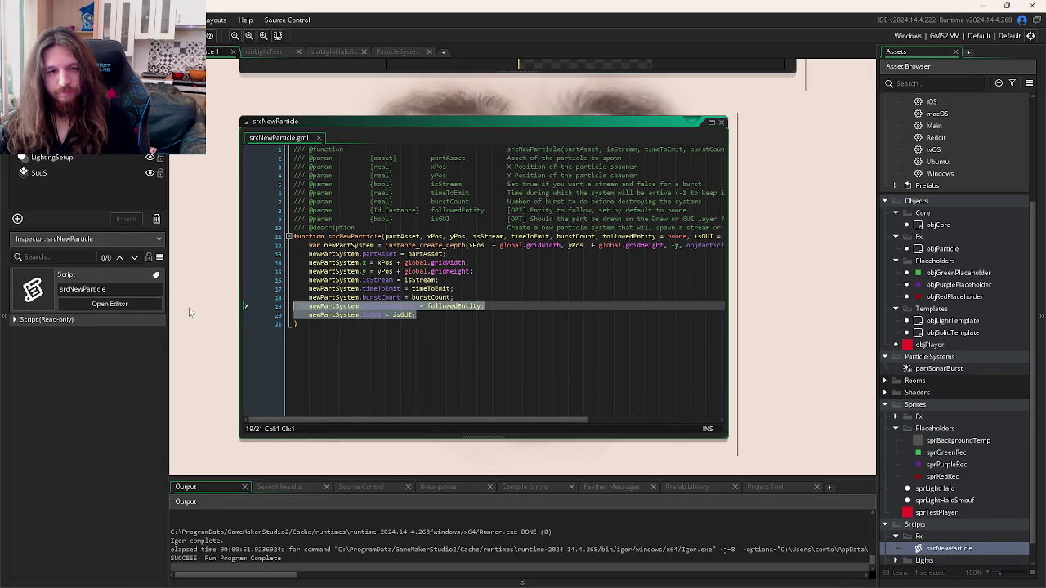
{"action": "key", "text": "BackSpace"}
{"action": "key", "text": "BackSpace"}
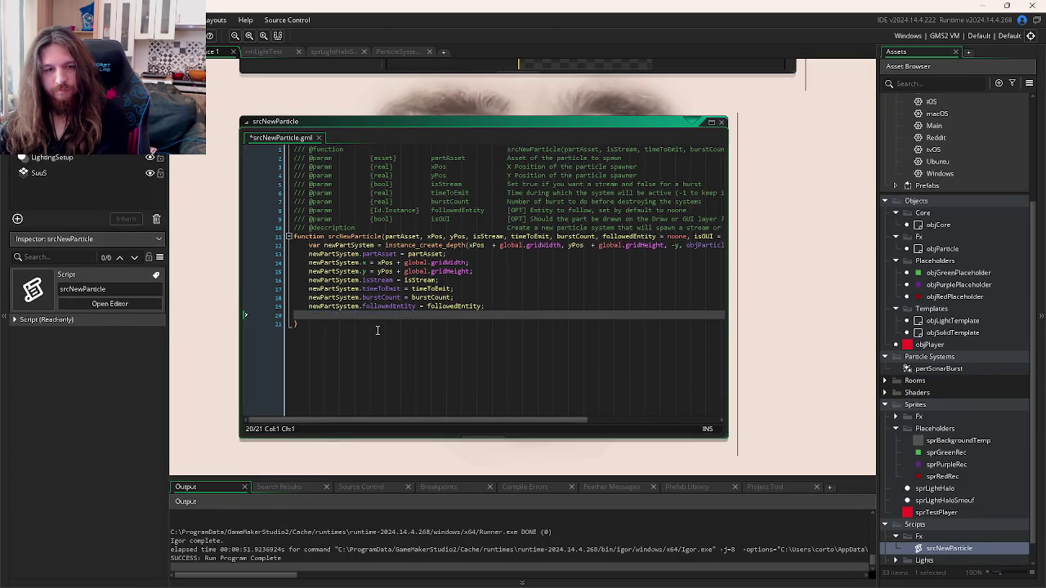
{"action": "key", "text": "Up"}
{"action": "key", "text": "Up"}
{"action": "key", "text": "Up"}
{"action": "key", "text": "shift+Down"}
{"action": "key", "text": "BackSpace"}
Step: Remove the global.gridWidth and global.gridHeight offsets from lines 12, 14 and 15
{"action": "left_click", "coordinate": [469, 271]}
{"action": "left_click", "coordinate": [483, 263]}
{"action": "left_click", "coordinate": [485, 256]}
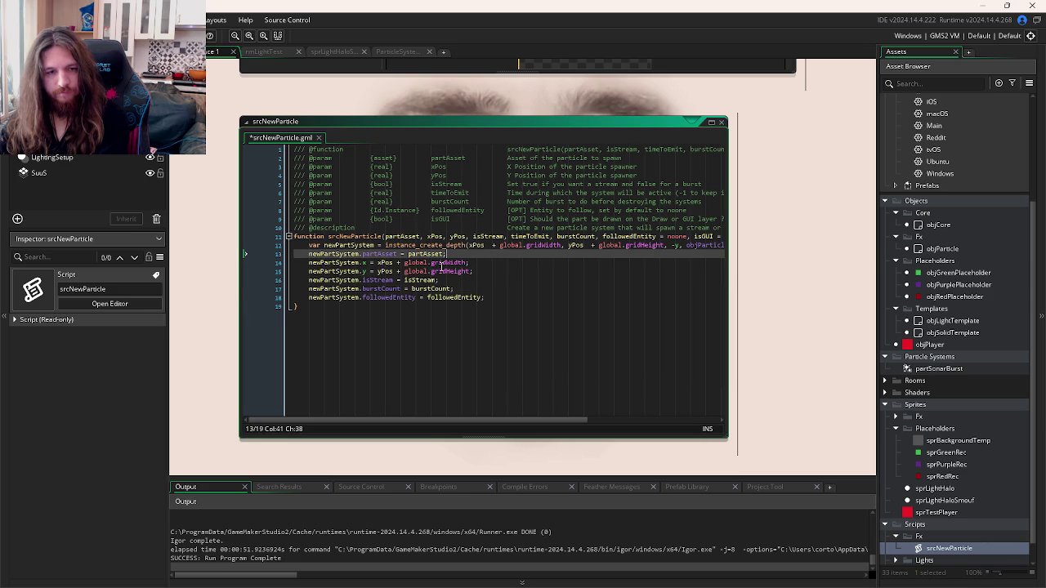
{"action": "left_click_drag", "start_coordinate": [467, 262], "coordinate": [404, 264]}
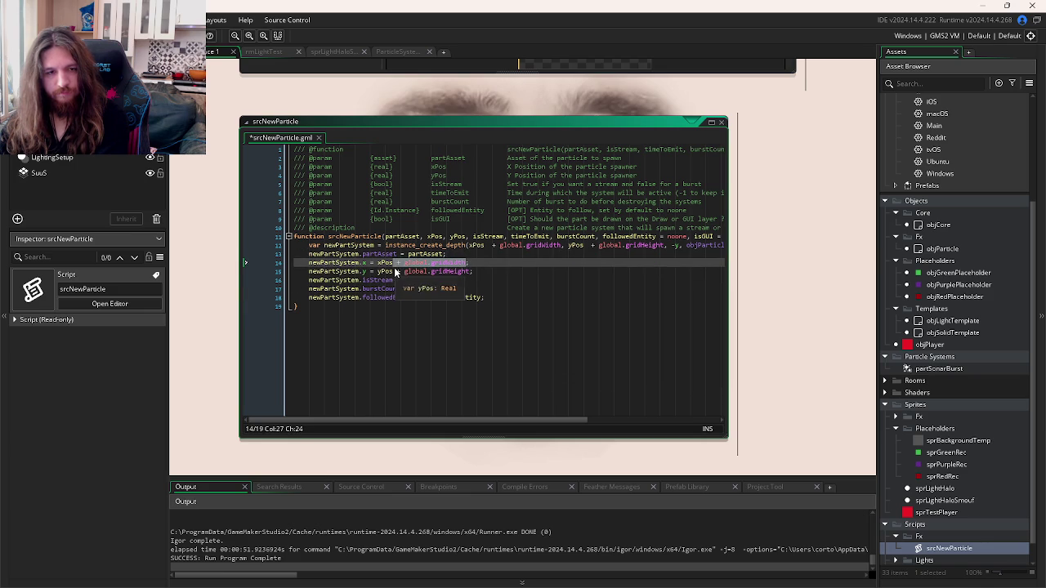
{"action": "key", "text": "BackSpace"}
{"action": "left_click_drag", "start_coordinate": [469, 272], "coordinate": [397, 272]}
{"action": "key", "text": "BackSpace"}
{"action": "left_click_drag", "start_coordinate": [487, 245], "coordinate": [586, 246]}
{"action": "key", "text": "BackSpace"}
{"action": "key", "text": "BackSpace"}
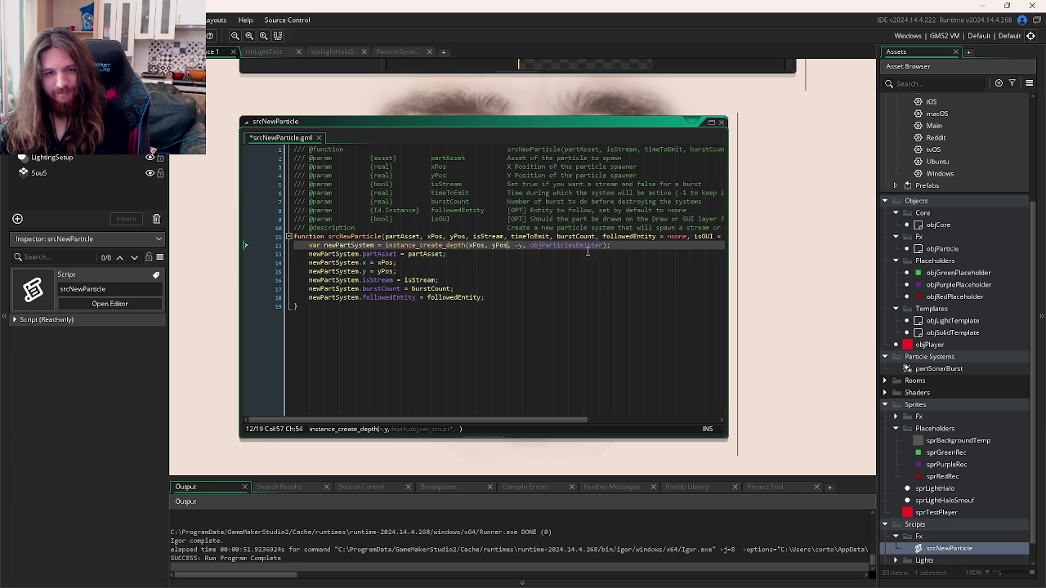
Step: Place the caret in line 12's create call and briefly open the objParticle asset's context menu
{"action": "left_click", "coordinate": [561, 267]}
{"action": "left_click", "coordinate": [559, 246]}
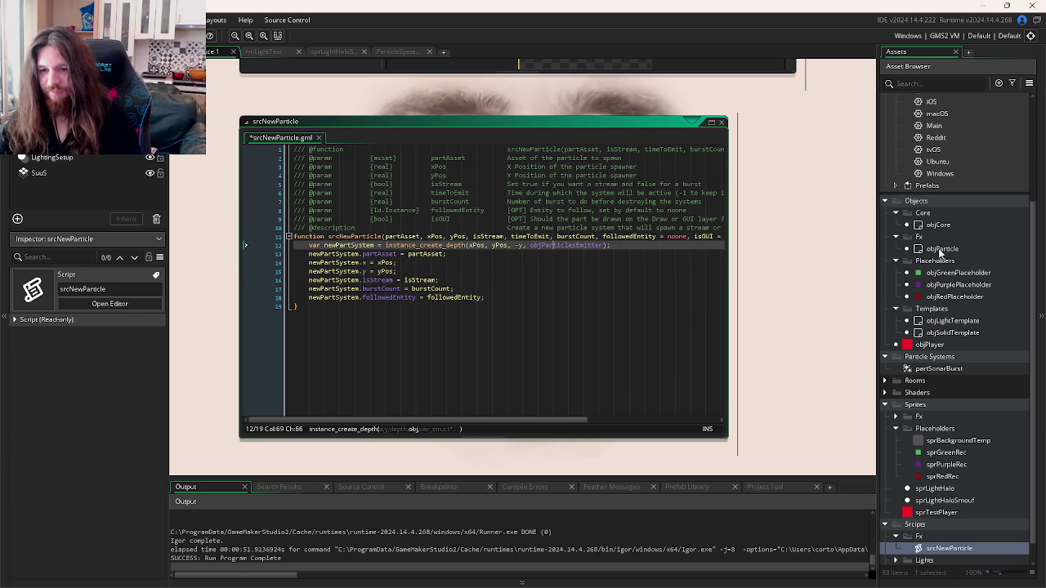
{"action": "right_click", "coordinate": [940, 249]}
{"action": "left_click", "coordinate": [608, 266]}
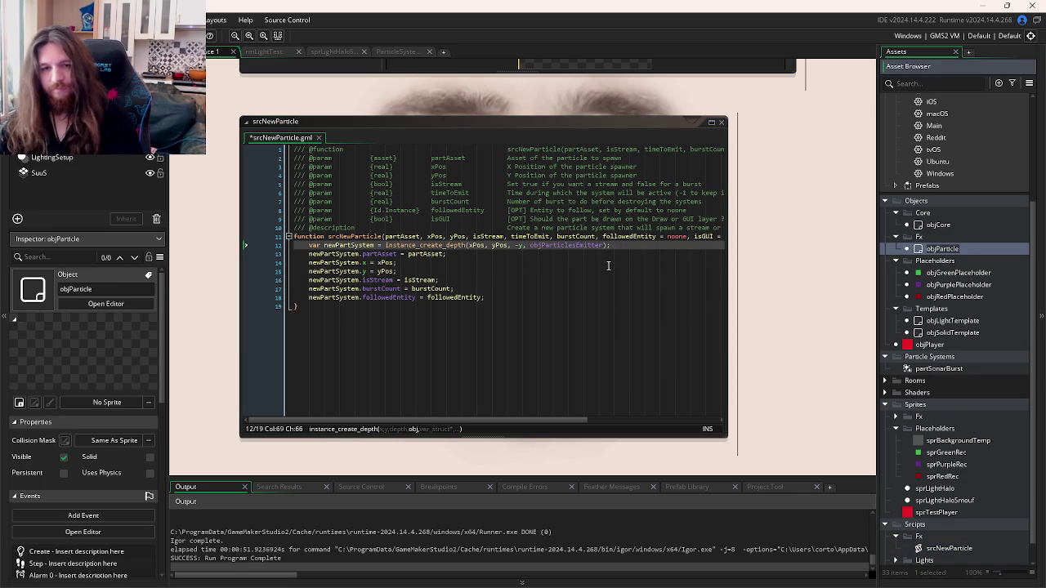
Step: Set line 12's object to objParticle, save, and rename that asset to objParticlesEmitter
{"action": "double_click", "coordinate": [572, 245]}
{"action": "type", "text": "objParticle"}
{"action": "key", "text": "ctrl+s"}
{"action": "key", "text": "Down"}
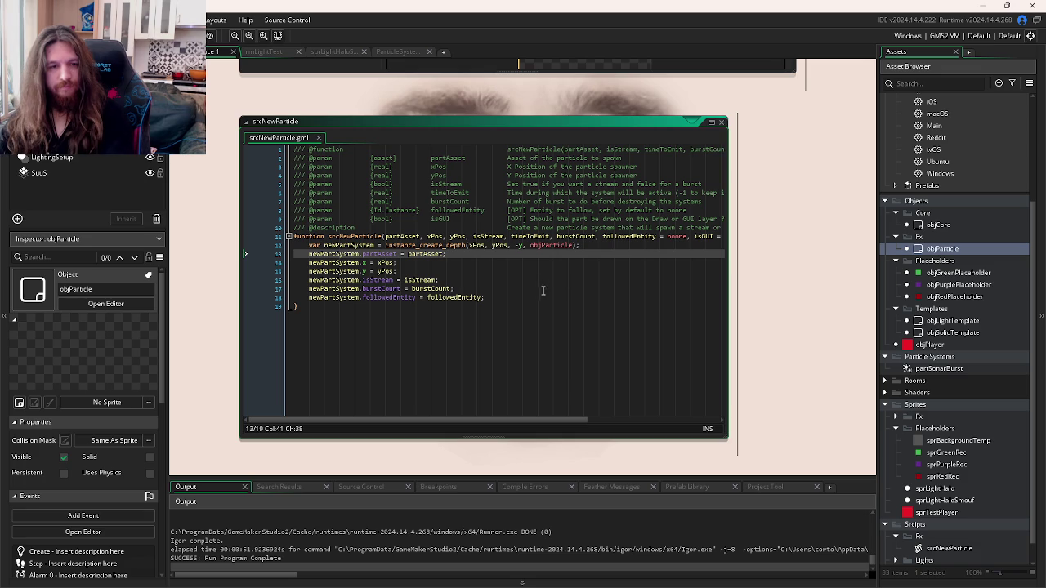
{"action": "left_click", "coordinate": [965, 249]}
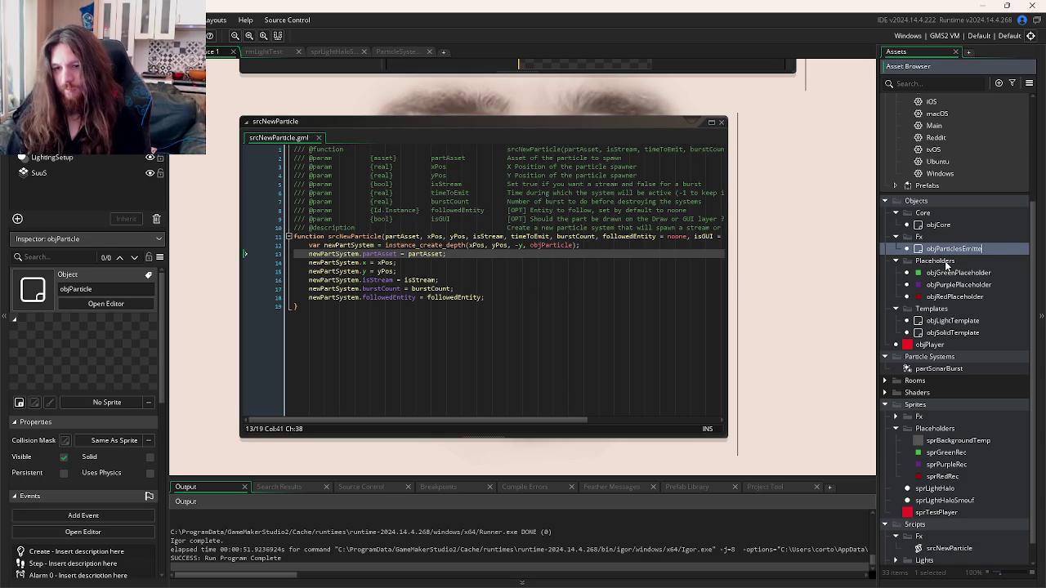
{"action": "type", "text": "r"}
{"action": "key", "text": "Return"}
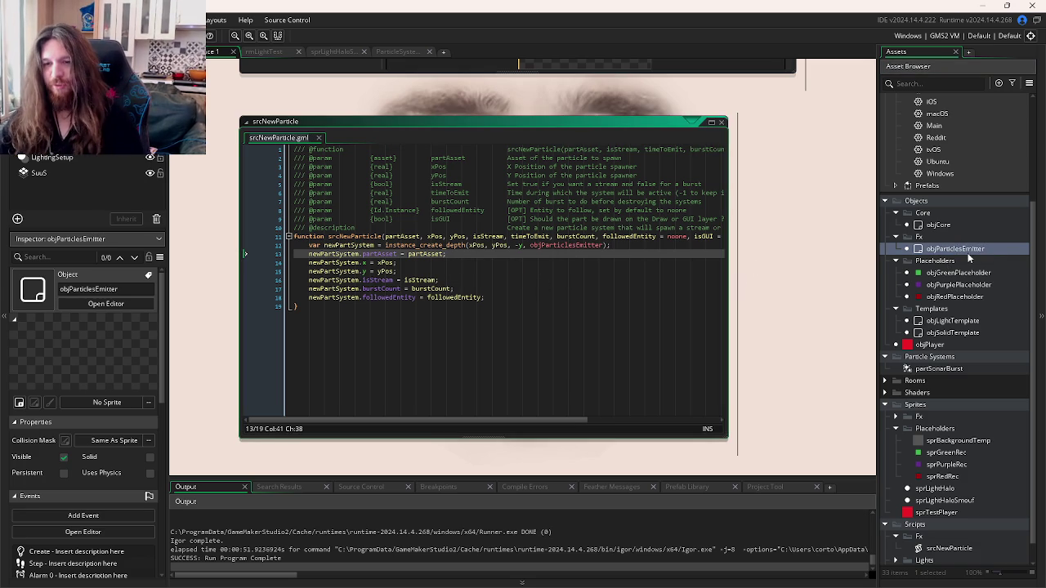
Step: Delete the newPartSystem isStream and burstCount assignment lines from the script
{"action": "left_click", "coordinate": [566, 242]}
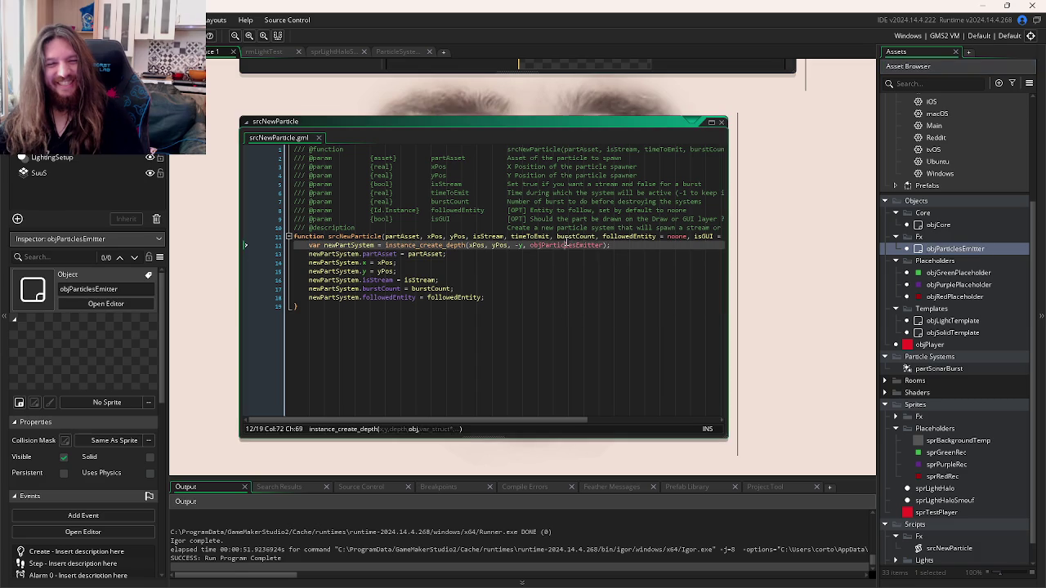
{"action": "left_click", "coordinate": [590, 253]}
{"action": "left_click", "coordinate": [482, 279]}
{"action": "left_click", "coordinate": [420, 254]}
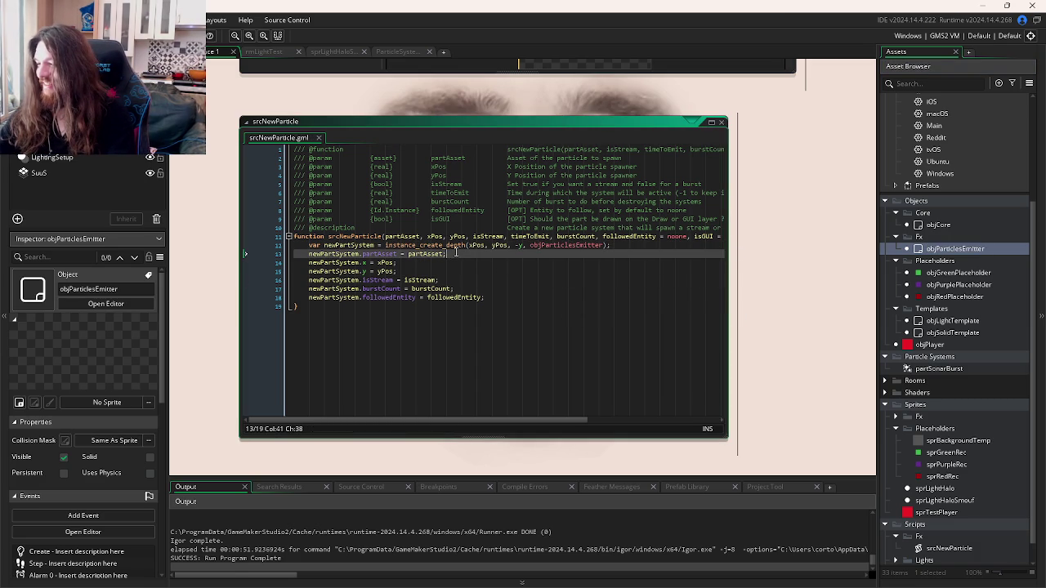
{"action": "left_click", "coordinate": [431, 254]}
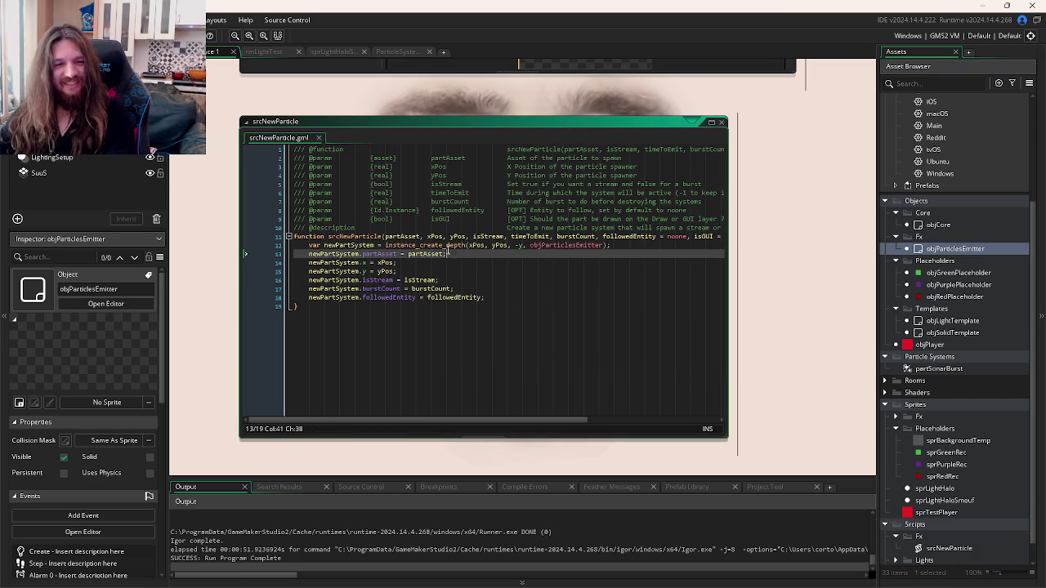
{"action": "left_click", "coordinate": [442, 264]}
{"action": "left_click", "coordinate": [438, 272]}
{"action": "left_click", "coordinate": [458, 289]}
{"action": "left_click", "coordinate": [457, 279]}
{"action": "left_click", "coordinate": [465, 288]}
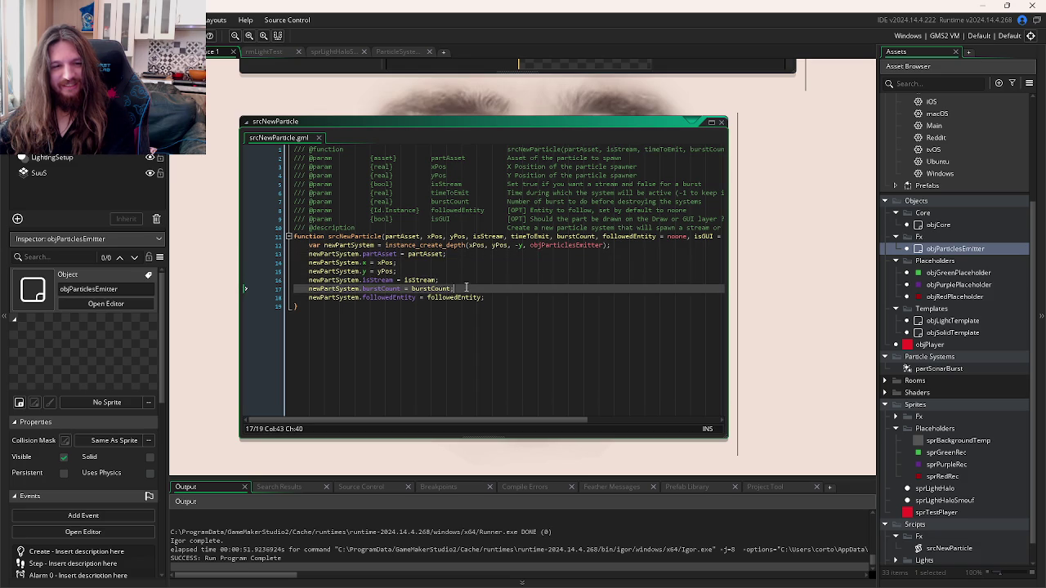
{"action": "left_click", "coordinate": [304, 277]}
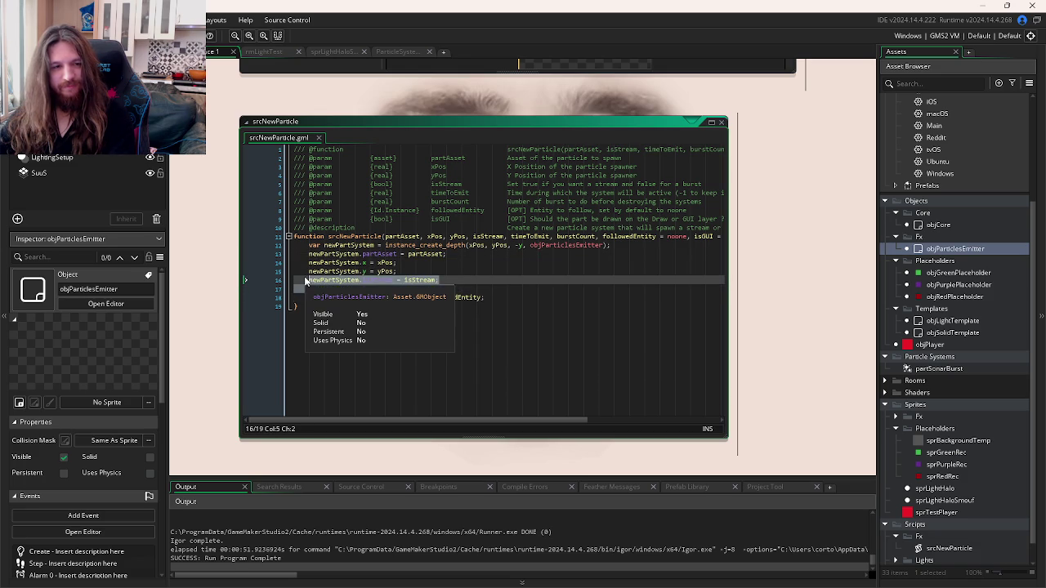
{"action": "left_click_drag", "start_coordinate": [305, 282], "coordinate": [506, 287]}
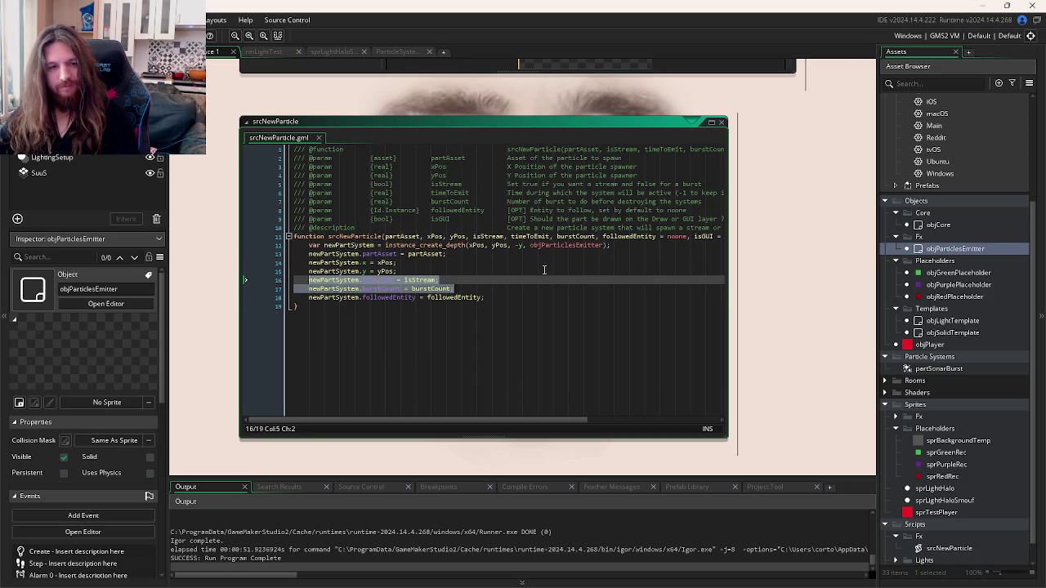
{"action": "key", "text": "BackSpace"}
{"action": "key", "text": "BackSpace"}
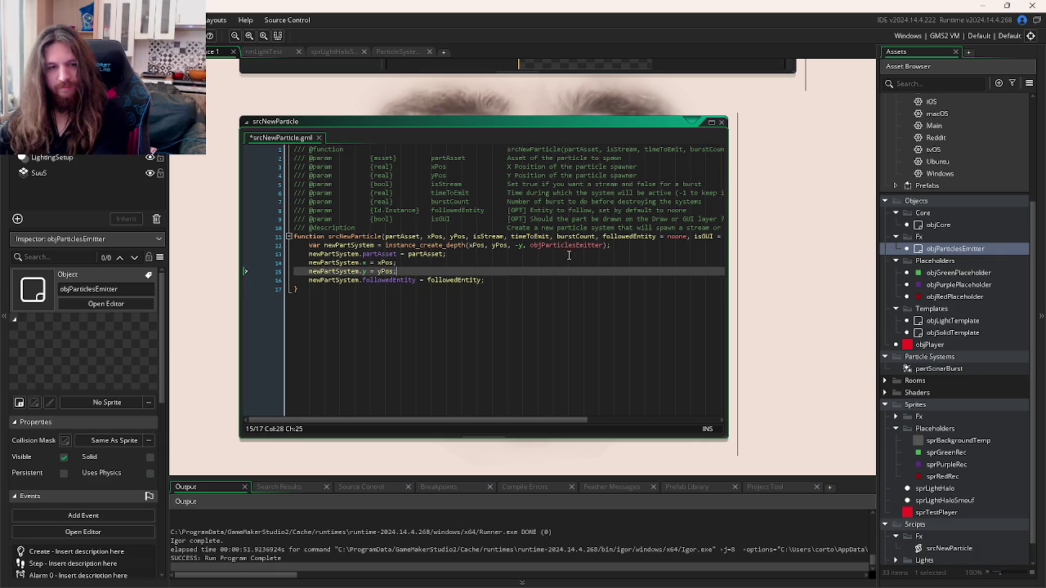
{"action": "left_click", "coordinate": [601, 245]}
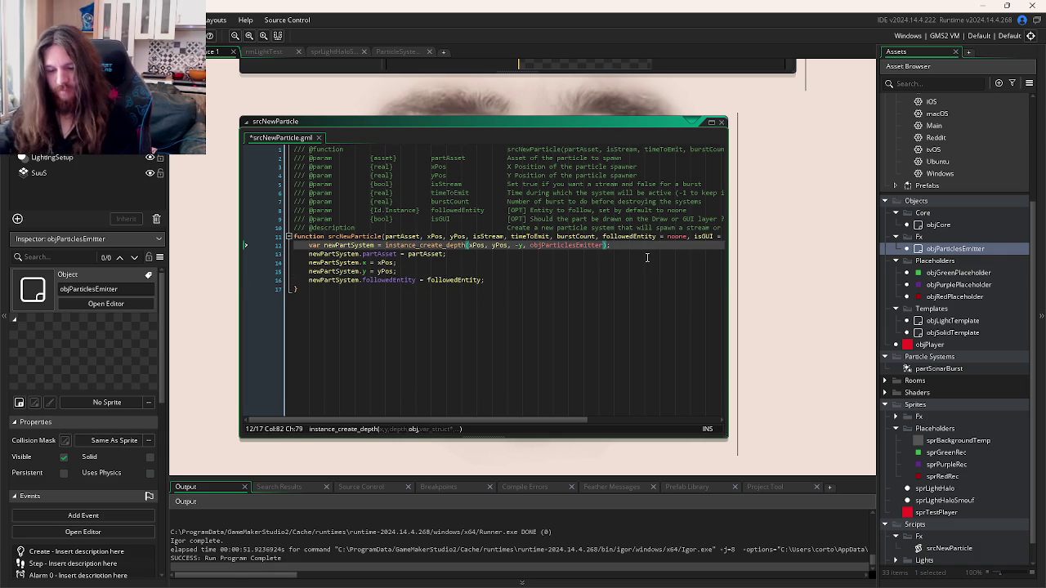
Step: Add a '{' struct argument to the create call and paste the isStream and burstCount assignments inside
{"action": "type", "text": ", "}
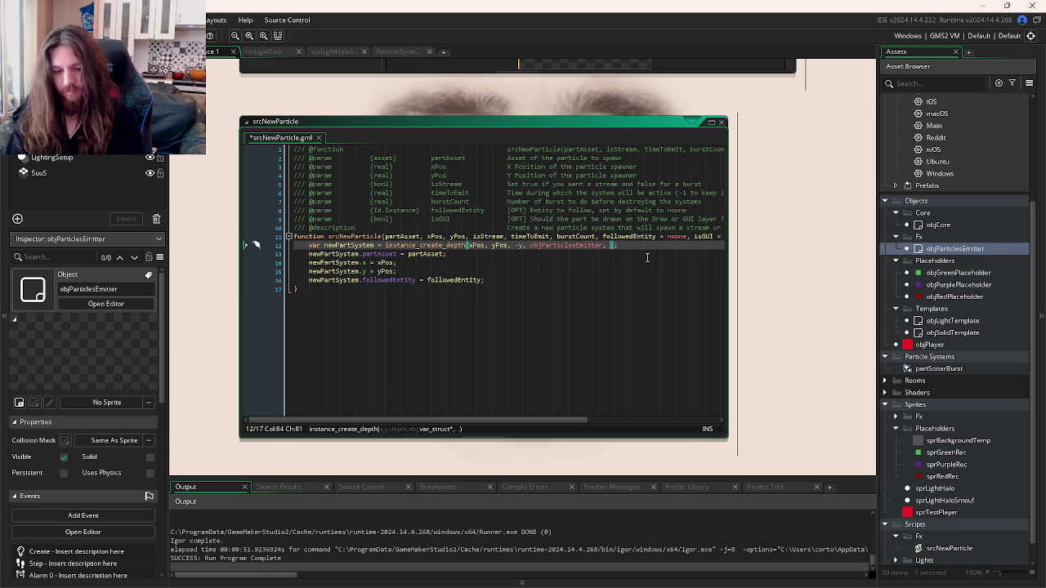
{"action": "type", "text": "{"}
{"action": "key", "text": "Return"}
{"action": "key", "text": "ctrl+v"}
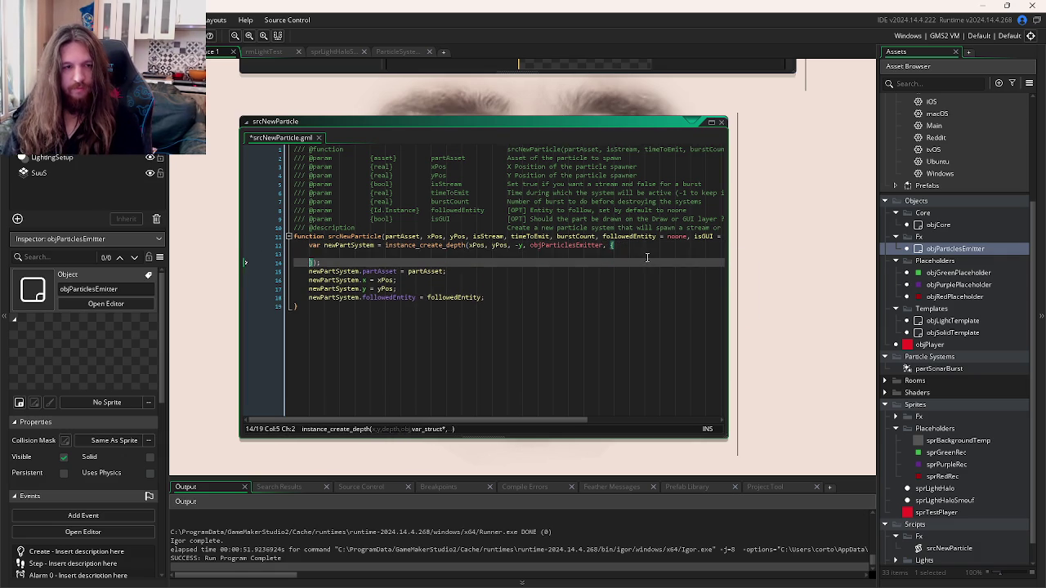
{"action": "key", "text": "Tab"}
Step: Strip the newPartSystem prefix from the isStream and burstCount lines
{"action": "left_click", "coordinate": [563, 246]}
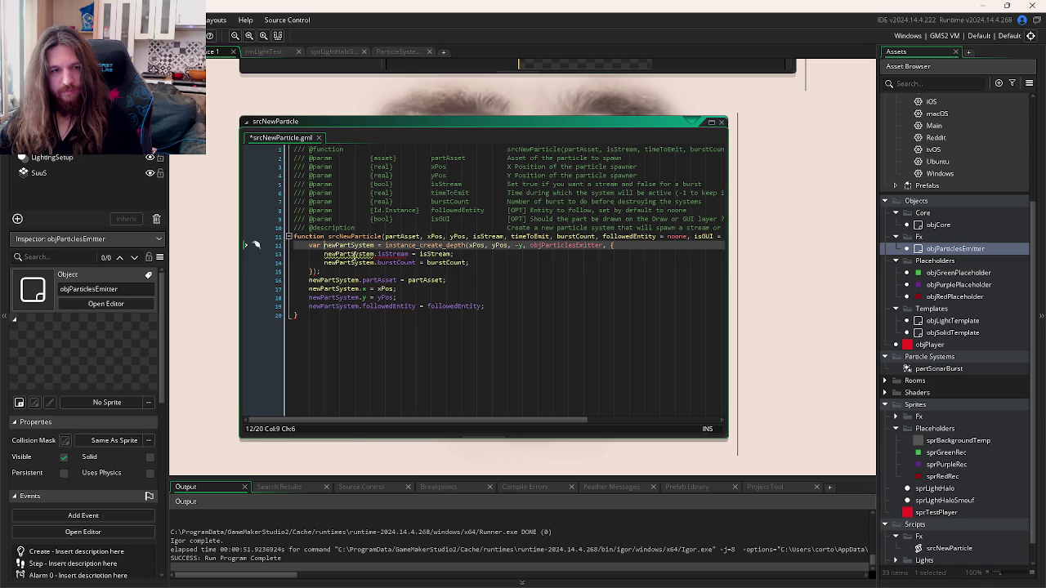
{"action": "left_click", "coordinate": [373, 254]}
{"action": "key", "text": "shift+Home"}
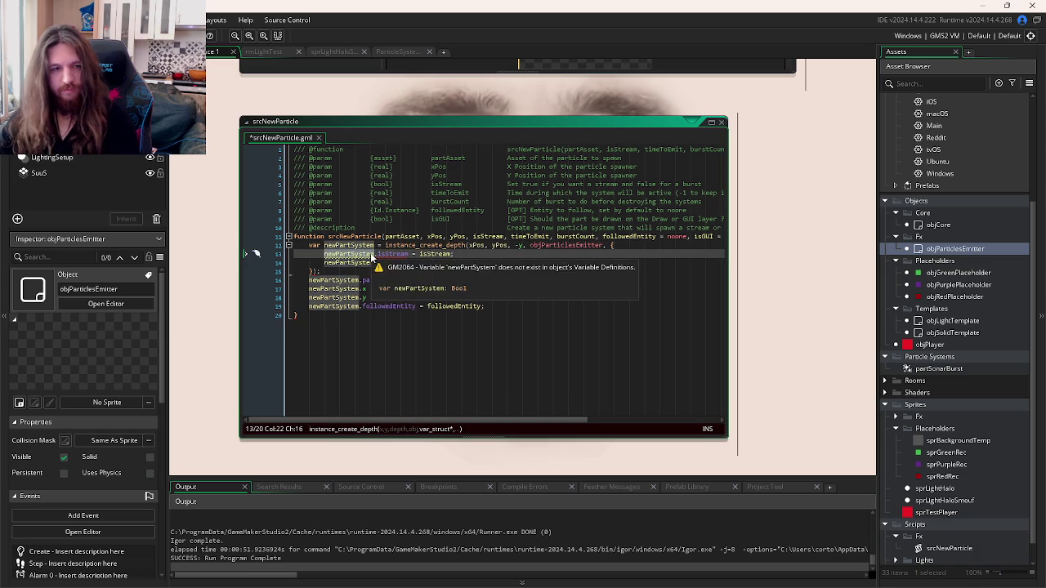
{"action": "key", "text": "BackSpace"}
{"action": "left_click", "coordinate": [375, 263]}
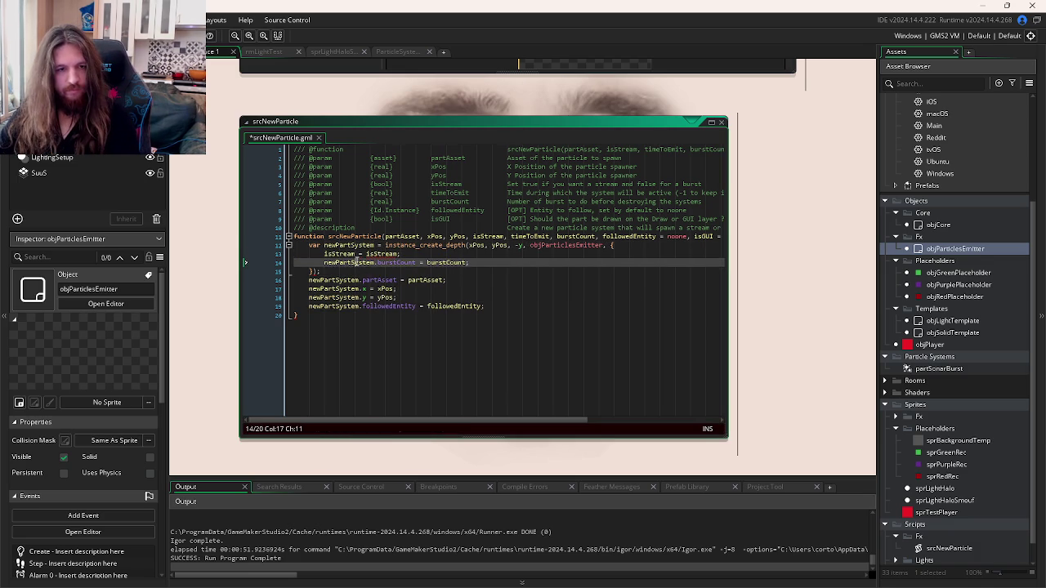
{"action": "key", "text": "shift+Home"}
{"action": "key", "text": "BackSpace"}
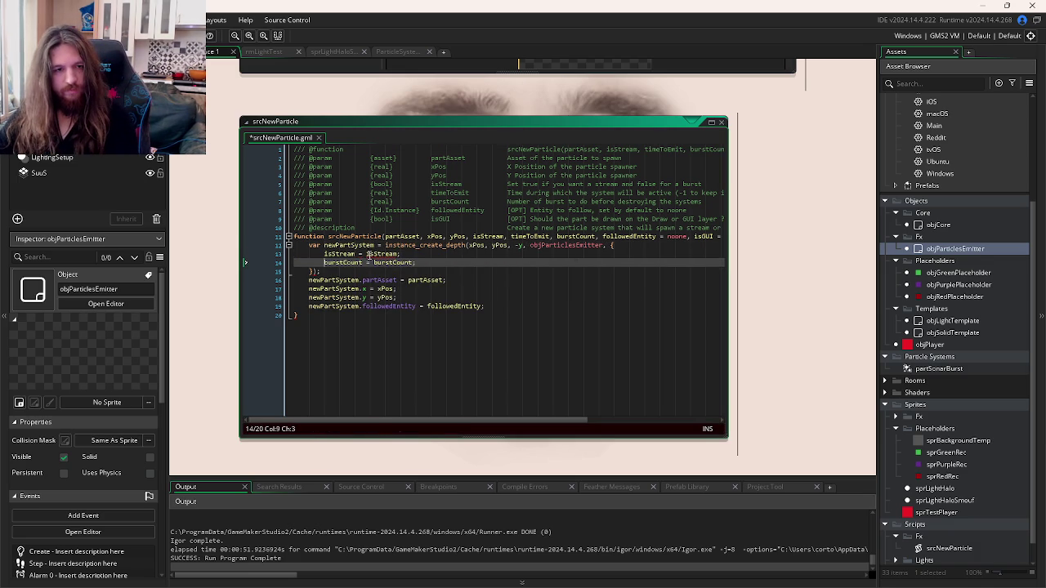
Step: Make the lines 'isStream: isStream,' and 'burstCount: burstCount', then save the script
{"action": "left_click", "coordinate": [366, 254]}
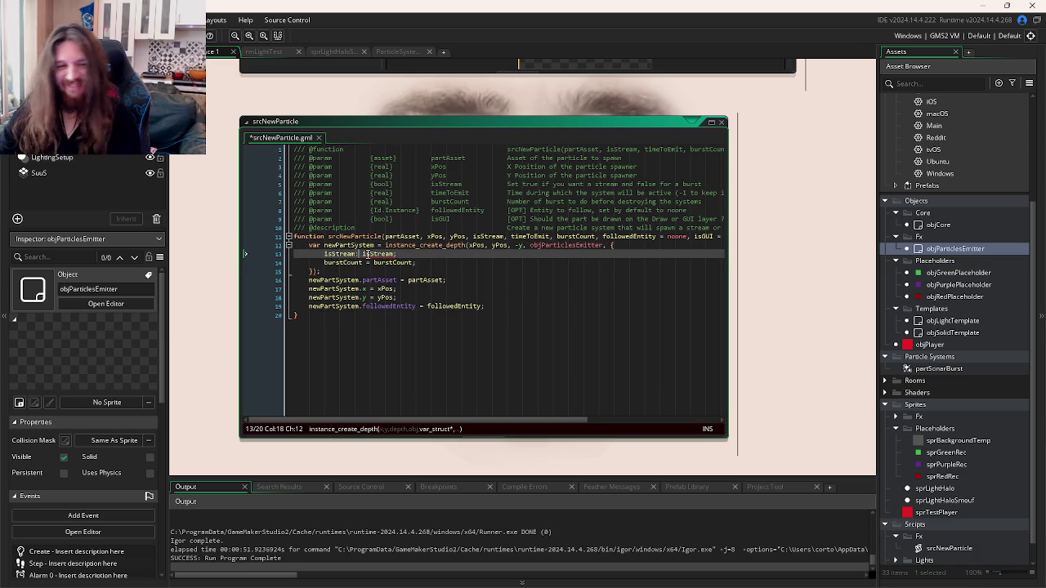
{"action": "key", "text": "Down"}
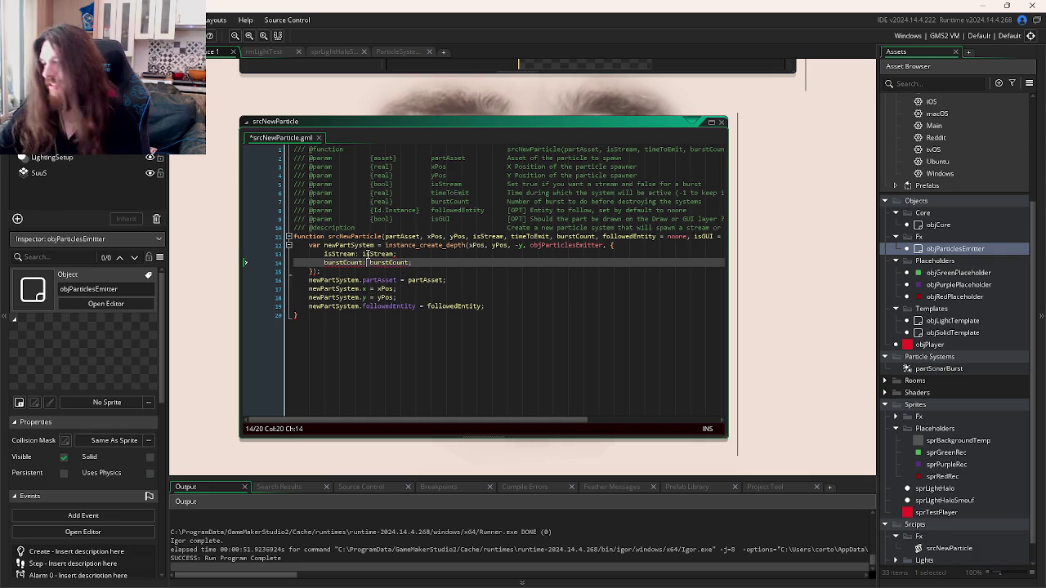
{"action": "key", "text": "Up"}
{"action": "key", "text": "BackSpace"}
{"action": "type", "text": ","}
{"action": "key", "text": "Down"}
{"action": "key", "text": "BackSpace"}
{"action": "key", "text": "ctrl+s"}
{"action": "left_click", "coordinate": [433, 274]}
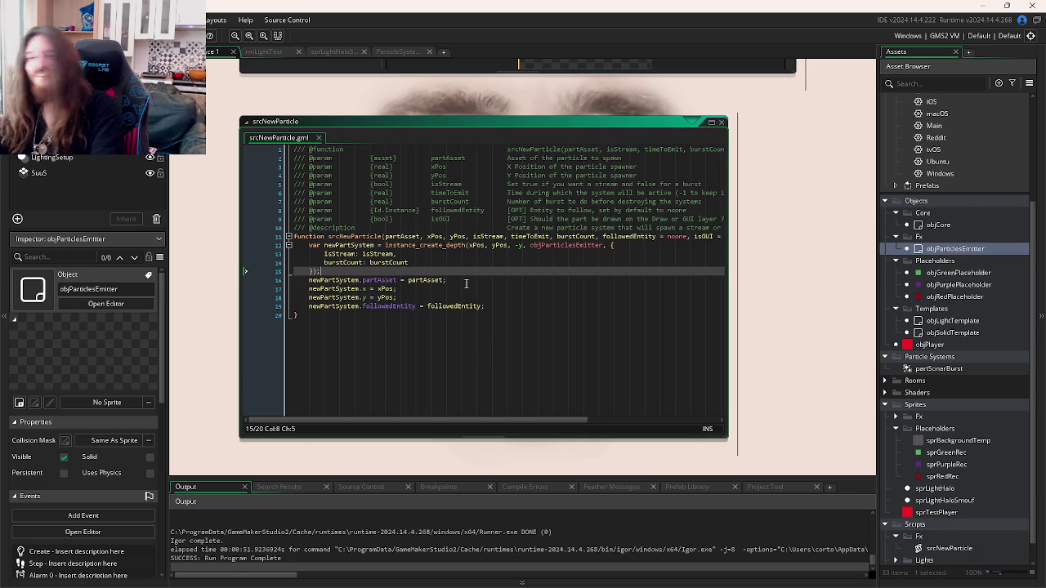
Step: Glance over the Ludum Dare feed in the browser, then return to srcNewParticle
{"action": "key", "text": "alt+Tab"}
{"action": "left_click", "coordinate": [561, 229]}
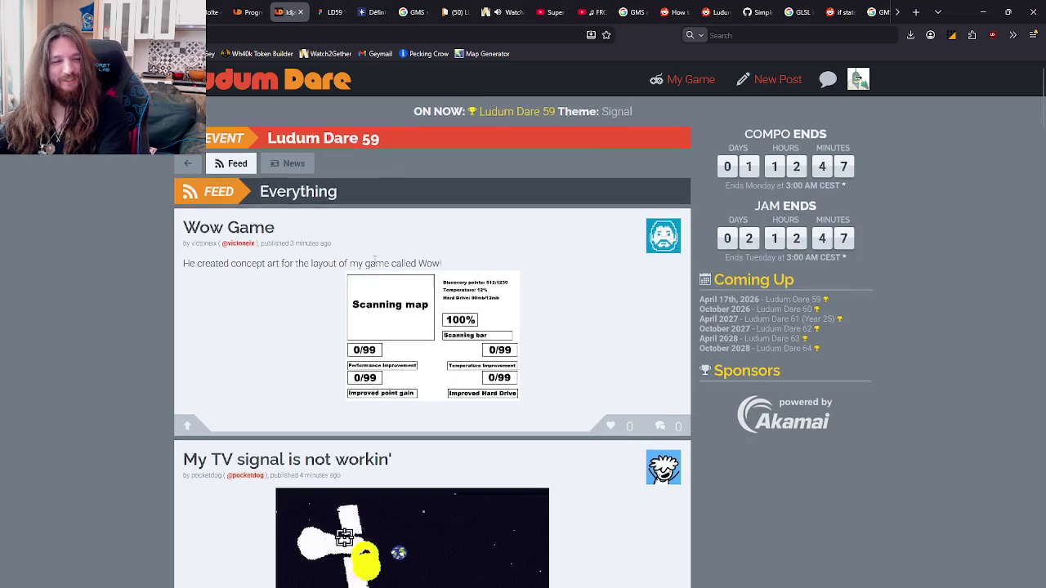
{"action": "scroll", "coordinate": [381, 254], "scroll_direction": "down", "scroll_amount": 20}
{"action": "scroll", "coordinate": [394, 247], "scroll_direction": "up", "scroll_amount": 10}
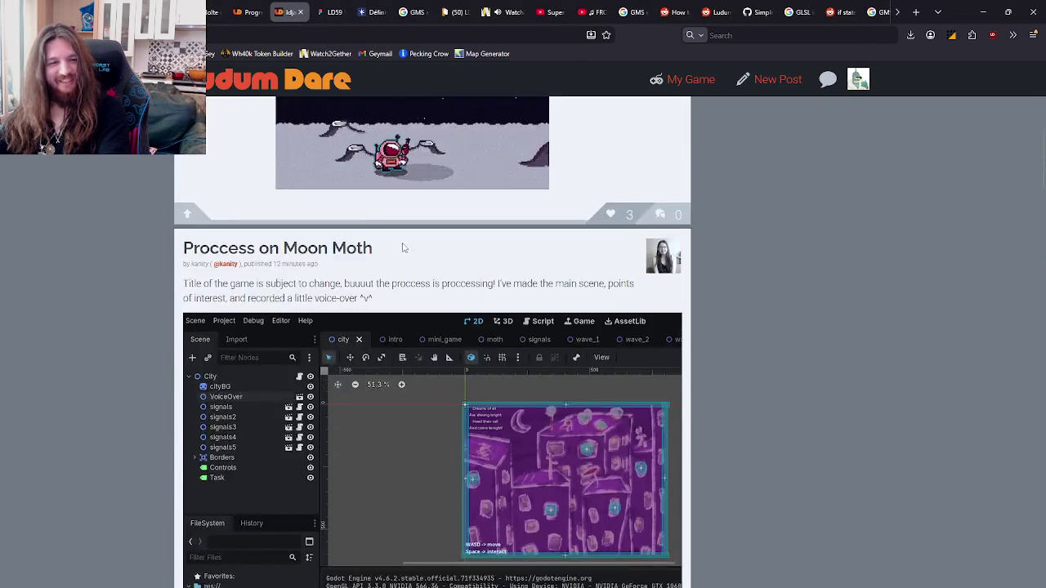
{"action": "scroll", "coordinate": [403, 248], "scroll_direction": "up", "scroll_amount": 15}
{"action": "key", "text": "alt+Tab"}
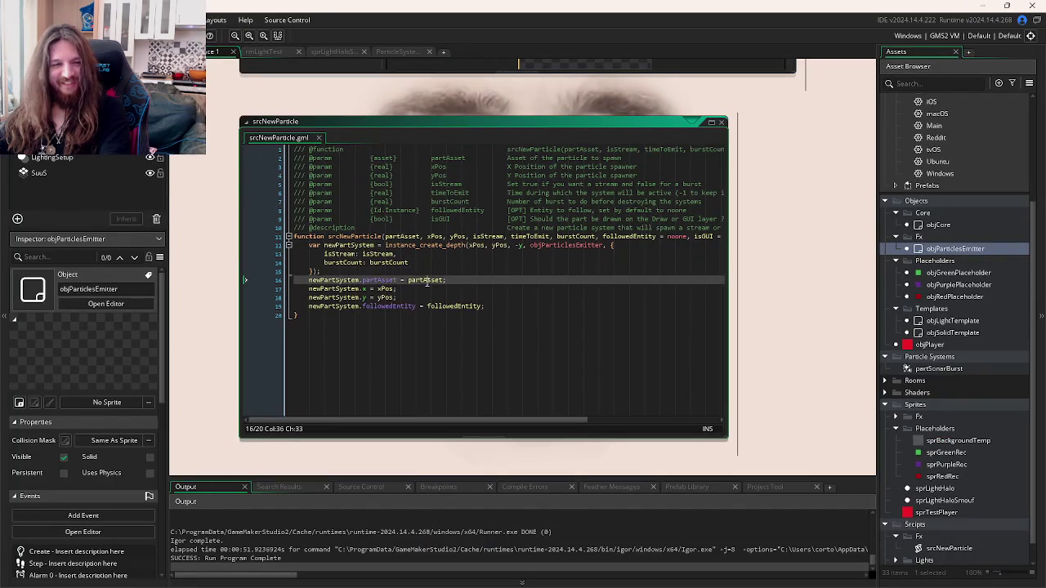
Step: Move the partAsset assignment from line 16 to below the followedEntity line and save
{"action": "left_click", "coordinate": [493, 310]}
{"action": "left_click_drag", "start_coordinate": [398, 280], "coordinate": [309, 279]}
{"action": "key", "text": "BackSpace"}
{"action": "left_click", "coordinate": [515, 307]}
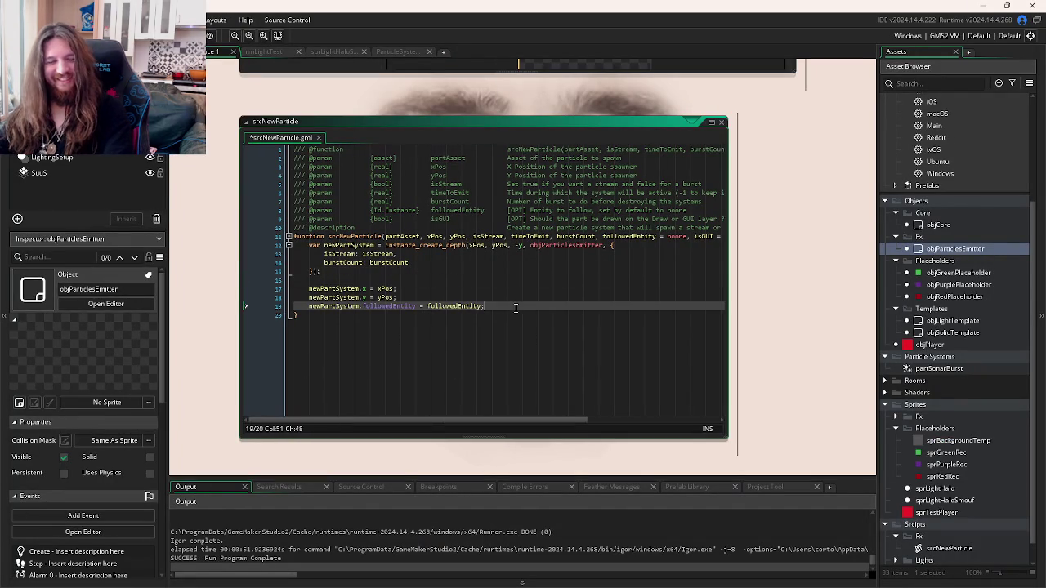
{"action": "key", "text": "Return"}
{"action": "key", "text": "ctrl+v"}
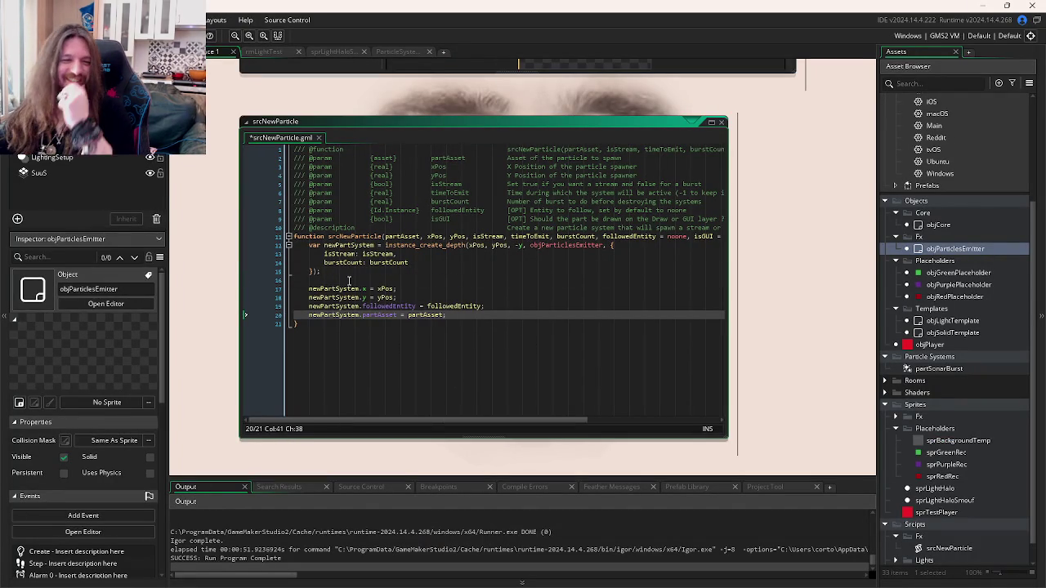
{"action": "left_click", "coordinate": [349, 281]}
{"action": "key", "text": "ctrl+s"}
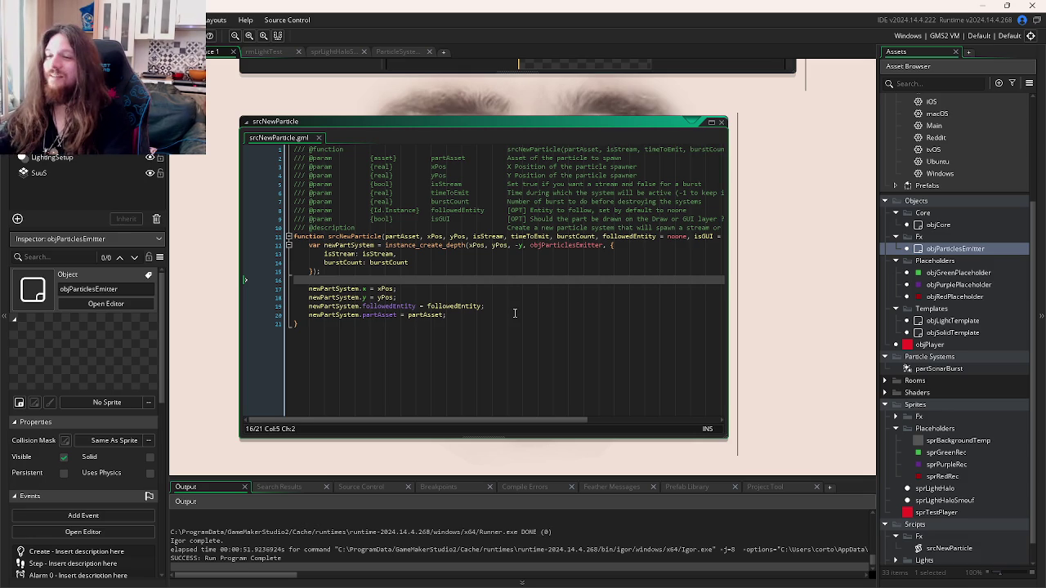
Step: Review the followedEntity and partAsset lines, then switch to objParticlesEmitter's Step event code
{"action": "left_click", "coordinate": [472, 316]}
{"action": "left_click", "coordinate": [495, 305]}
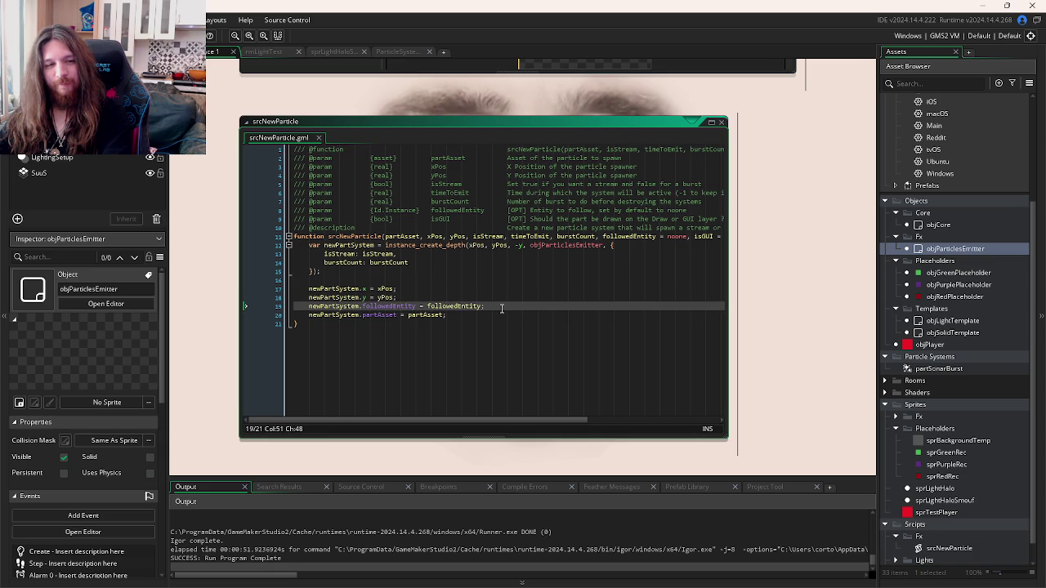
{"action": "left_click", "coordinate": [456, 315]}
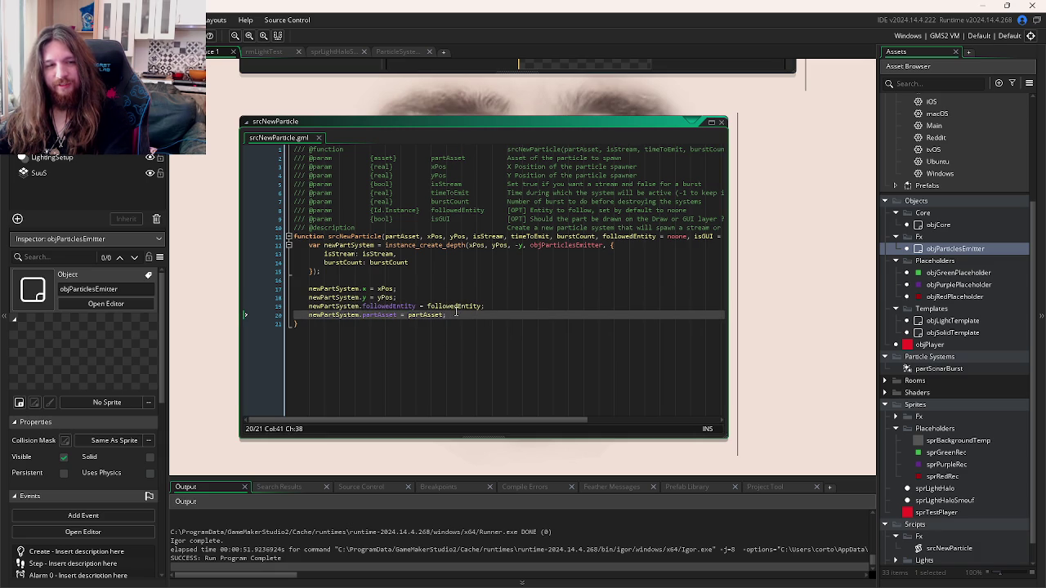
{"action": "key", "text": "ctrl+Tab"}
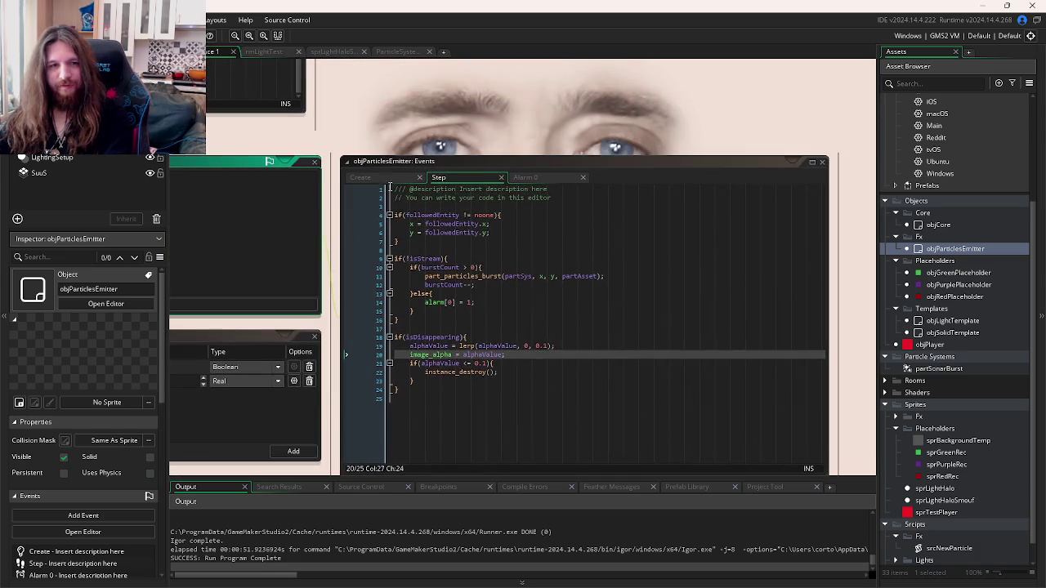
Step: In the Create event, duplicate line 5 into 'followedEntity = noone;' and save
{"action": "key", "text": "ctrl+shift+Tab"}
{"action": "left_click", "coordinate": [507, 226]}
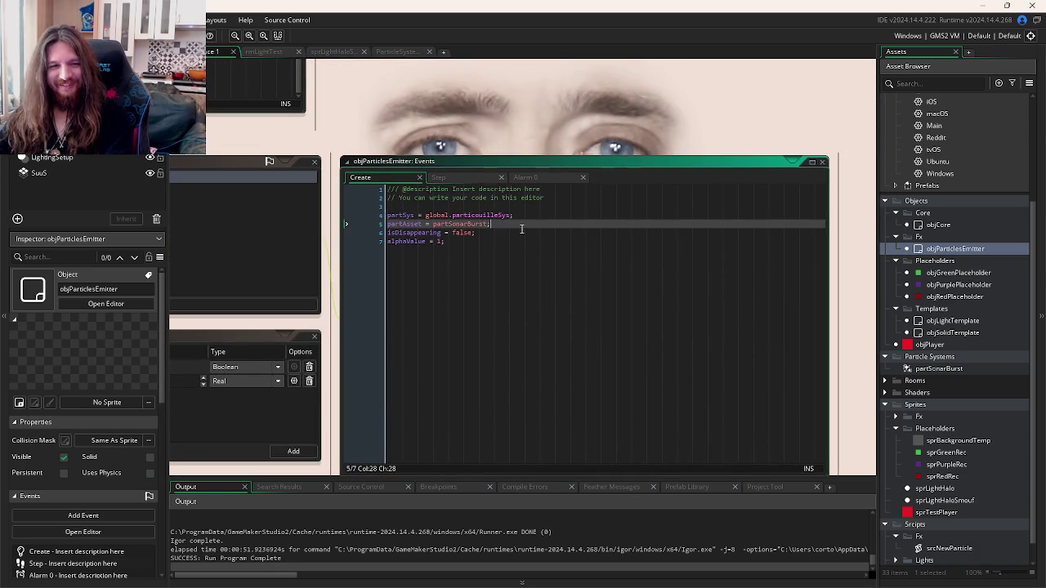
{"action": "key", "text": "ctrl+d"}
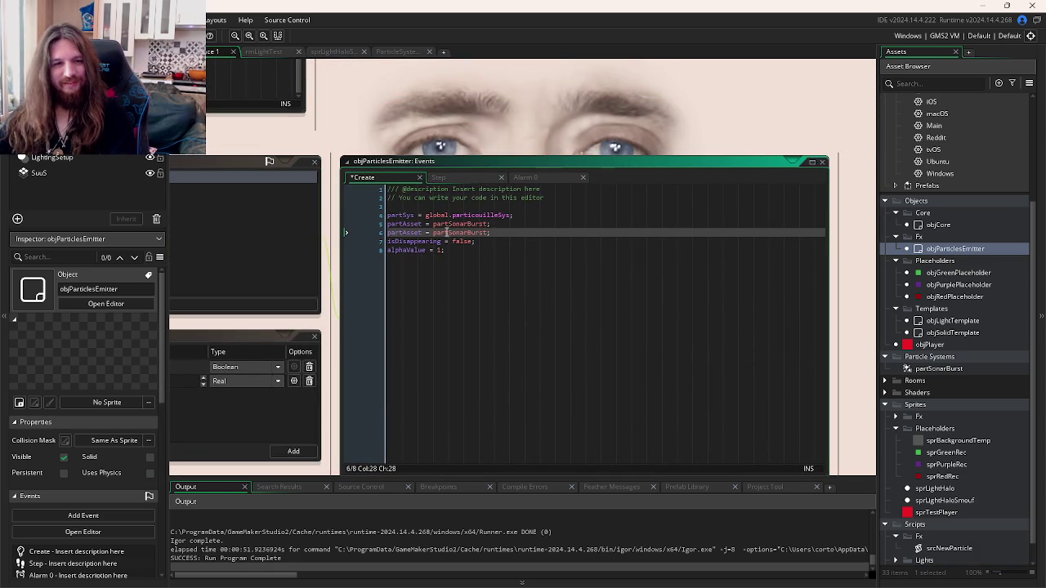
{"action": "left_click_drag", "start_coordinate": [427, 224], "coordinate": [389, 224]}
{"action": "type", "text": "follo"}
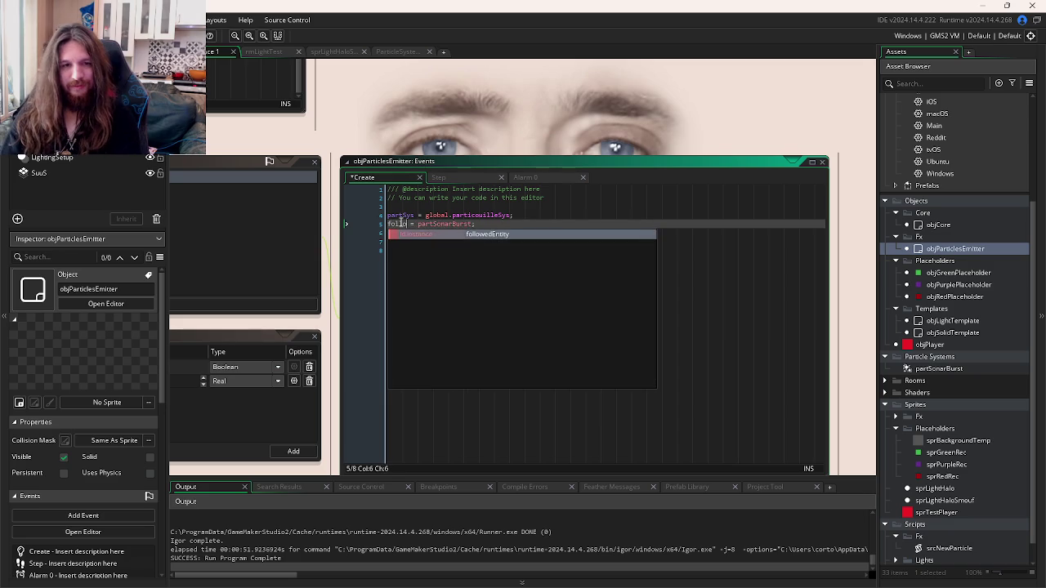
{"action": "key", "text": "Return"}
{"action": "type", "text": "="}
{"action": "key", "text": "Down"}
{"action": "key", "text": "Up"}
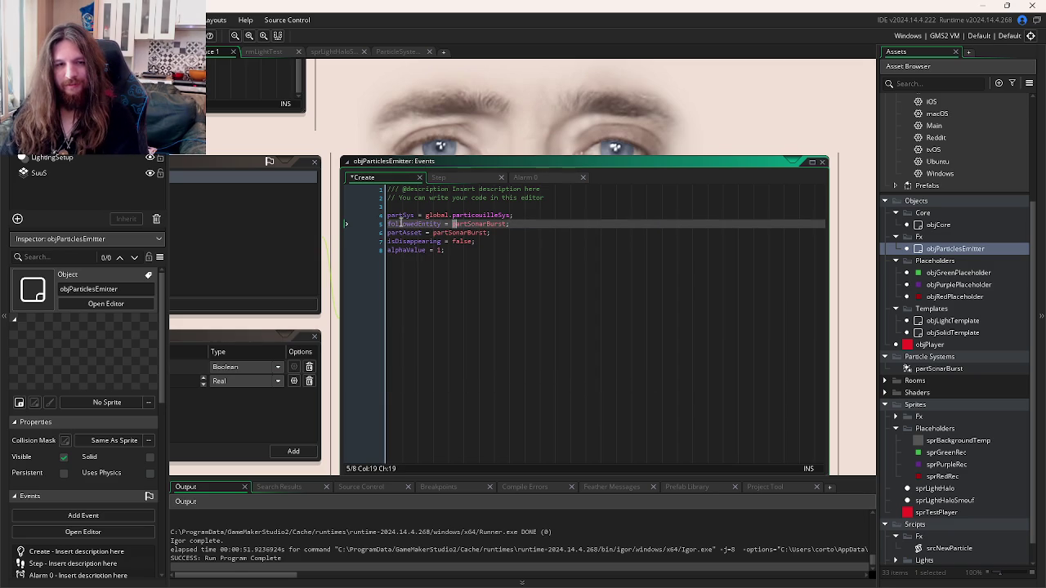
{"action": "key", "text": "shift+Right"}
{"action": "key", "text": "shift+Right"}
{"action": "key", "text": "shift+Right"}
{"action": "type", "text": "noone"}
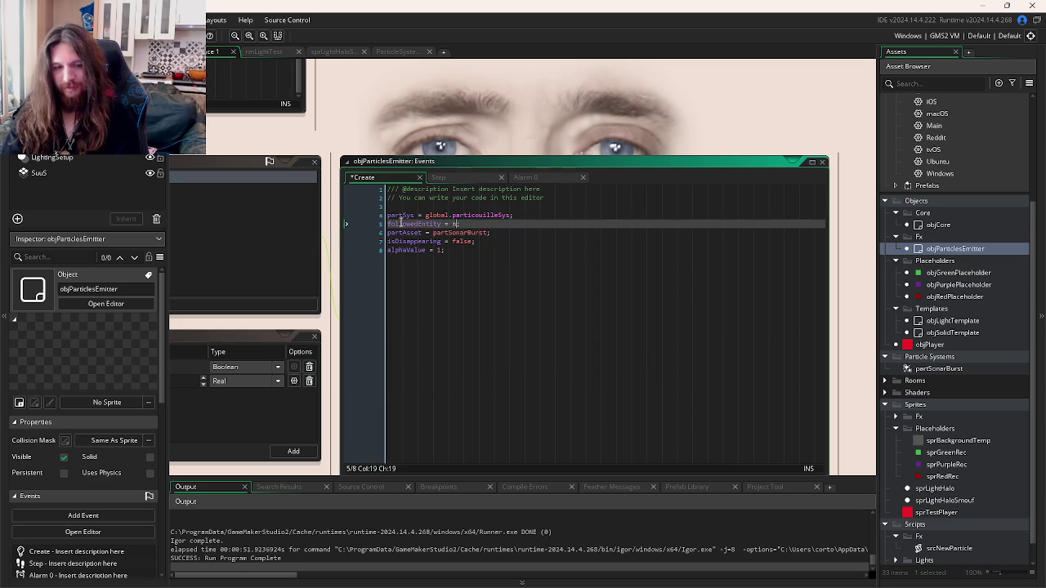
{"action": "key", "text": "ctrl+s"}
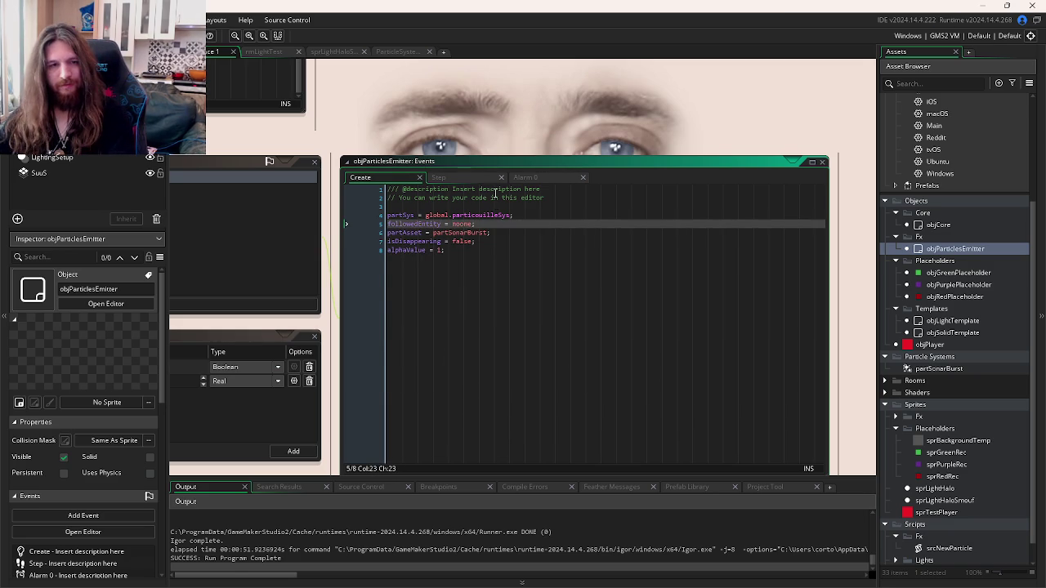
Step: Navigate through the event code windows back to the srcNewParticle script and select its function name
{"action": "left_click", "coordinate": [490, 175]}
{"action": "left_click", "coordinate": [409, 232]}
{"action": "left_click_drag", "start_coordinate": [370, 176], "coordinate": [535, 163]}
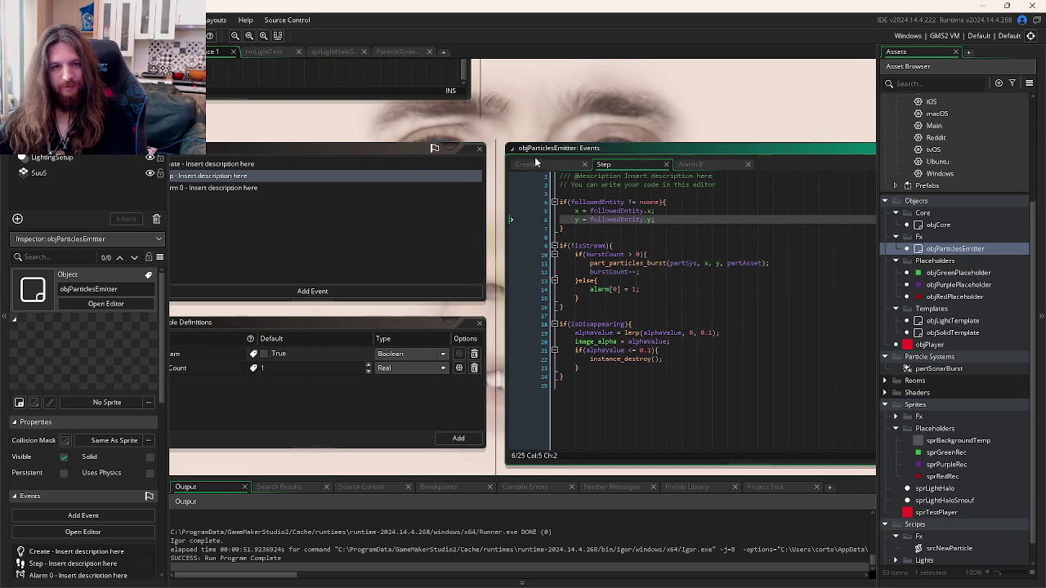
{"action": "left_click", "coordinate": [525, 164]}
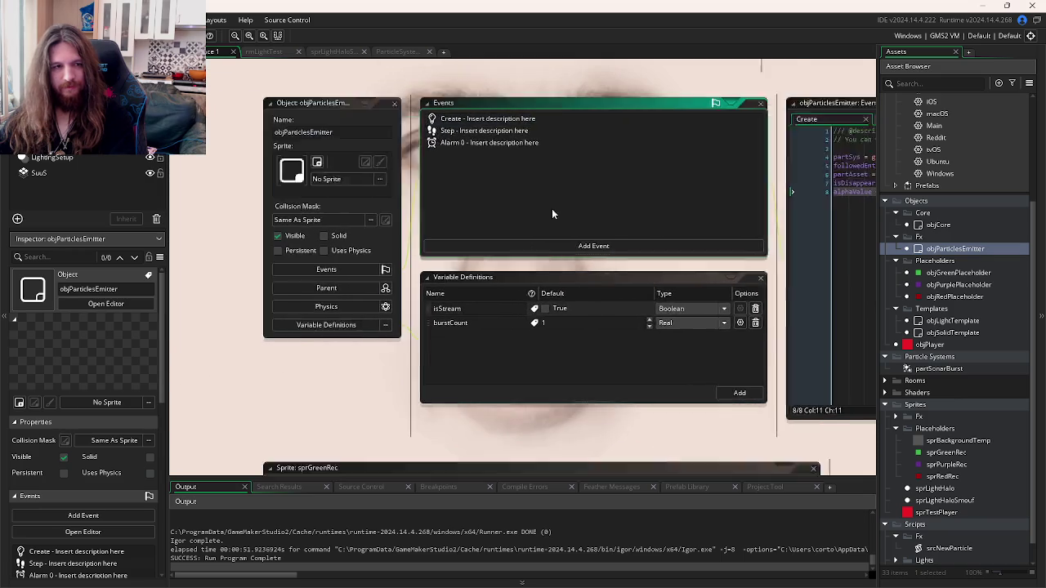
{"action": "left_click", "coordinate": [706, 260]}
{"action": "key", "text": "ctrl+Tab"}
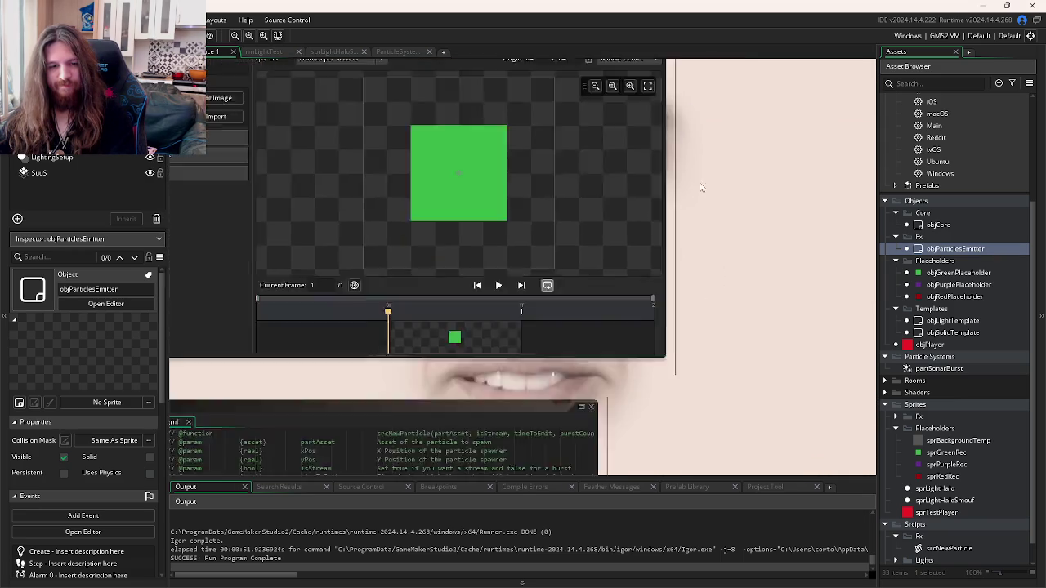
{"action": "double_click", "coordinate": [308, 255]}
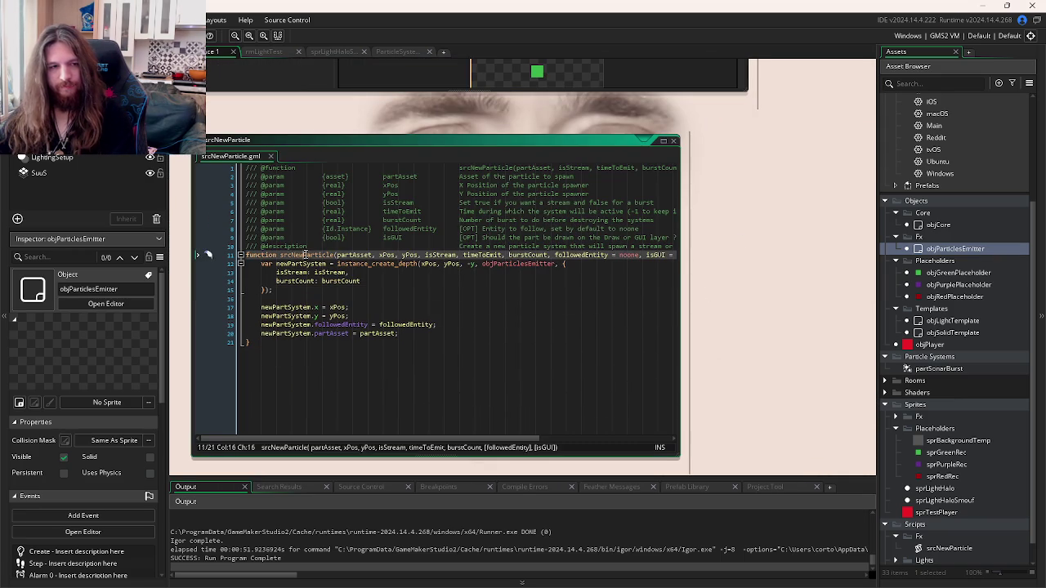
Step: Delete the isGUI and timeToEmit parameter comment lines from the srcNewParticle header
{"action": "left_click", "coordinate": [539, 264]}
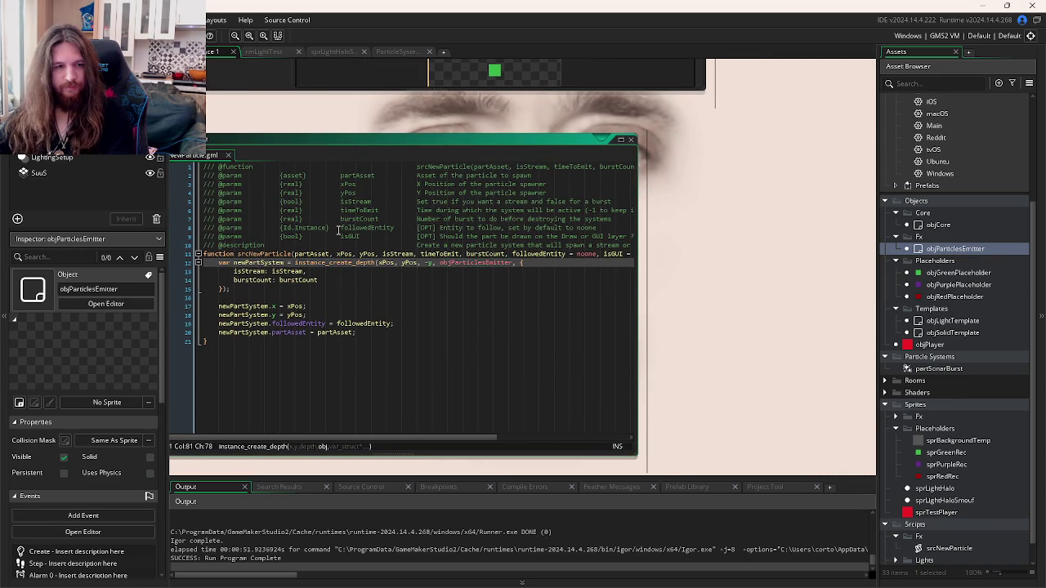
{"action": "left_click", "coordinate": [617, 228]}
{"action": "left_click", "coordinate": [615, 237]}
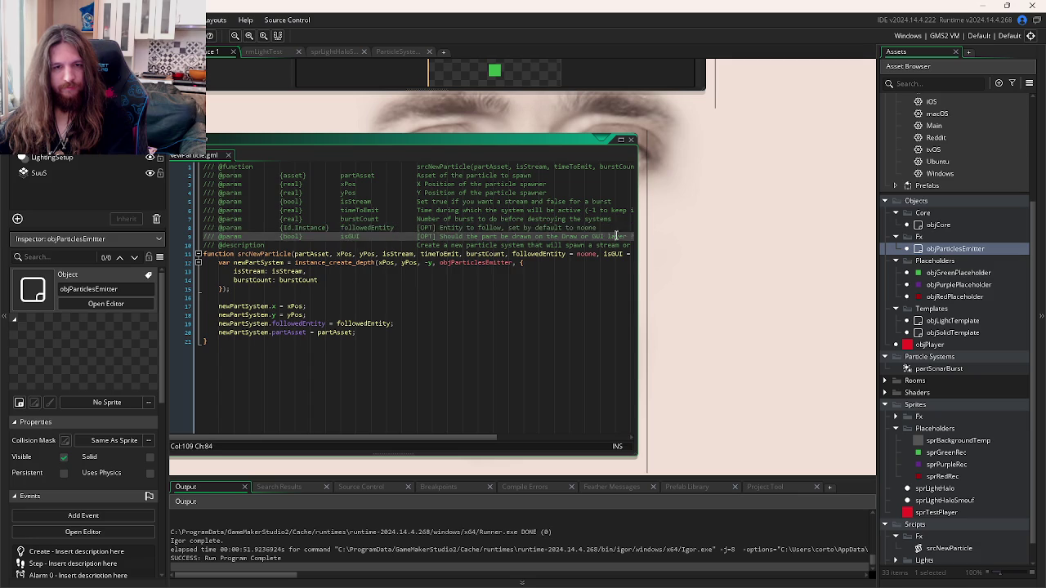
{"action": "key", "text": "End"}
{"action": "key", "text": "shift+Home"}
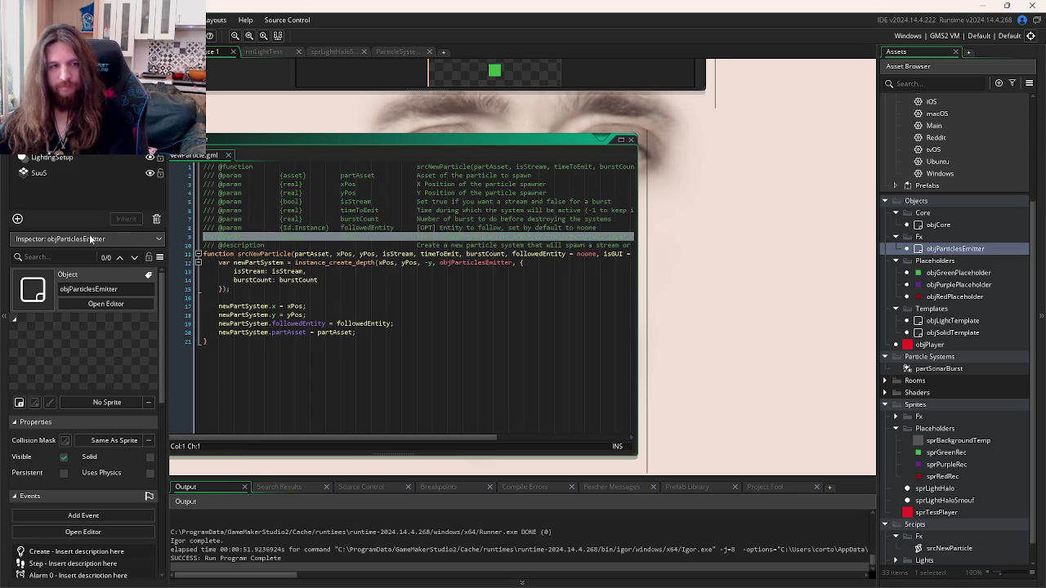
{"action": "key", "text": "BackSpace"}
{"action": "key", "text": "BackSpace"}
{"action": "left_click", "coordinate": [551, 211]}
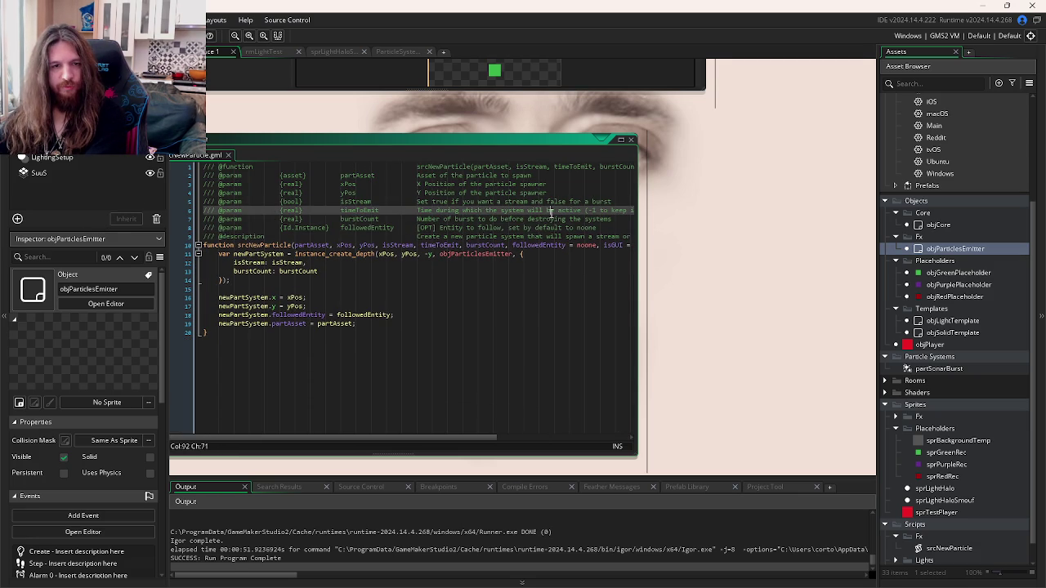
{"action": "key", "text": "End"}
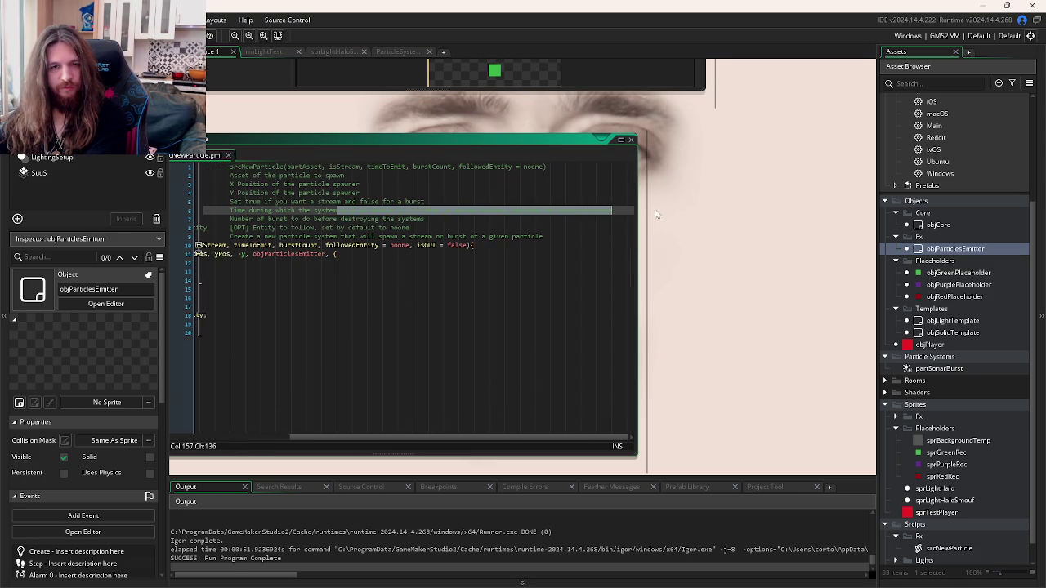
{"action": "key", "text": "shift+Home"}
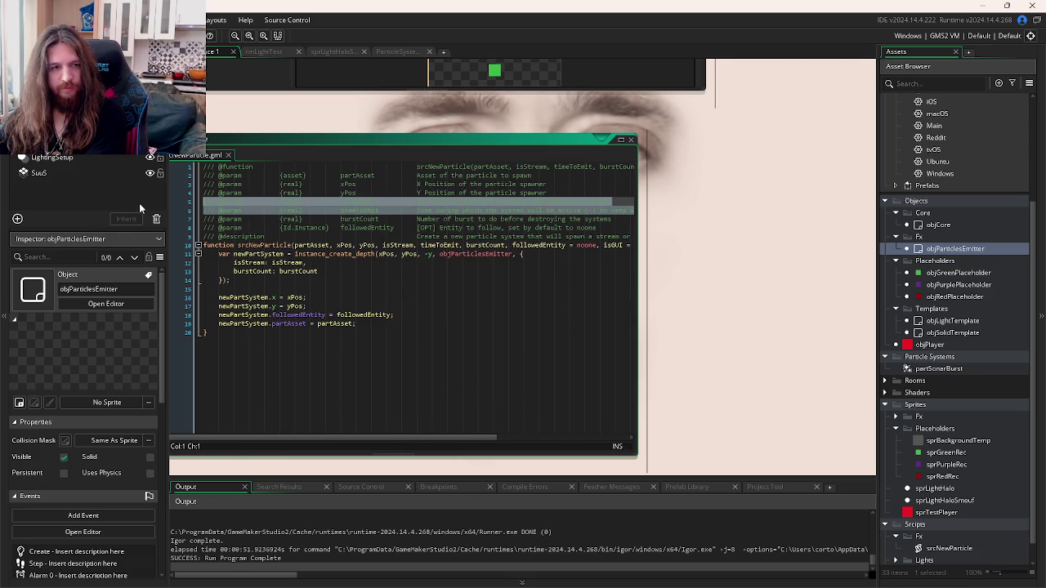
{"action": "key", "text": "BackSpace"}
{"action": "key", "text": "BackSpace"}
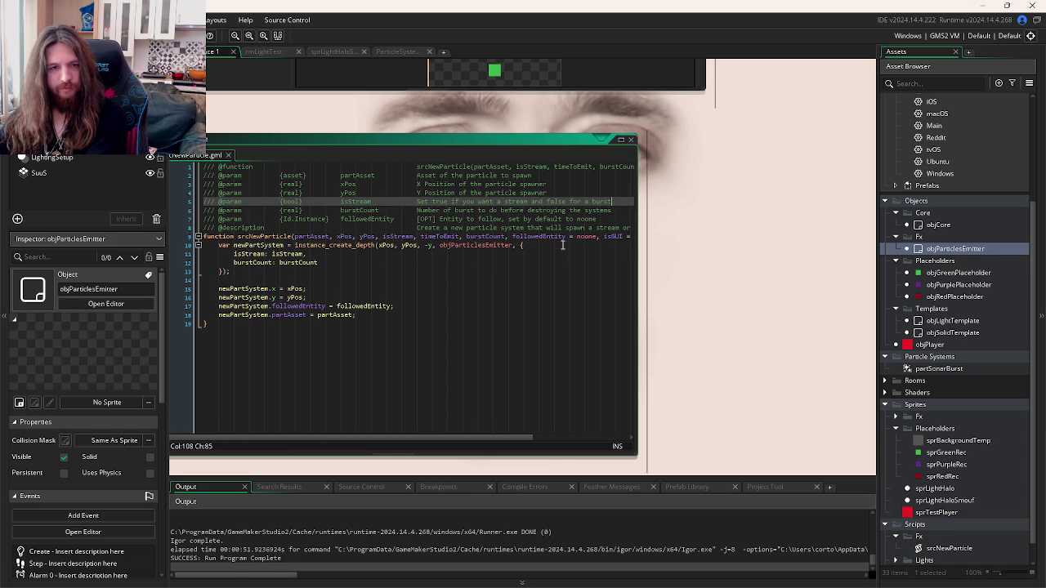
Step: Remove timeToEmit and ', isGUI = false' from the function signature
{"action": "left_click", "coordinate": [562, 243]}
{"action": "left_click", "coordinate": [501, 237]}
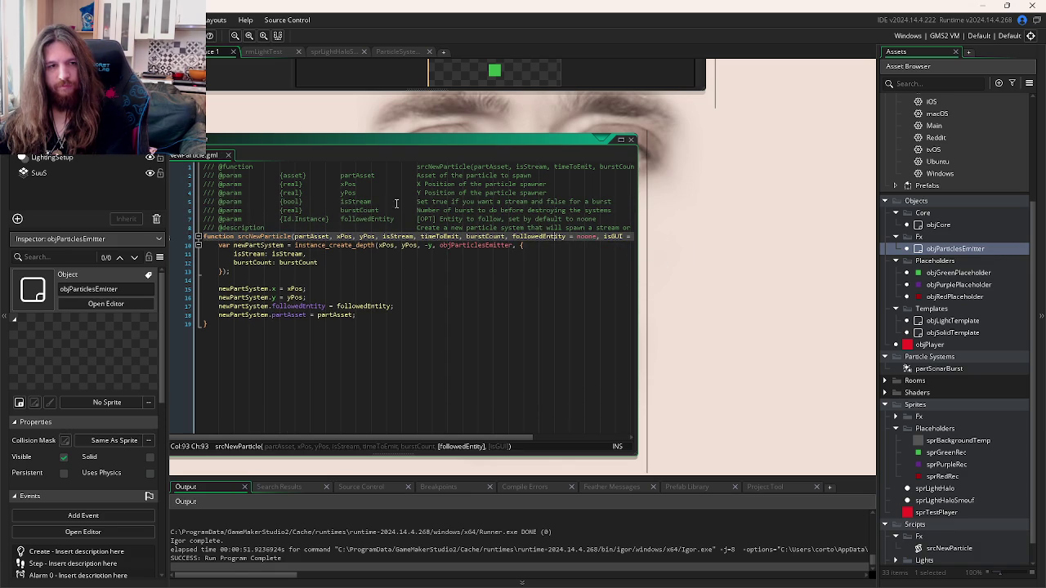
{"action": "double_click", "coordinate": [433, 237]}
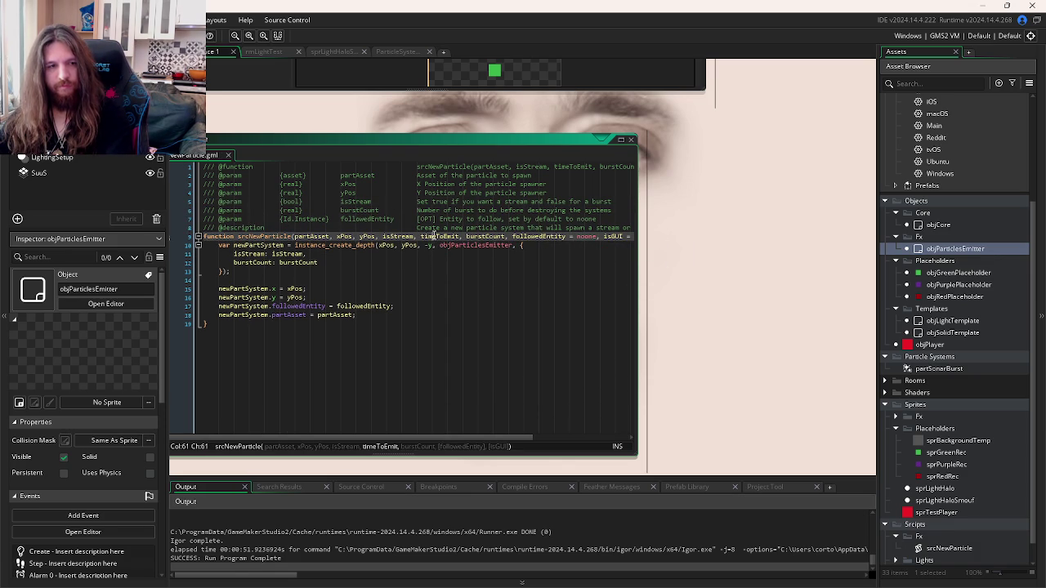
{"action": "key", "text": "BackSpace"}
{"action": "key", "text": "BackSpace"}
{"action": "key", "text": "BackSpace"}
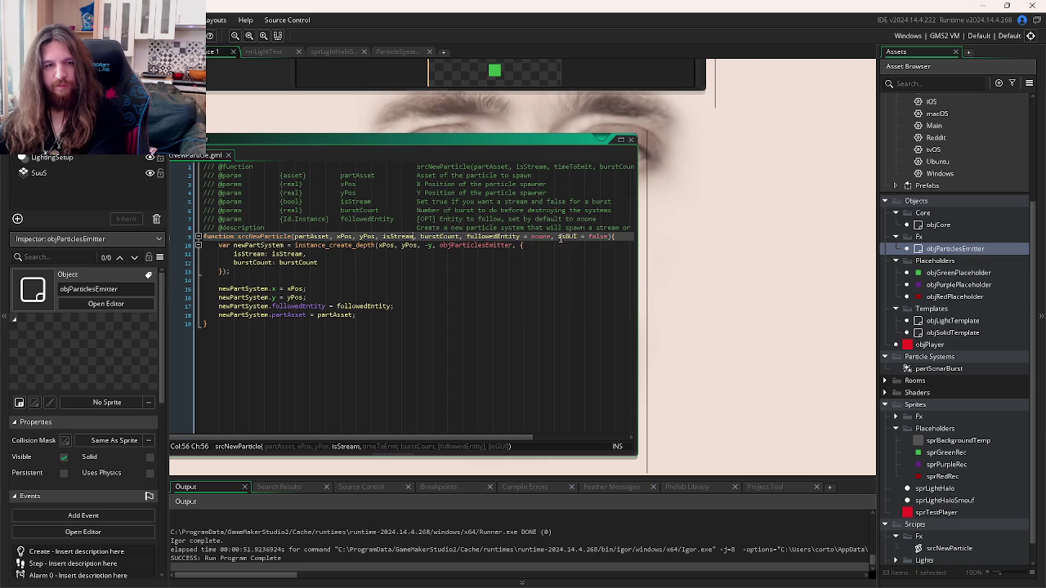
{"action": "left_click_drag", "start_coordinate": [609, 237], "coordinate": [553, 236]}
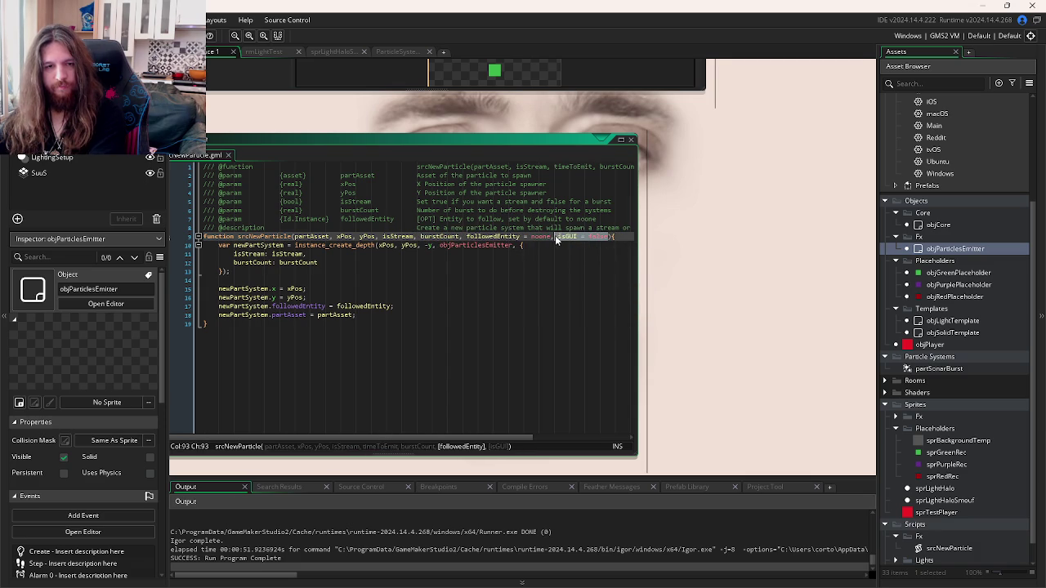
{"action": "key", "text": "BackSpace"}
{"action": "left_click", "coordinate": [531, 262]}
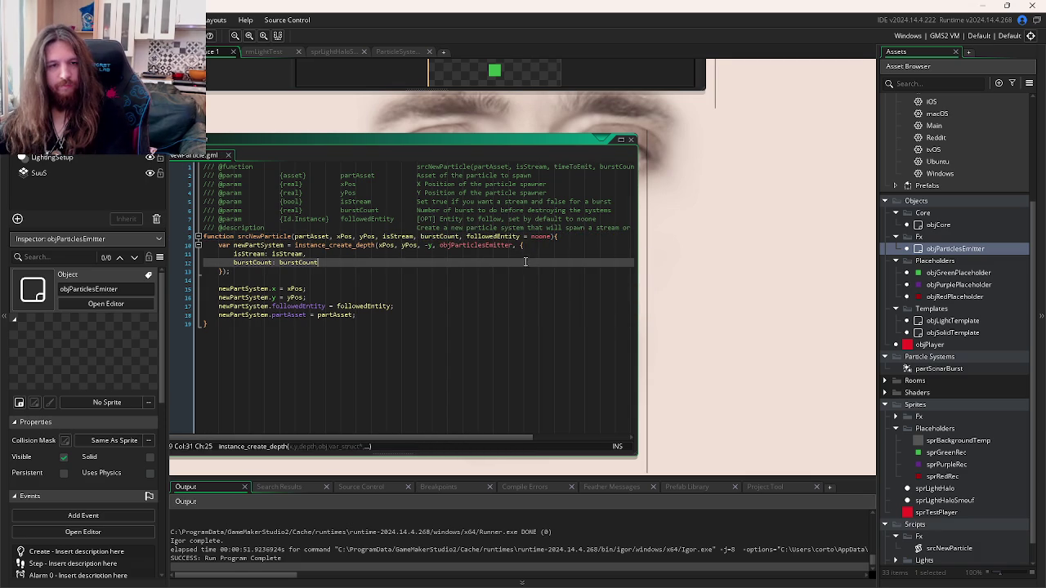
{"action": "left_click", "coordinate": [484, 270]}
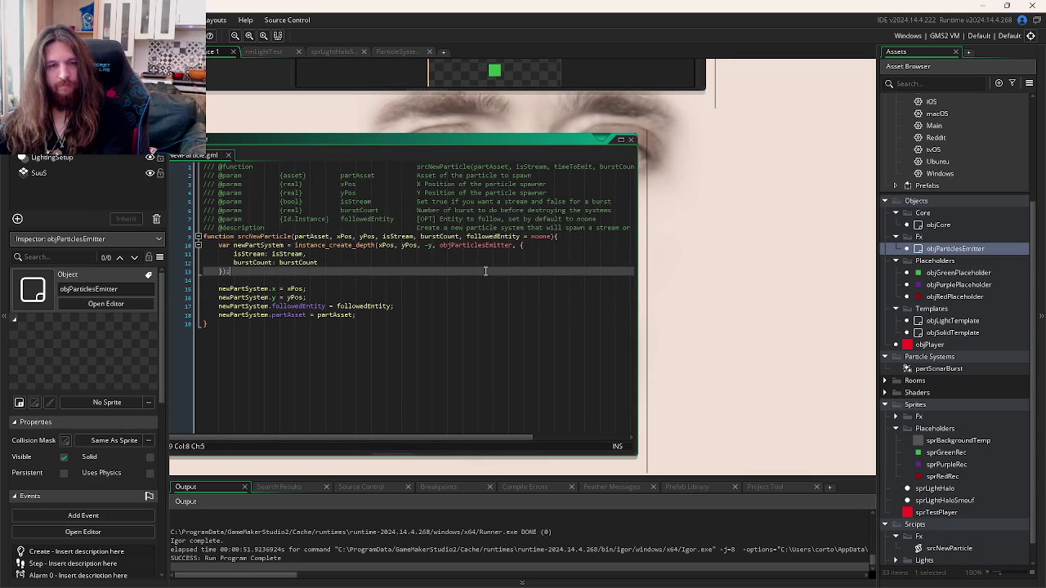
{"action": "double_click", "coordinate": [245, 237]}
{"action": "key", "text": "ctrl+Tab"}
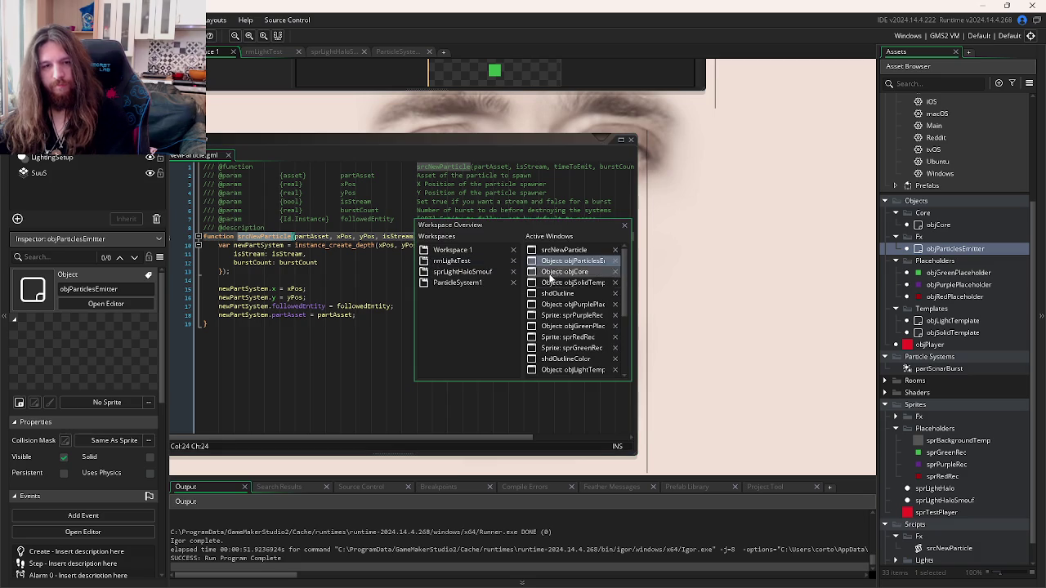
Step: In objCore's Key Down - Space event, start a srcNewParticle call inside the with block
{"action": "left_click", "coordinate": [562, 274]}
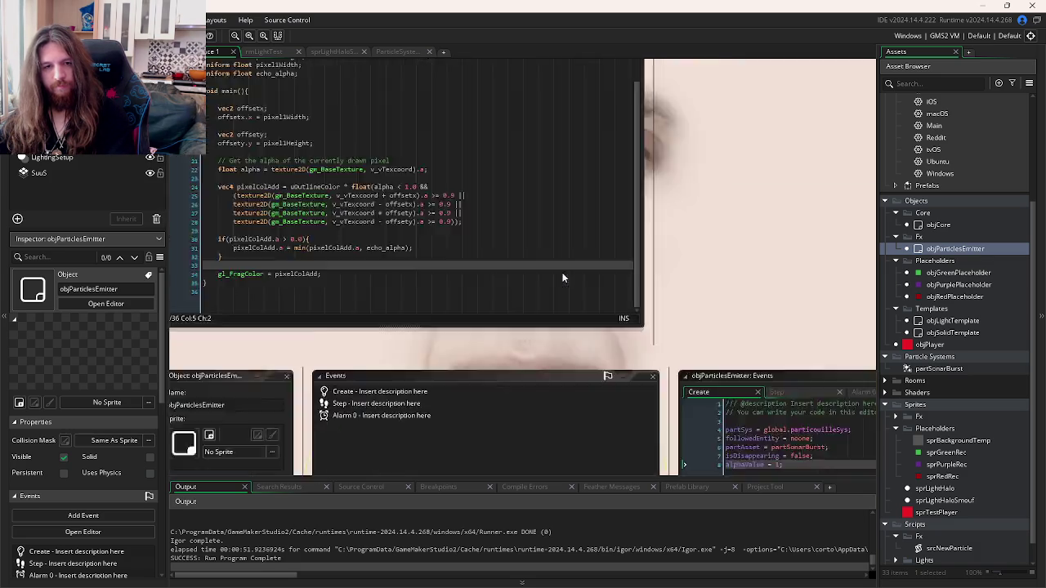
{"action": "left_click", "coordinate": [611, 129]}
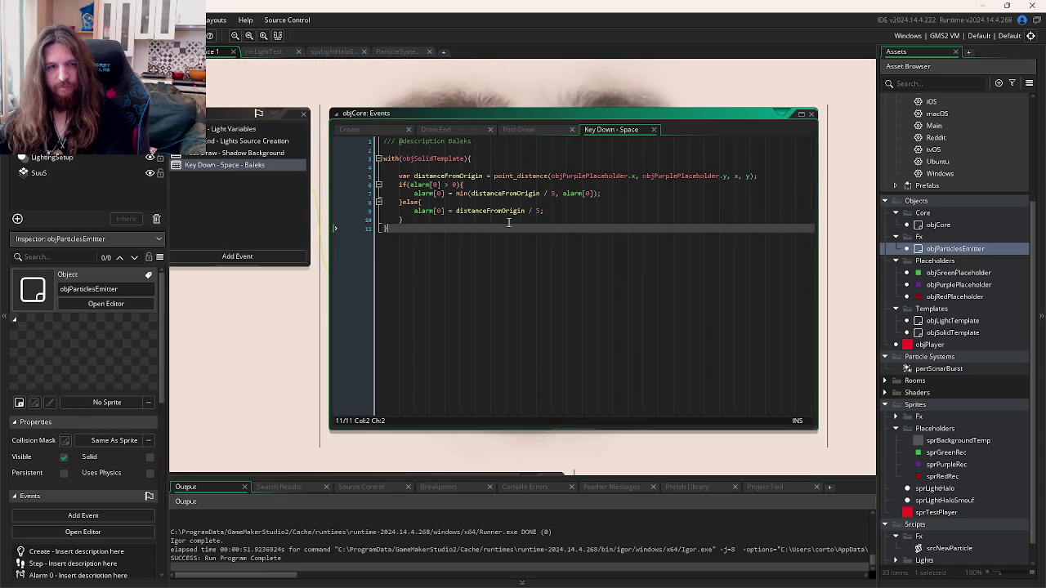
{"action": "left_click", "coordinate": [516, 159]}
{"action": "key", "text": "Return"}
{"action": "key", "text": "Return"}
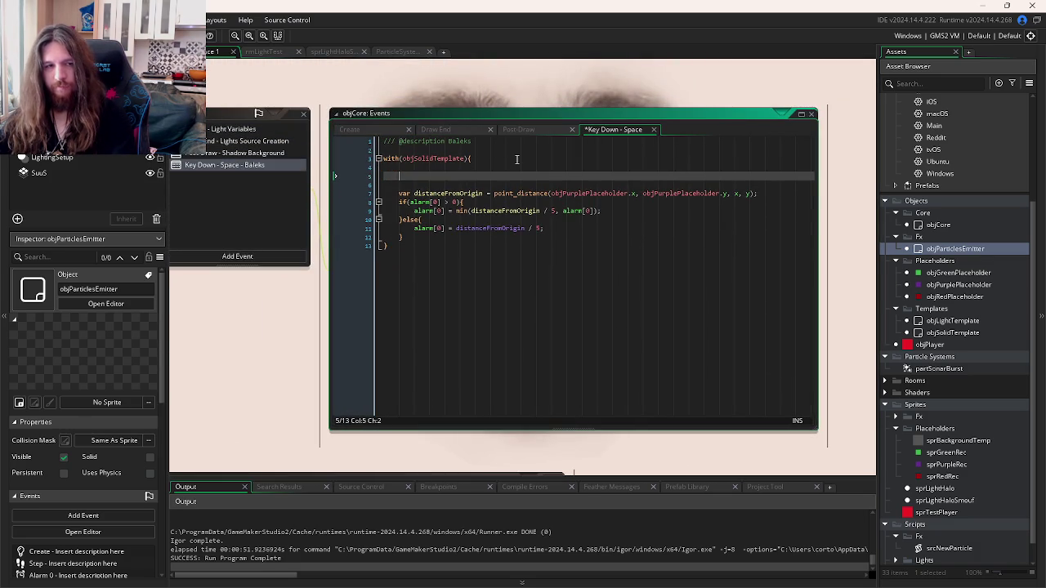
{"action": "type", "text": "srcCre"}
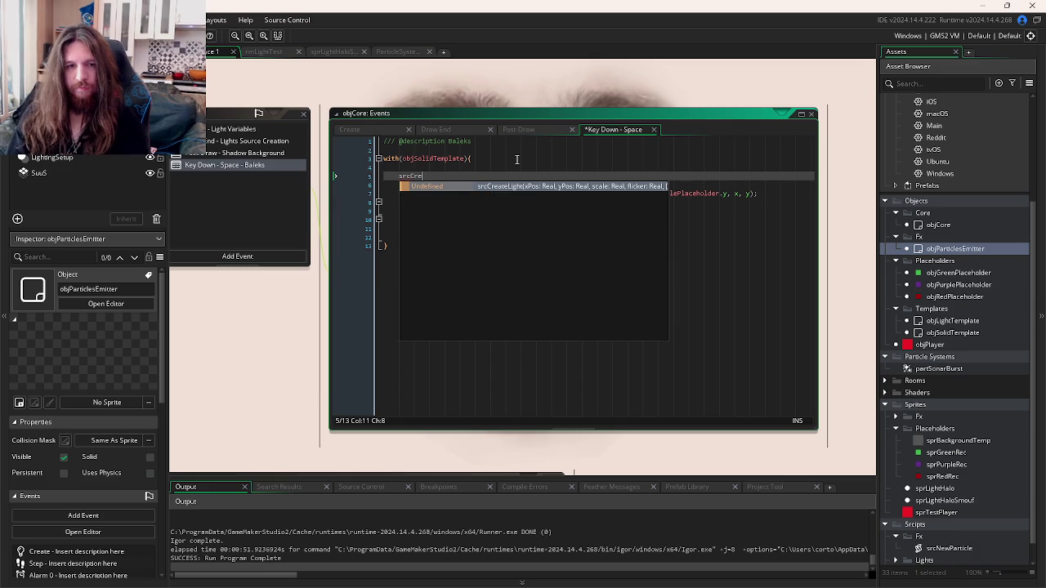
{"action": "key", "text": "BackSpace"}
{"action": "key", "text": "BackSpace"}
{"action": "type", "text": "N"}
{"action": "key", "text": "Return"}
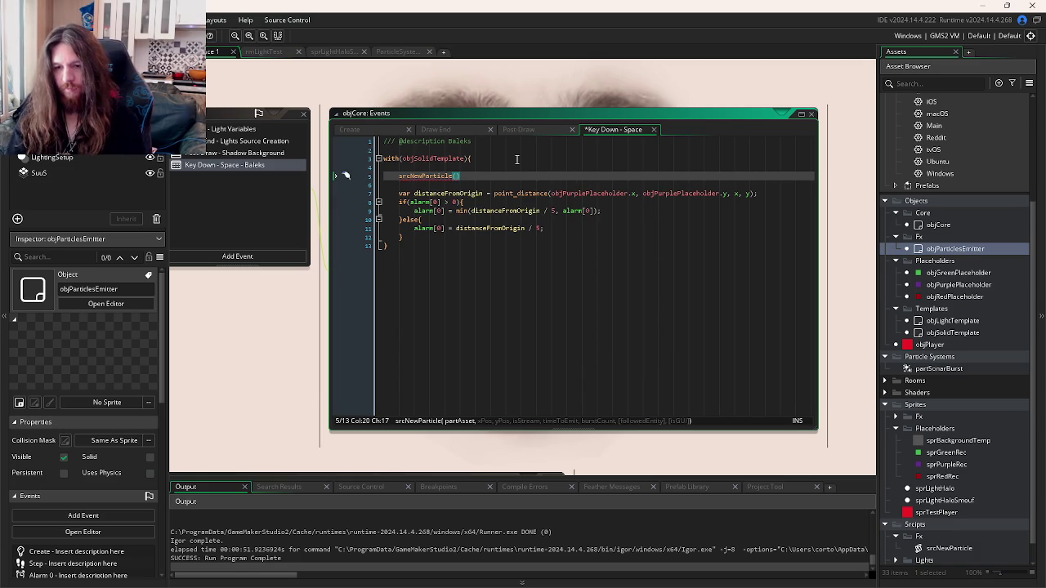
Step: Pass partSonarBurst, objPurplePlaceholder.x, objPurplePlaceholder.y, false, -1, 1 as the call's arguments and close it
{"action": "type", "text": "artSo"}
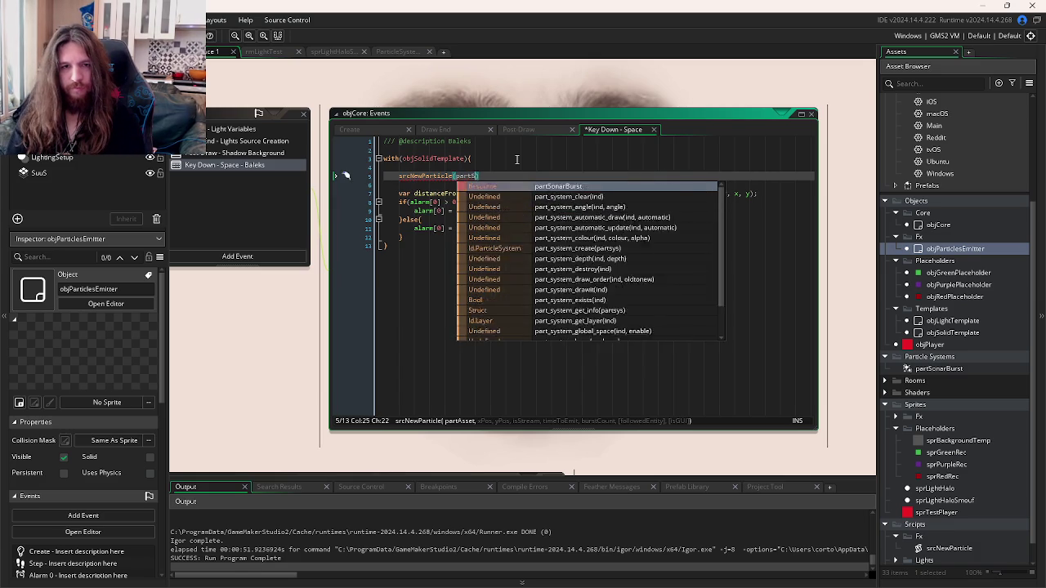
{"action": "key", "text": "Return"}
{"action": "type", "text": ", x"}
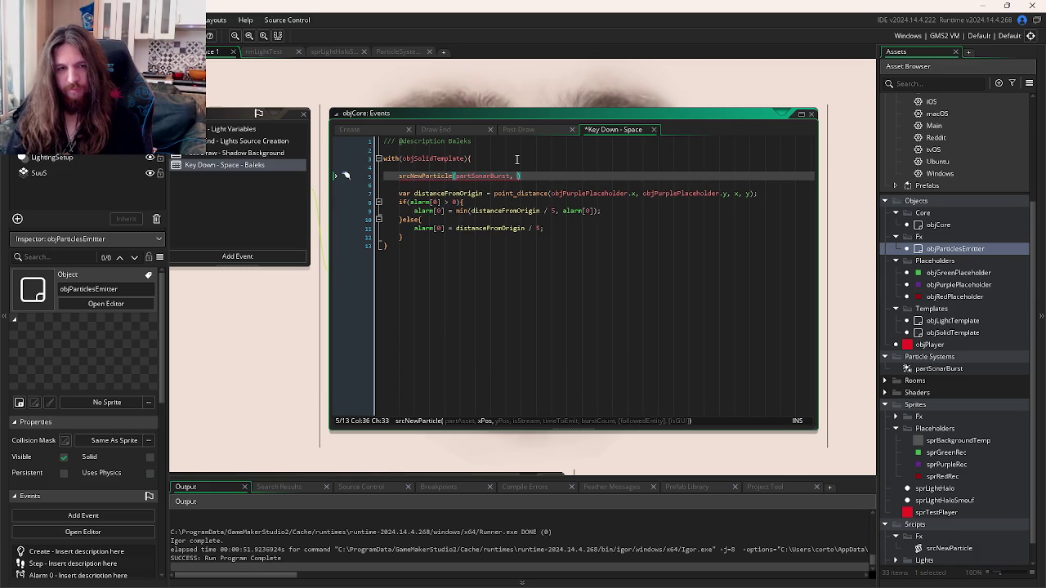
{"action": "type", "text": ", y,"}
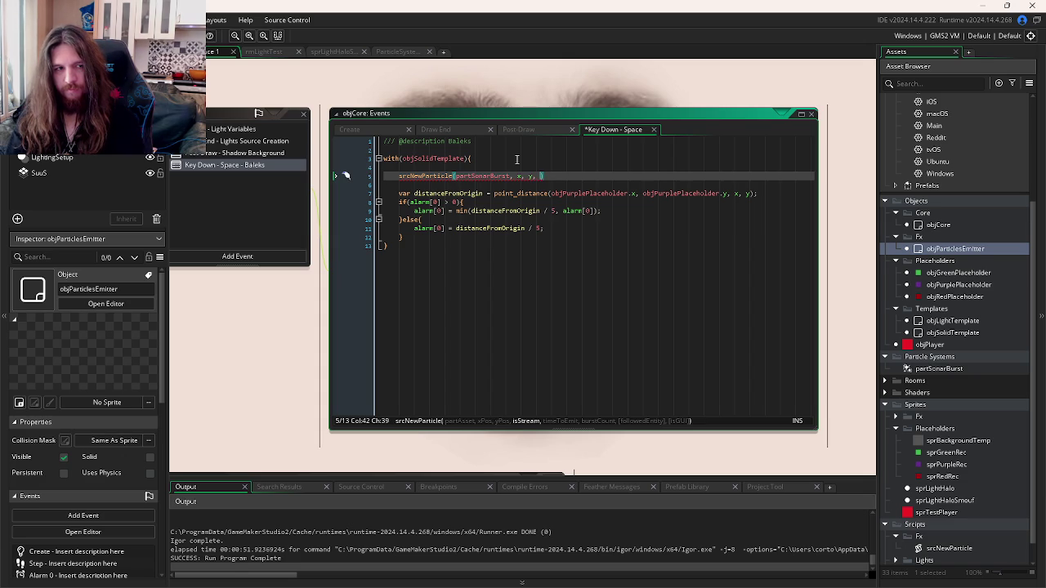
{"action": "key", "text": "BackSpace"}
{"action": "key", "text": "BackSpace"}
{"action": "key", "text": "BackSpace"}
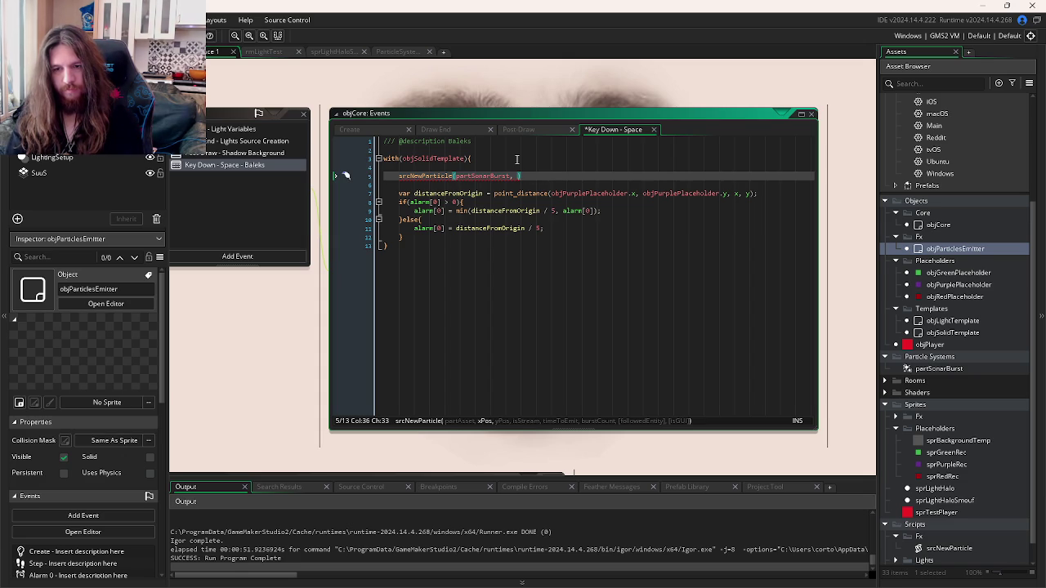
{"action": "type", "text": "objP"}
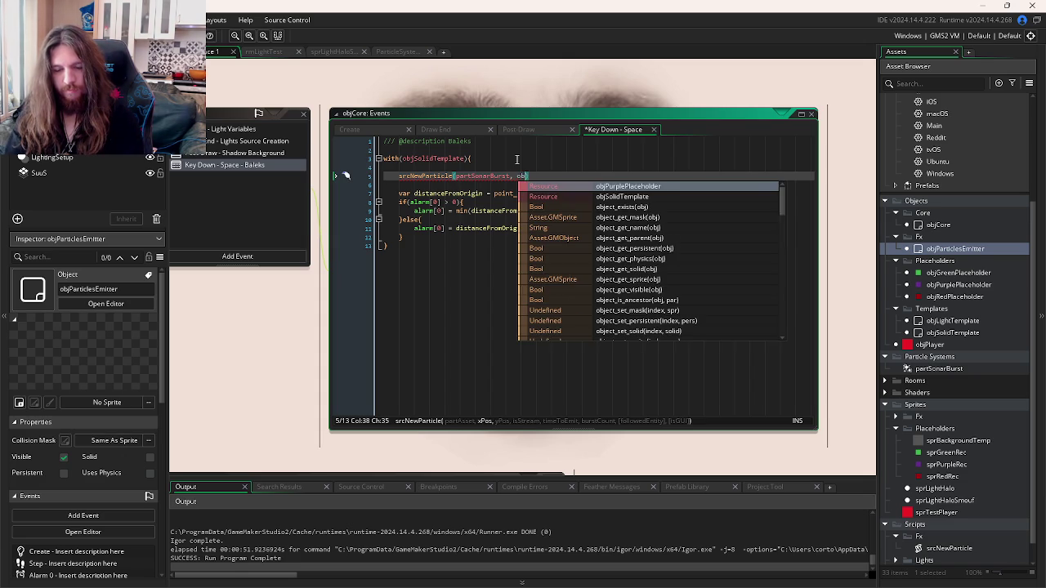
{"action": "key", "text": "Return"}
{"action": "type", "text": ".x, ob"}
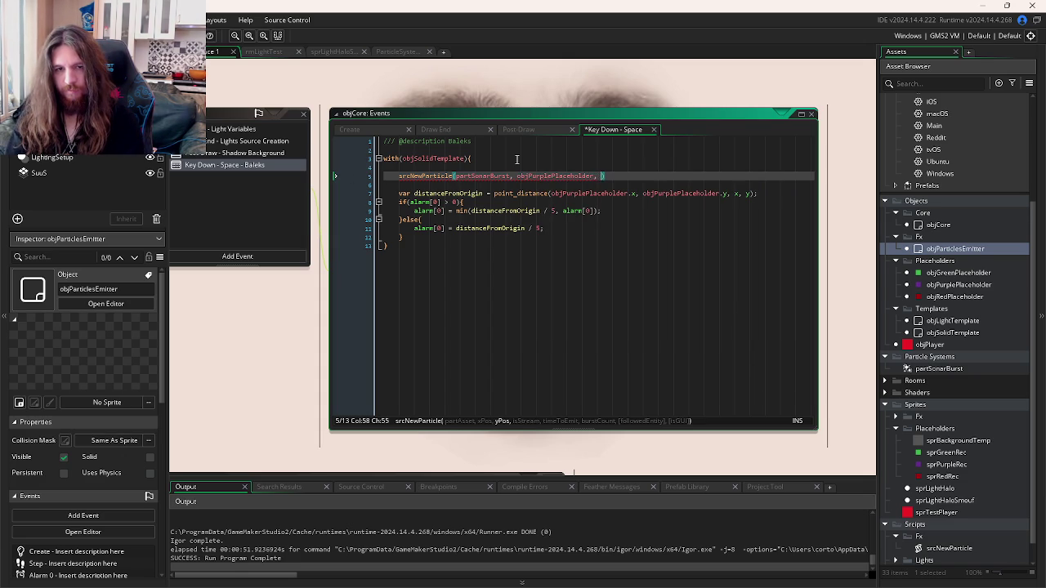
{"action": "type", "text": "jP"}
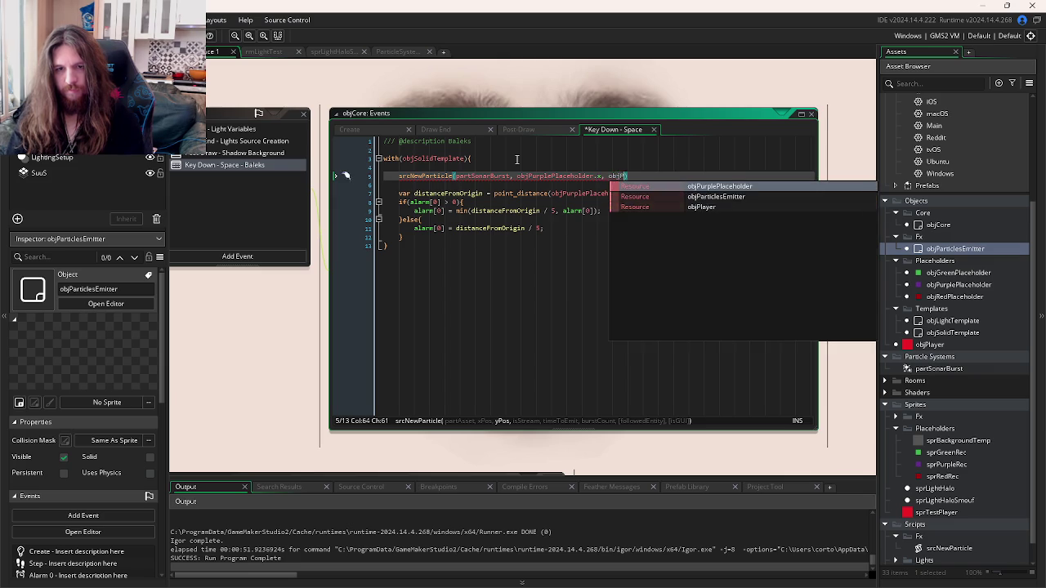
{"action": "key", "text": "Return"}
{"action": "type", "text": ".y, "}
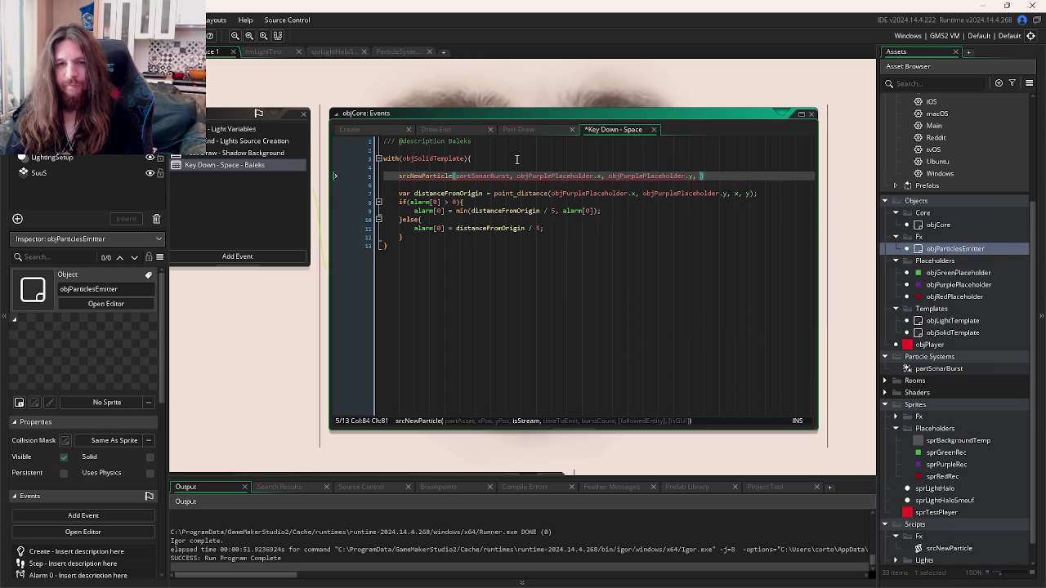
{"action": "type", "text": "false, -1, 1,"}
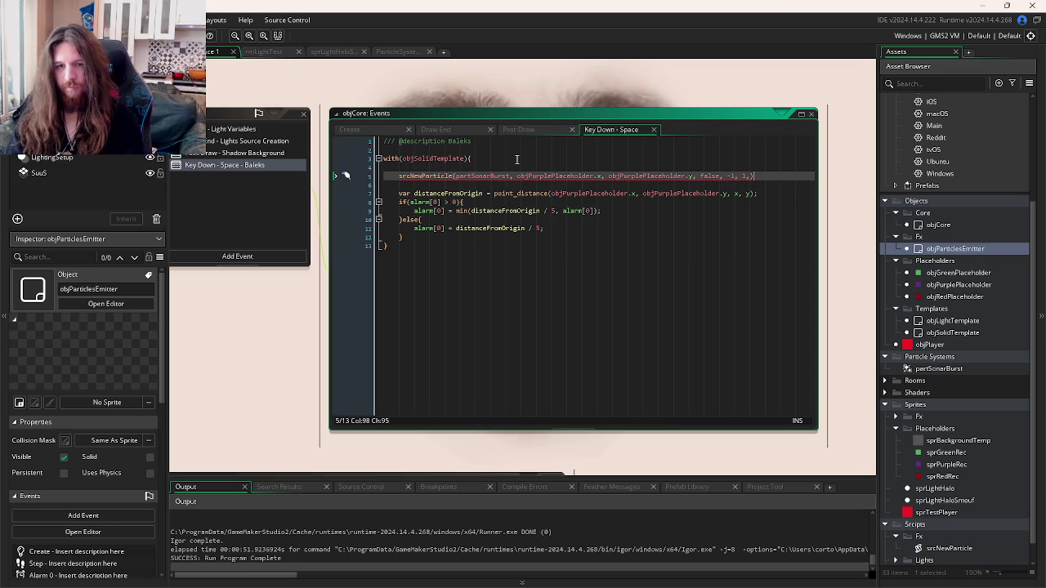
{"action": "key", "text": "BackSpace"}
{"action": "type", "text": ")"}
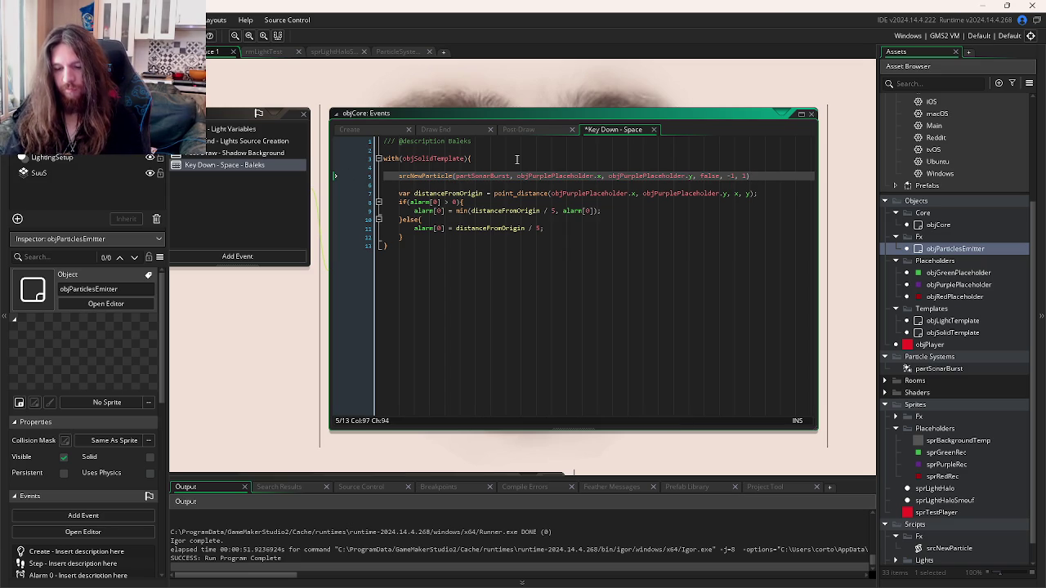
{"action": "key", "text": "ctrl+Tab"}
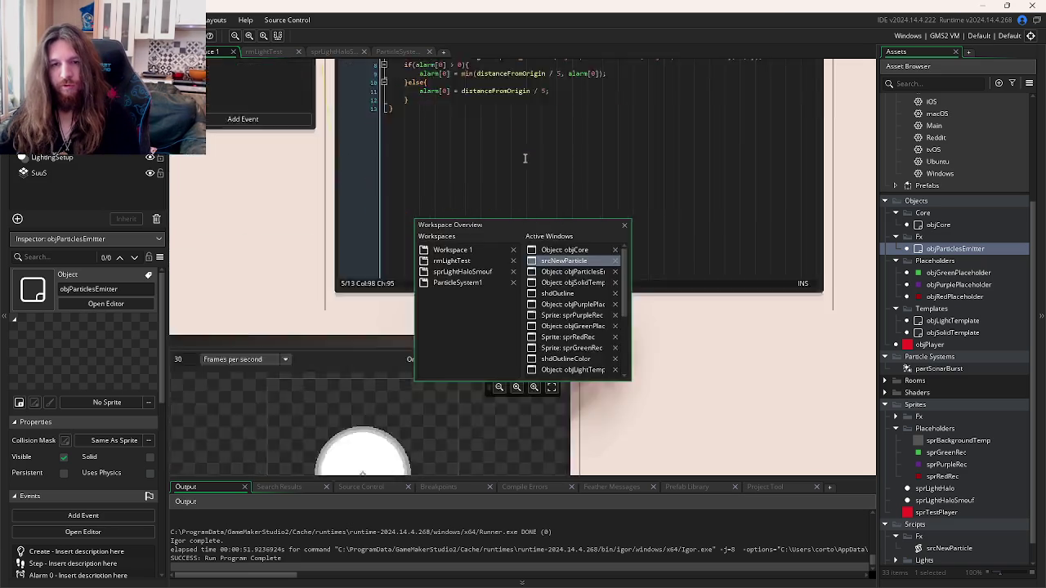
Step: Review the srcNewParticle script, then run the game with F5 from objCore's Space event code
{"action": "left_click", "coordinate": [554, 194]}
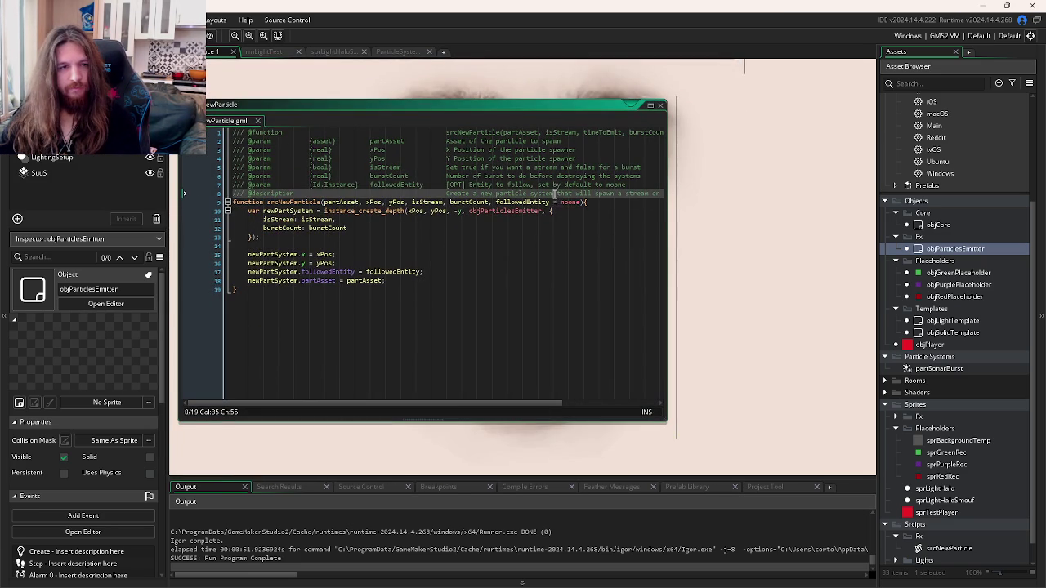
{"action": "left_click", "coordinate": [563, 176]}
{"action": "mouse_move", "coordinate": [616, 132]}
{"action": "left_mouse_down"}
{"action": "mouse_move", "coordinate": [677, 130]}
{"action": "mouse_move", "coordinate": [386, 138]}
{"action": "left_mouse_up"}
{"action": "left_click", "coordinate": [630, 132]}
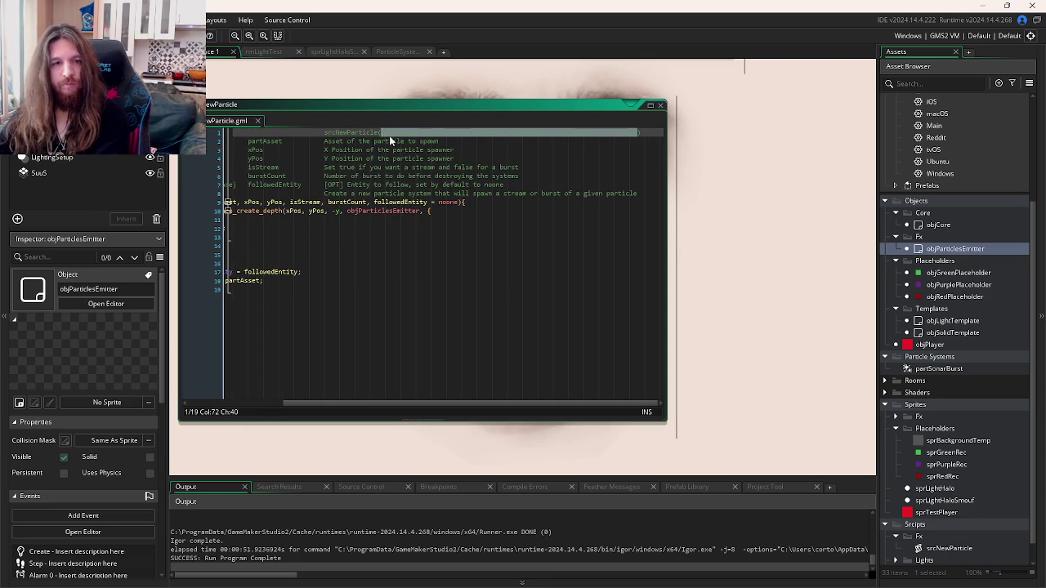
{"action": "scroll", "coordinate": [802, 182], "scroll_direction": "down", "scroll_amount": 3}
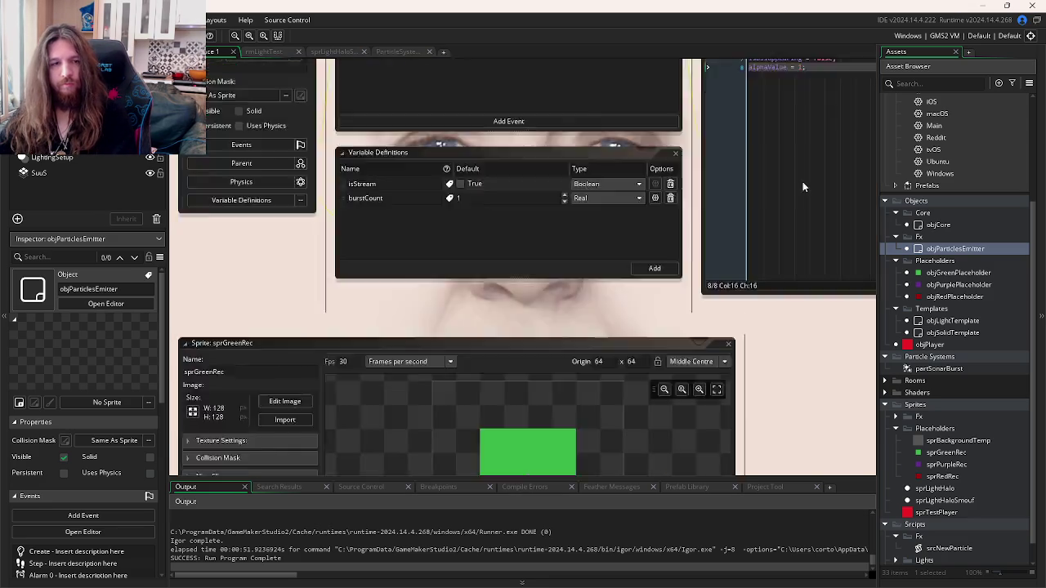
{"action": "scroll", "coordinate": [802, 181], "scroll_direction": "up", "scroll_amount": 3}
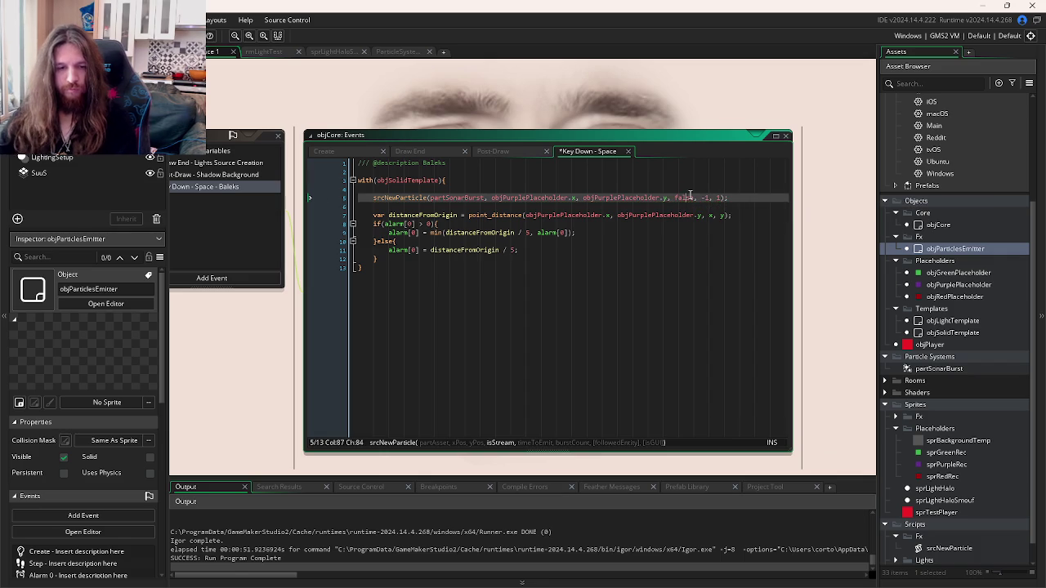
{"action": "left_click", "coordinate": [603, 242]}
{"action": "key", "text": "F5"}
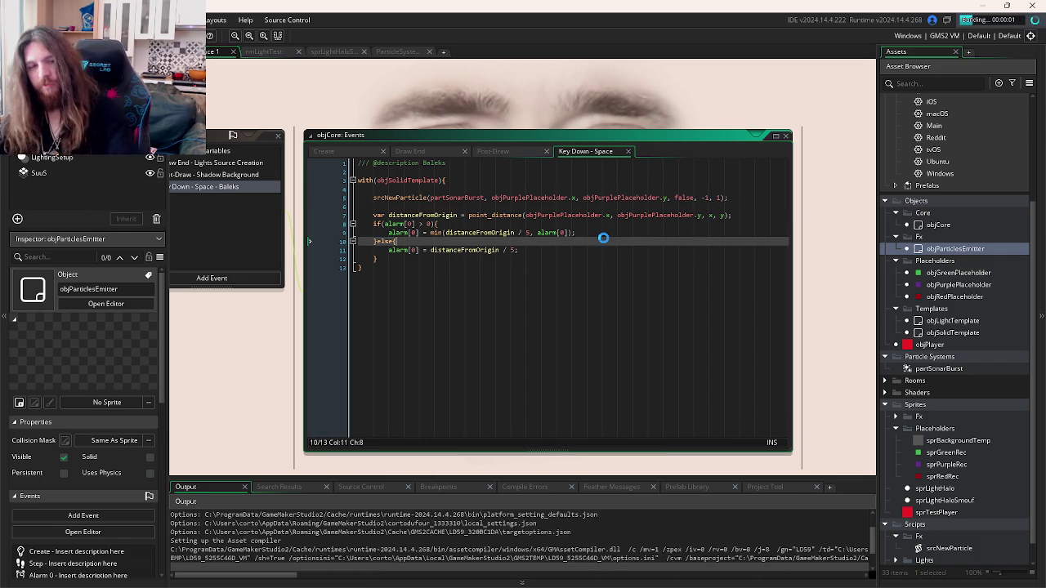
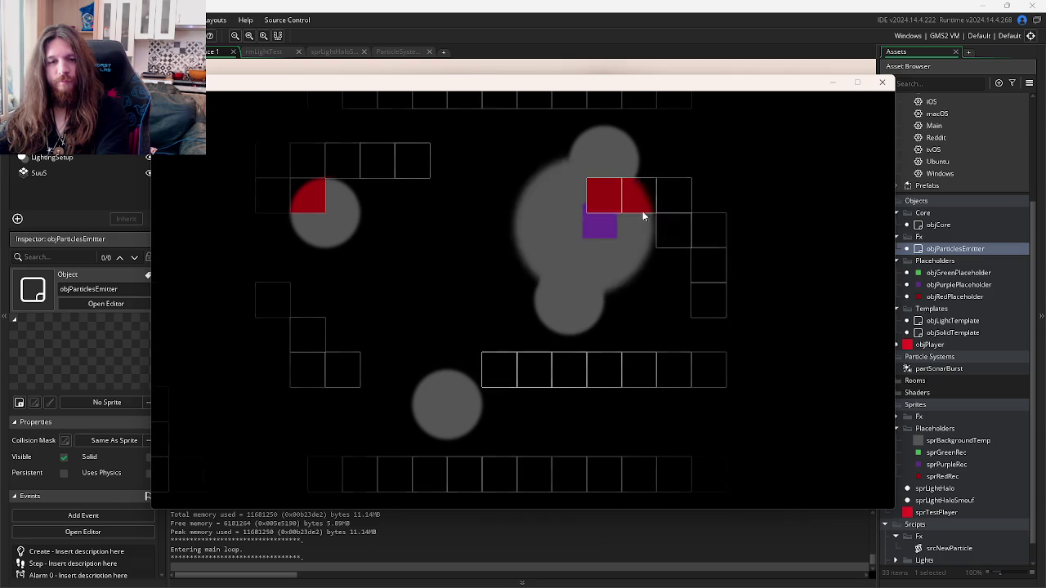
Step: Close the running game and switch to objParticlesEmitter's Create event code
{"action": "left_click", "coordinate": [884, 83]}
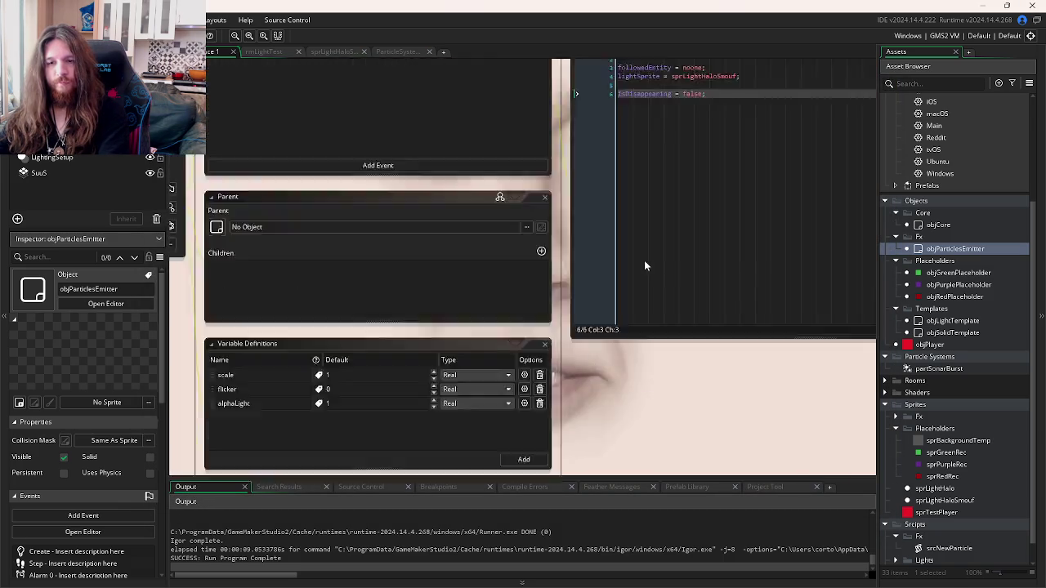
{"action": "left_click", "coordinate": [690, 345]}
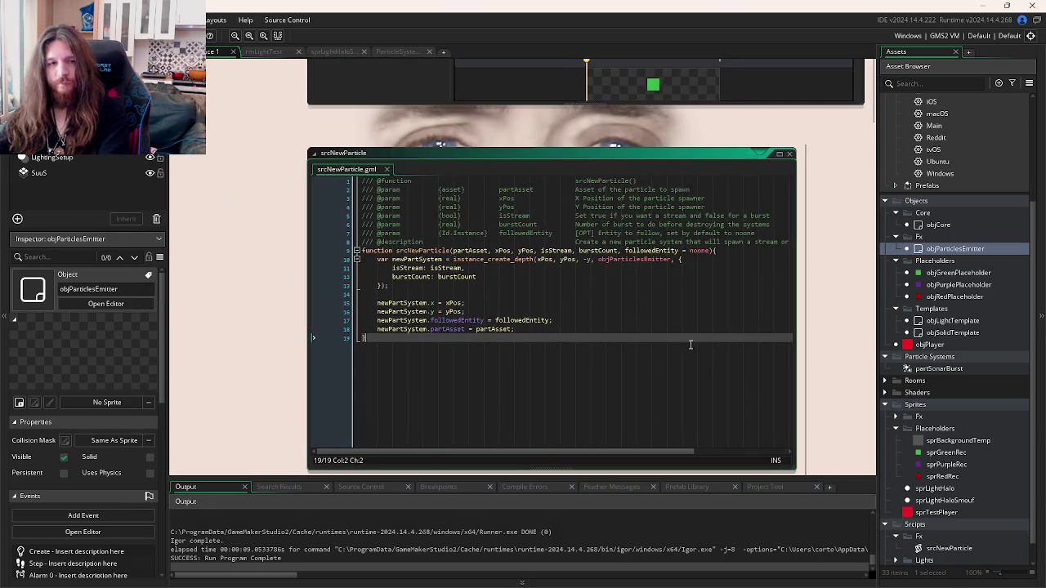
{"action": "double_click", "coordinate": [645, 261]}
{"action": "key", "text": "ctrl+Tab"}
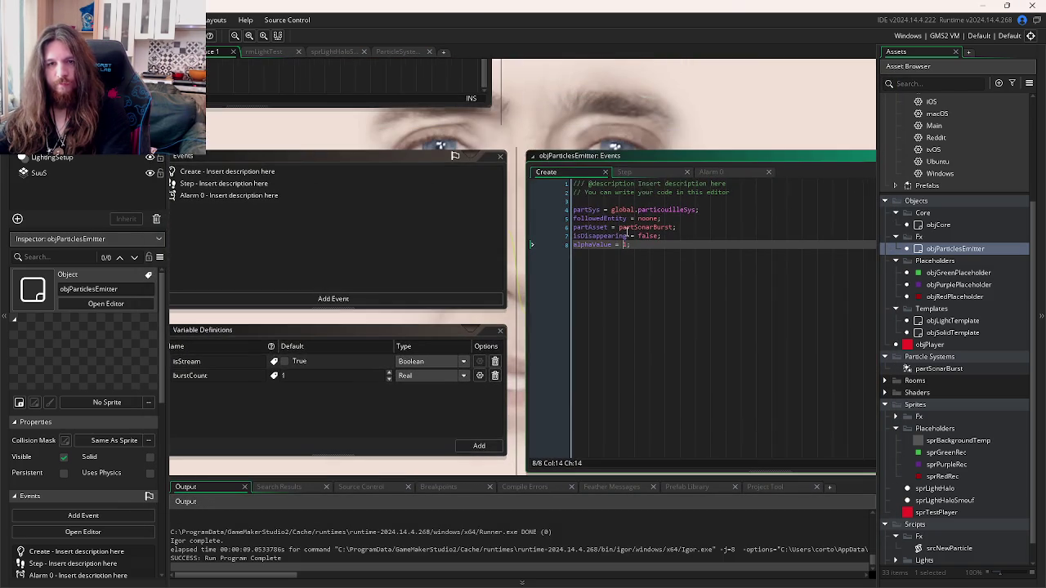
Step: Add show_debug_message("Pute"); after the alphaValue line
{"action": "key", "text": "Return"}
{"action": "key", "text": "Return"}
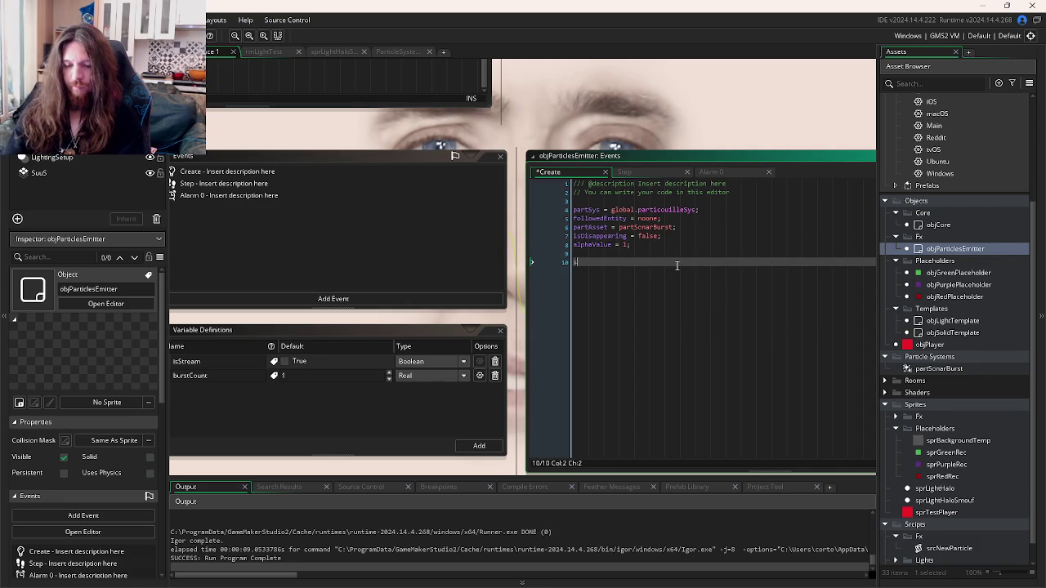
{"action": "type", "text": "how"}
{"action": "key", "text": "Return"}
{"action": "type", "text": "\"Put"}
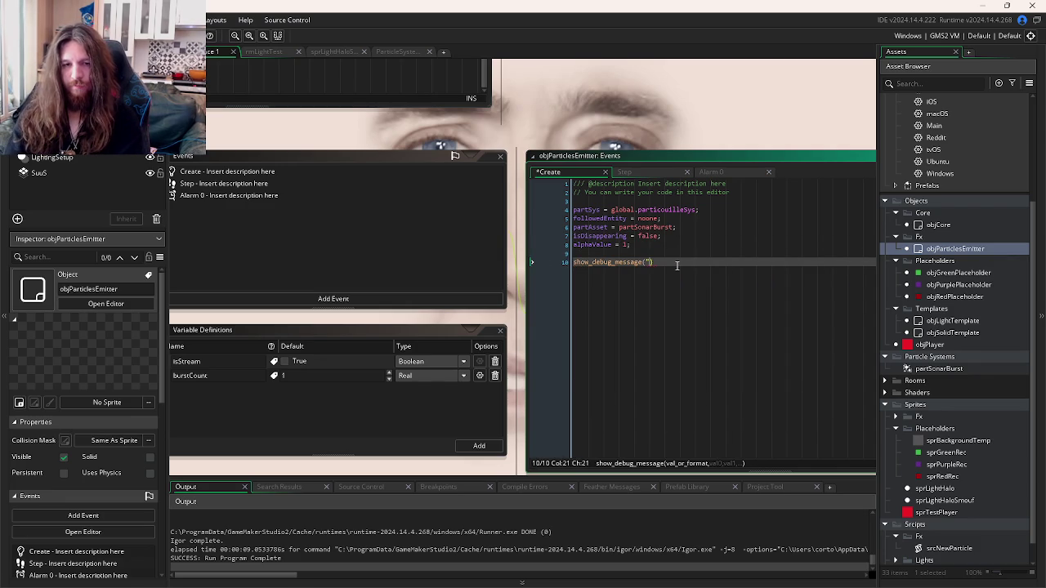
{"action": "type", "text": "e\");"}
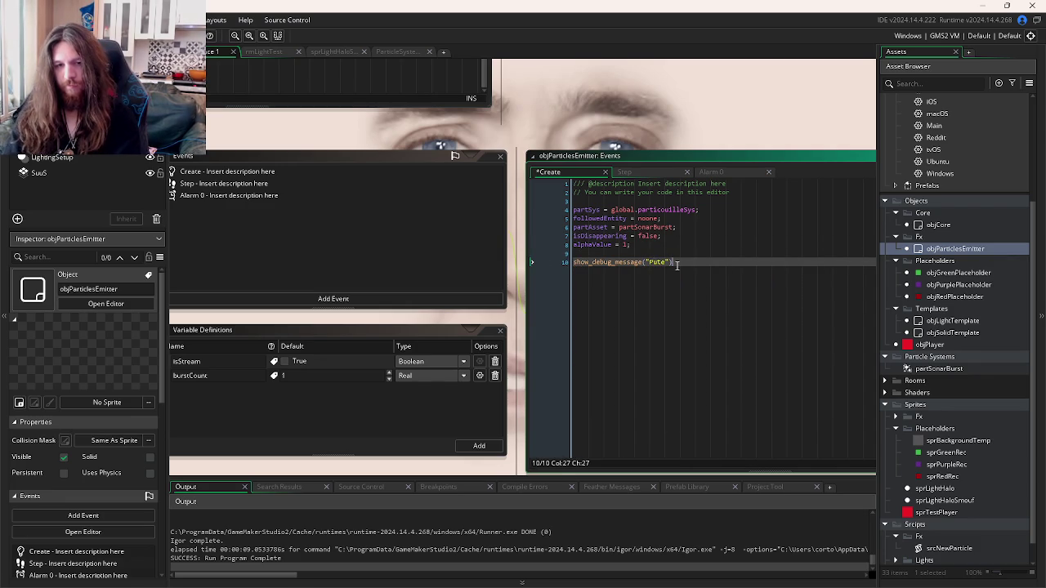
Step: Test-run the game with F5, then close it and return to the Create code
{"action": "key", "text": "F5"}
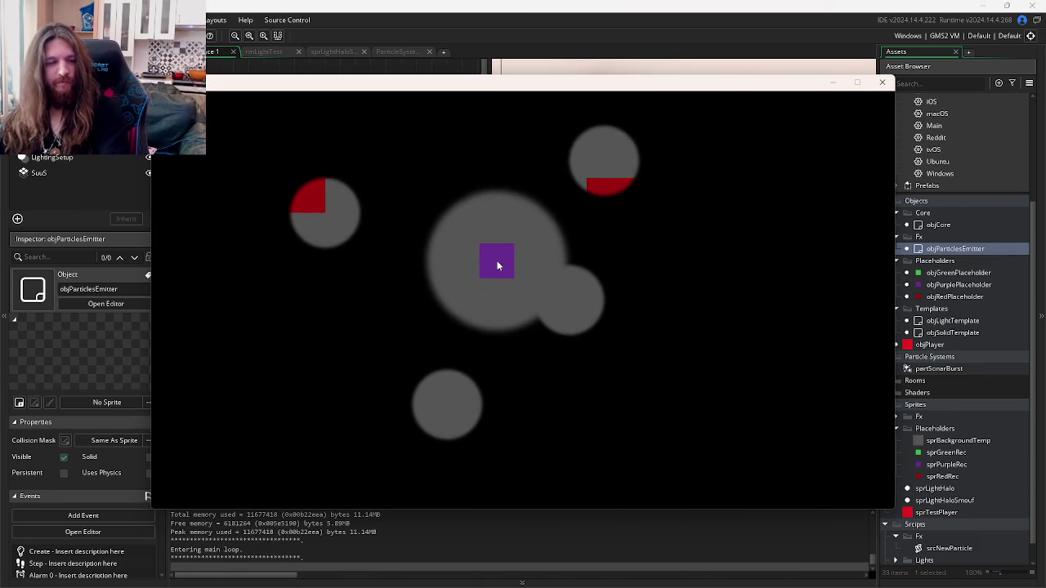
{"action": "left_click", "coordinate": [882, 83]}
{"action": "left_click", "coordinate": [572, 243]}
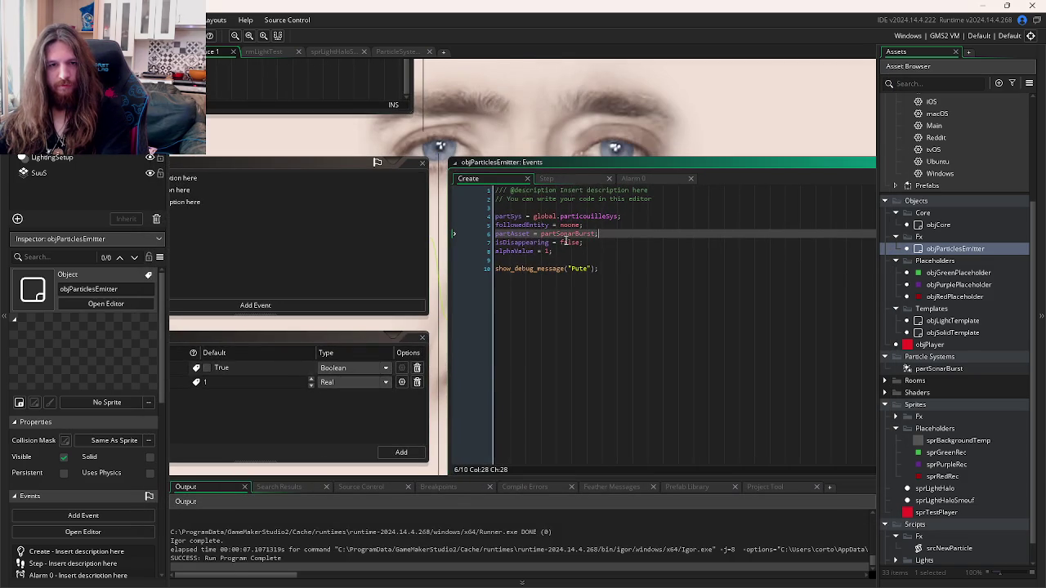
Step: Review the emitter's Step and Create code and objCore's Create code
{"action": "left_click", "coordinate": [692, 145]}
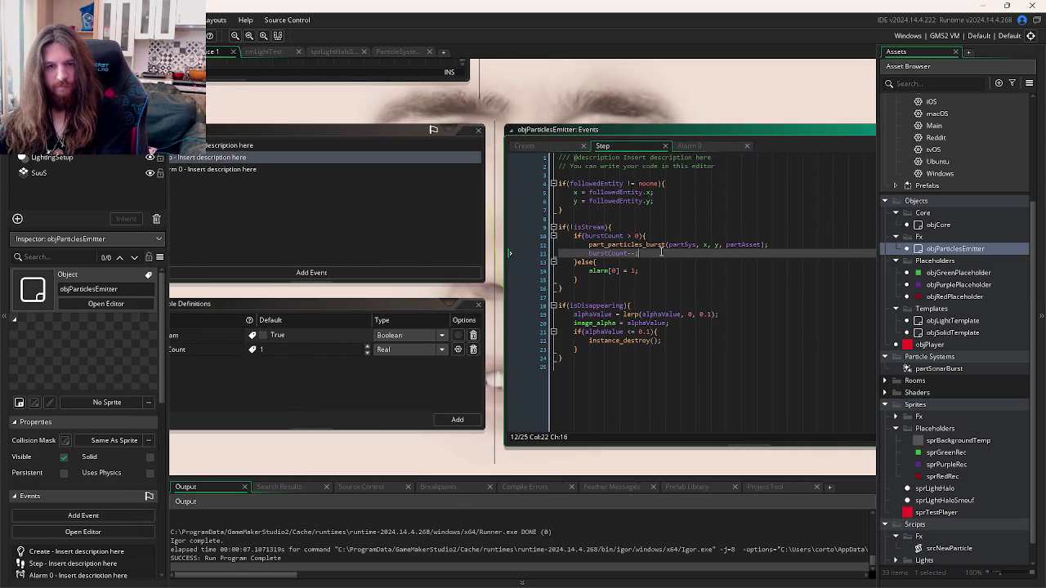
{"action": "left_click", "coordinate": [737, 245]}
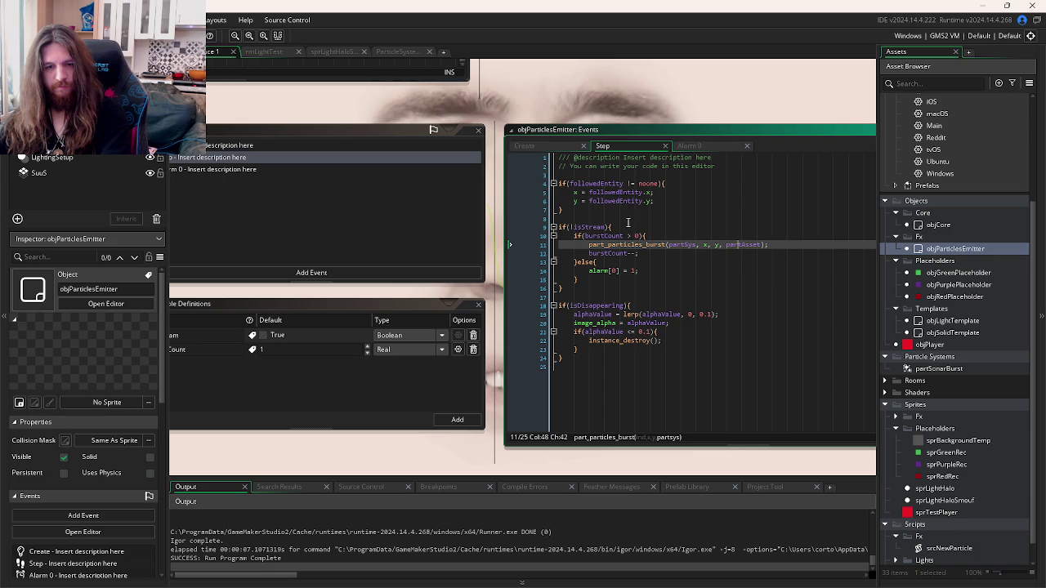
{"action": "left_click", "coordinate": [570, 148]}
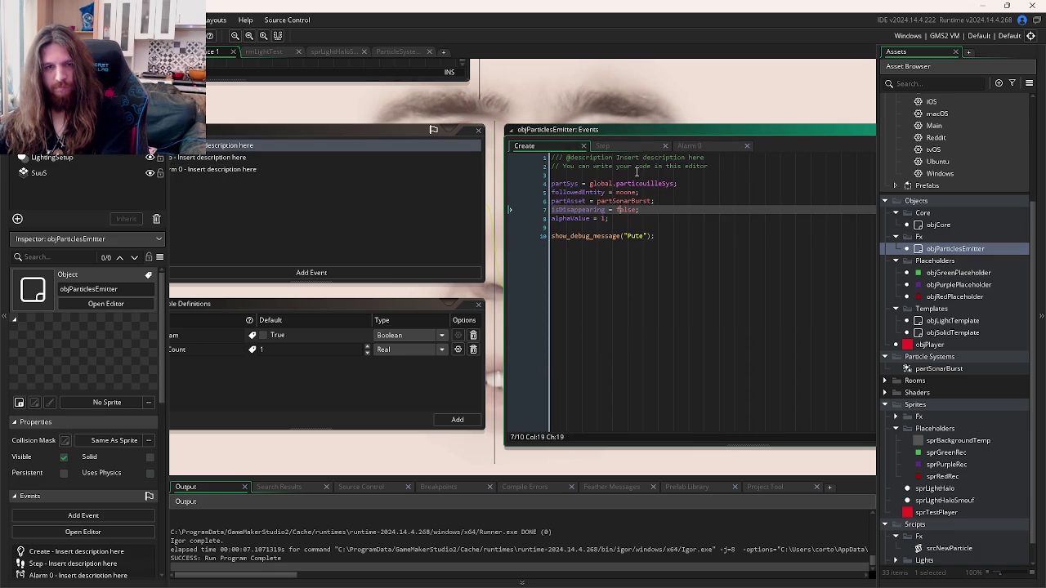
{"action": "left_click", "coordinate": [638, 174]}
{"action": "mouse_move", "coordinate": [639, 183]}
{"action": "key", "text": "ctrl+Tab"}
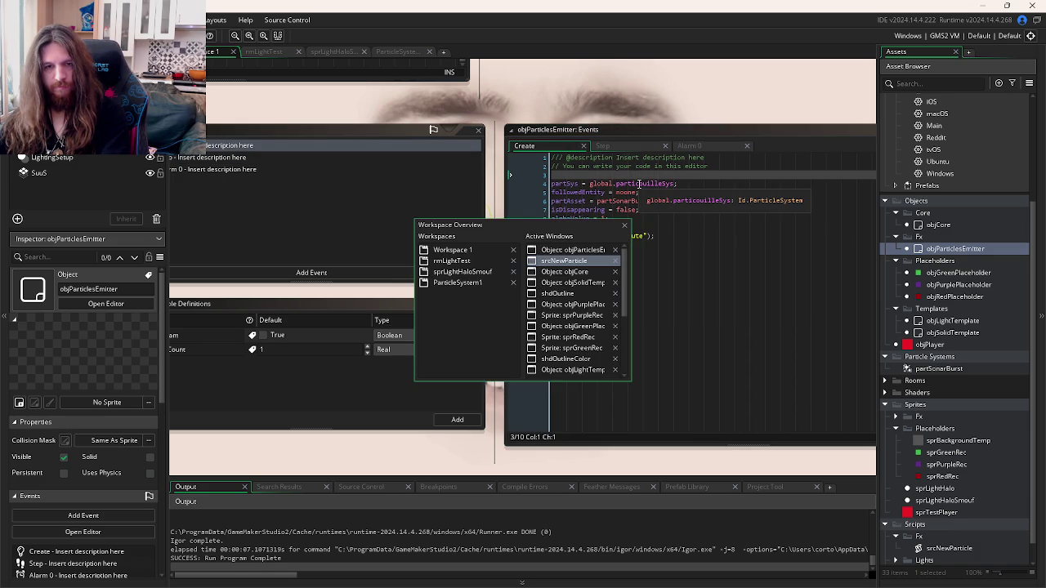
{"action": "key", "text": "ctrl+Tab"}
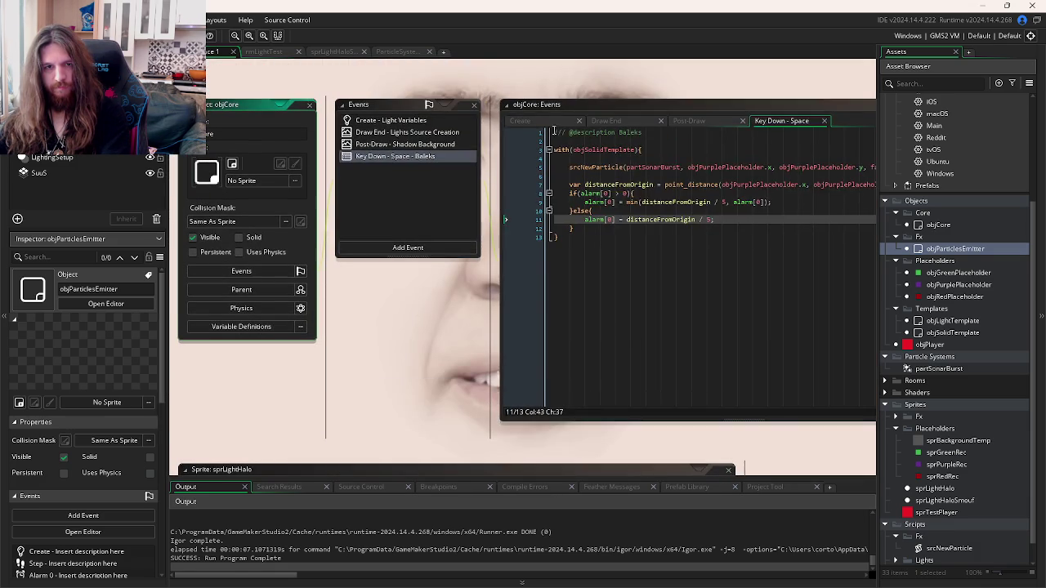
{"action": "left_click", "coordinate": [706, 160]}
{"action": "key", "text": "ctrl+Tab"}
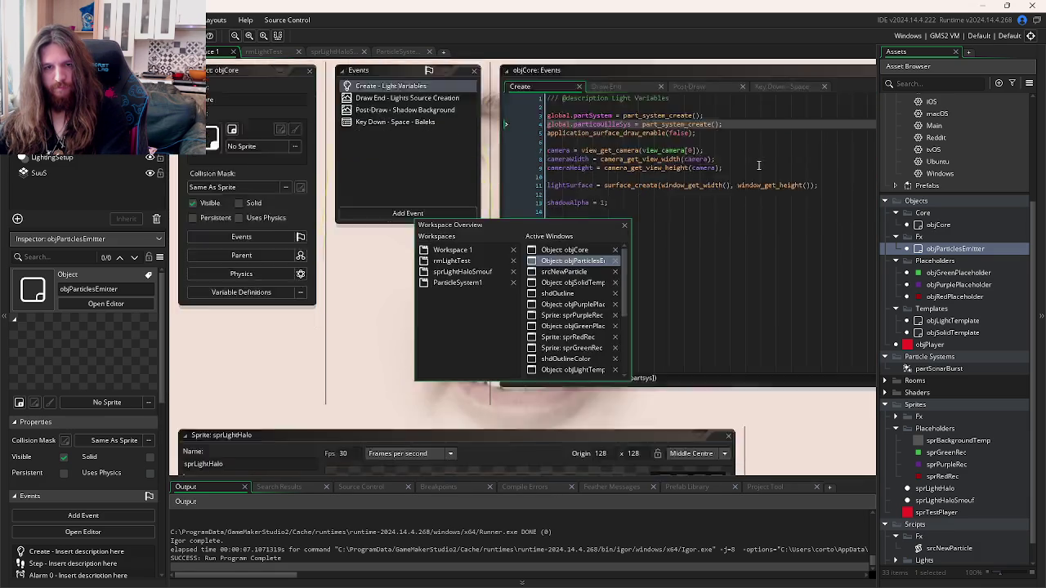
Step: In the reference project, inspect srcNewParticle and the emitter's Create code with particouilleSys and particouilleGUISys
{"action": "key", "text": "alt+Tab"}
{"action": "key", "text": "alt+Tab"}
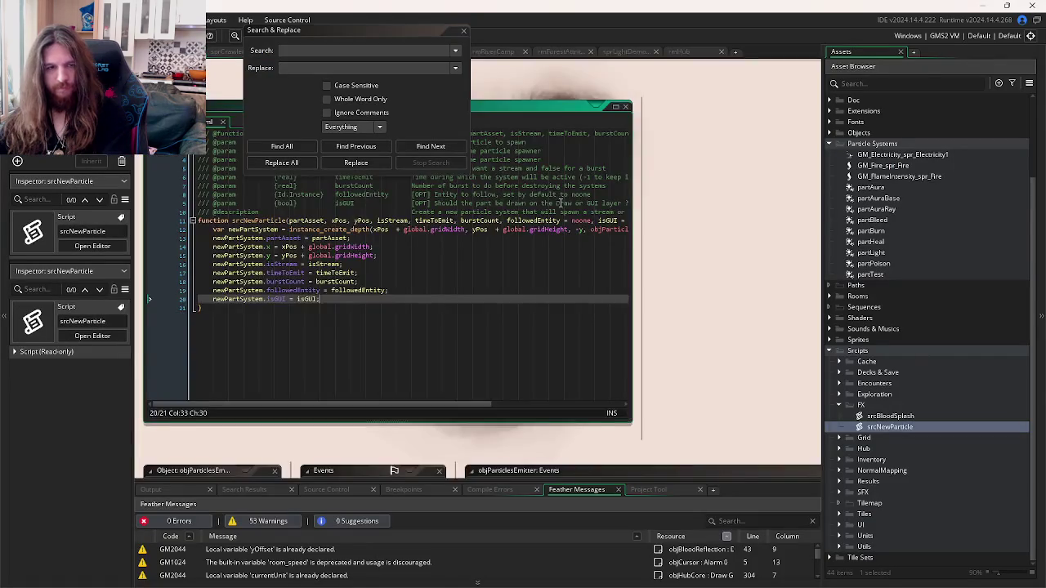
{"action": "left_click", "coordinate": [629, 389]}
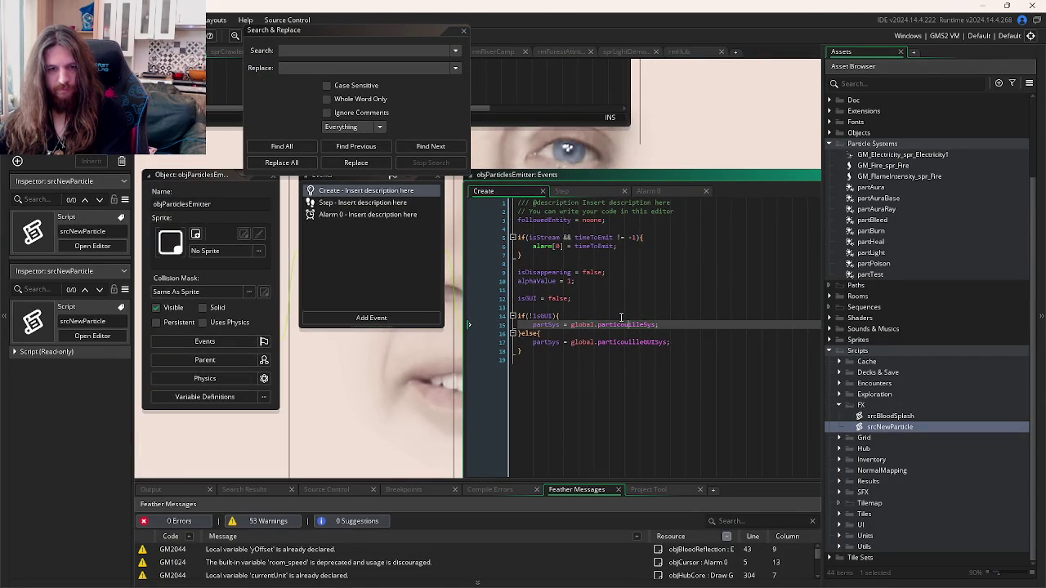
{"action": "left_click", "coordinate": [565, 292]}
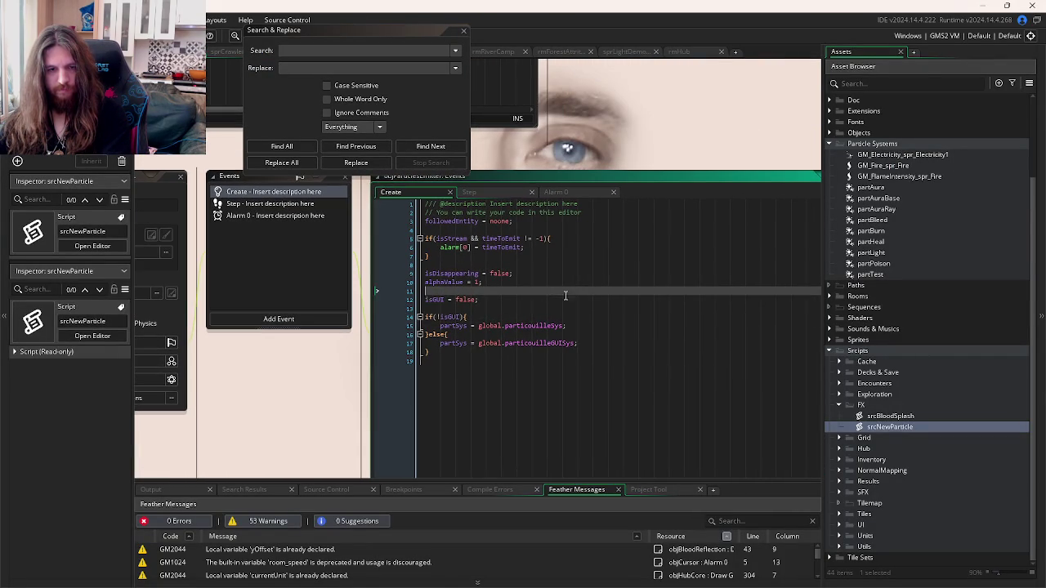
{"action": "double_click", "coordinate": [533, 343]}
{"action": "double_click", "coordinate": [539, 326]}
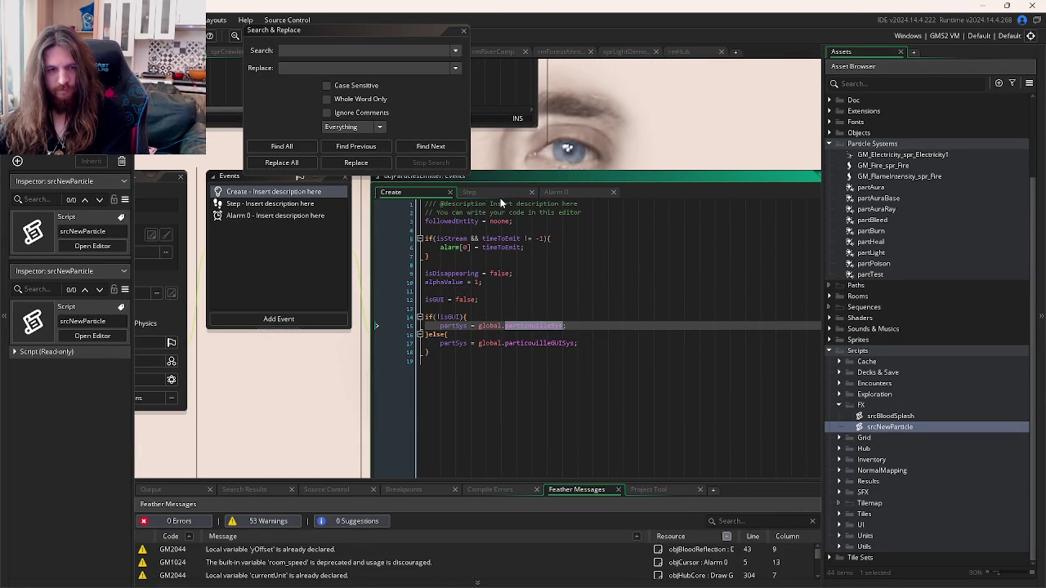
{"action": "left_click", "coordinate": [491, 281]}
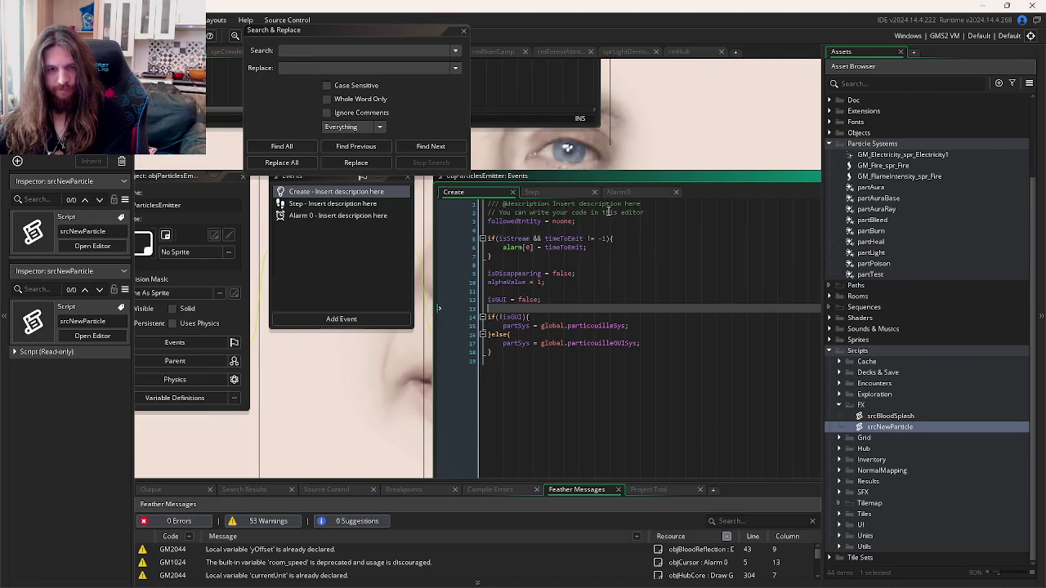
Step: Compare the reference emitter's Step and Alarm 0 code, ending on the Step event
{"action": "left_click", "coordinate": [562, 196]}
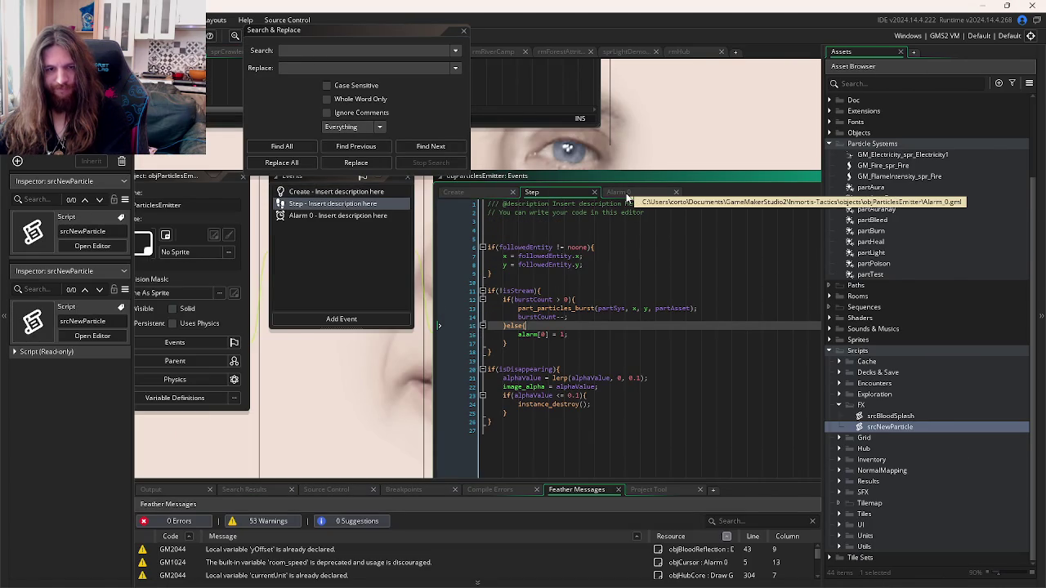
{"action": "left_click", "coordinate": [626, 195]}
{"action": "left_click", "coordinate": [607, 237]}
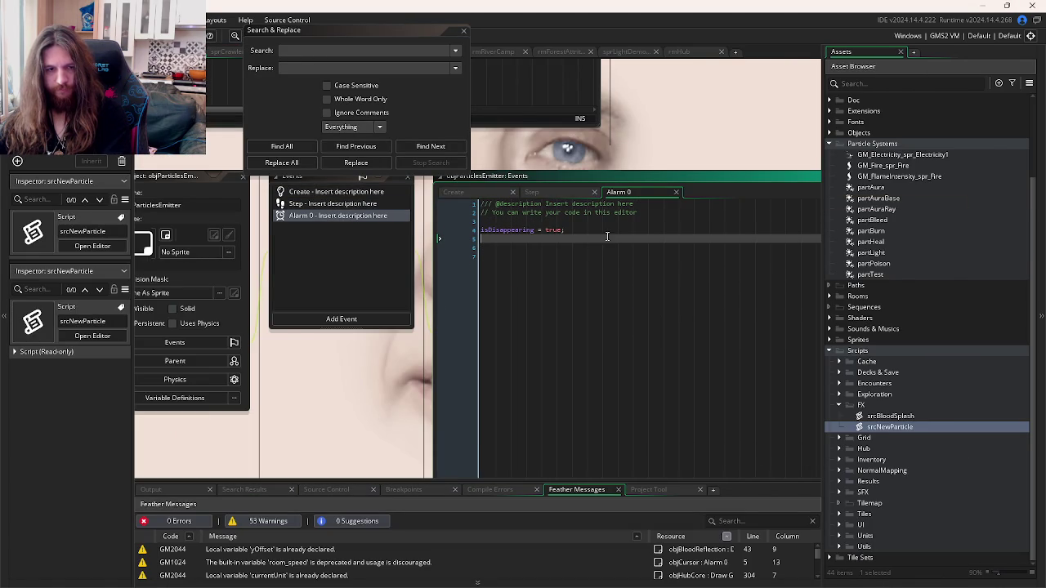
{"action": "left_click", "coordinate": [552, 194]}
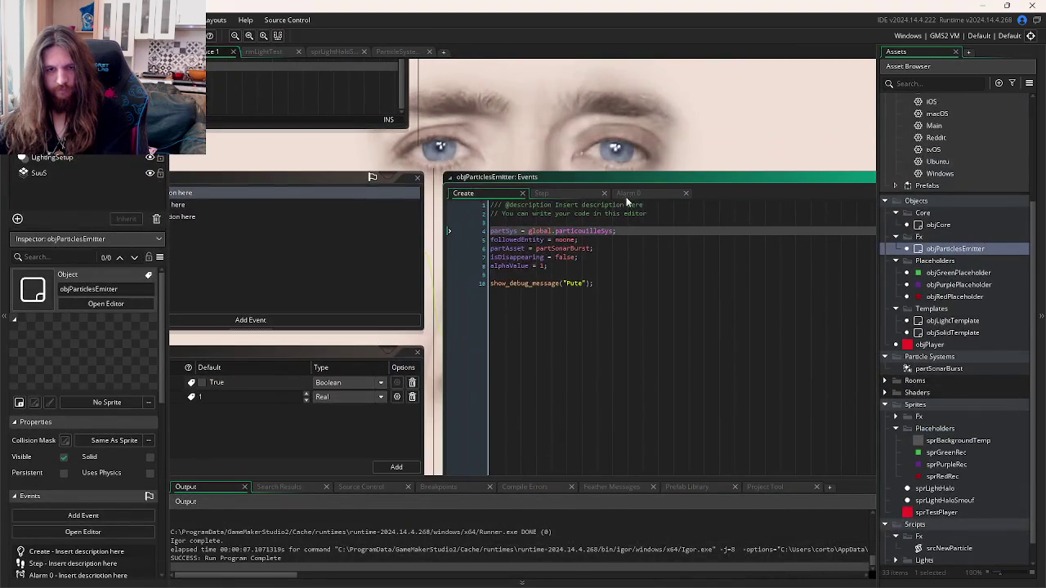
{"action": "left_click", "coordinate": [620, 195]}
{"action": "left_click", "coordinate": [541, 194]}
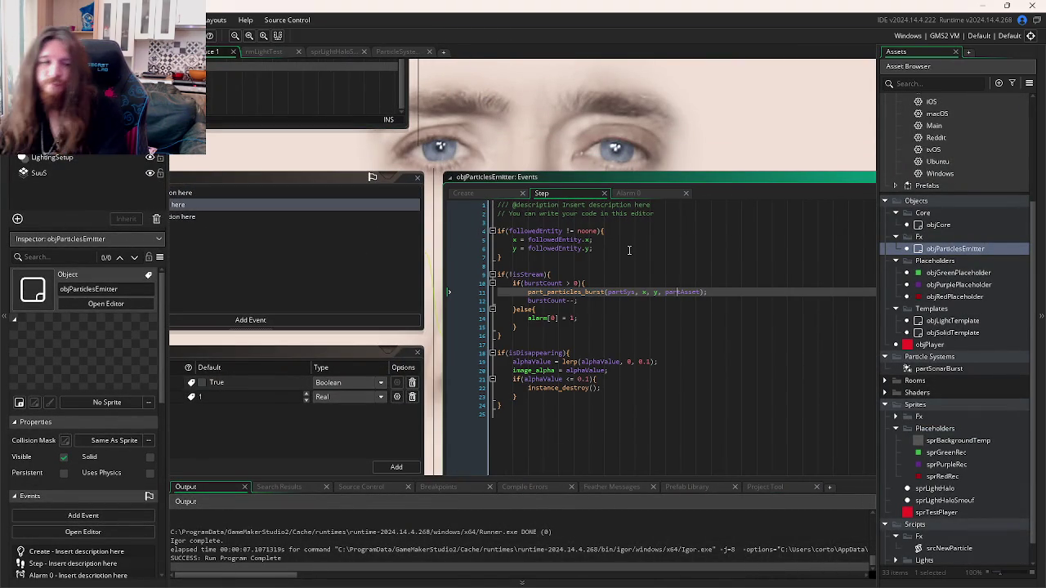
Step: Add show_debug_message("Bipute") inside the Step event's isDisappearing block
{"action": "left_click", "coordinate": [616, 382]}
{"action": "left_click", "coordinate": [601, 355]}
{"action": "key", "text": "Return"}
{"action": "type", "text": "show_de"}
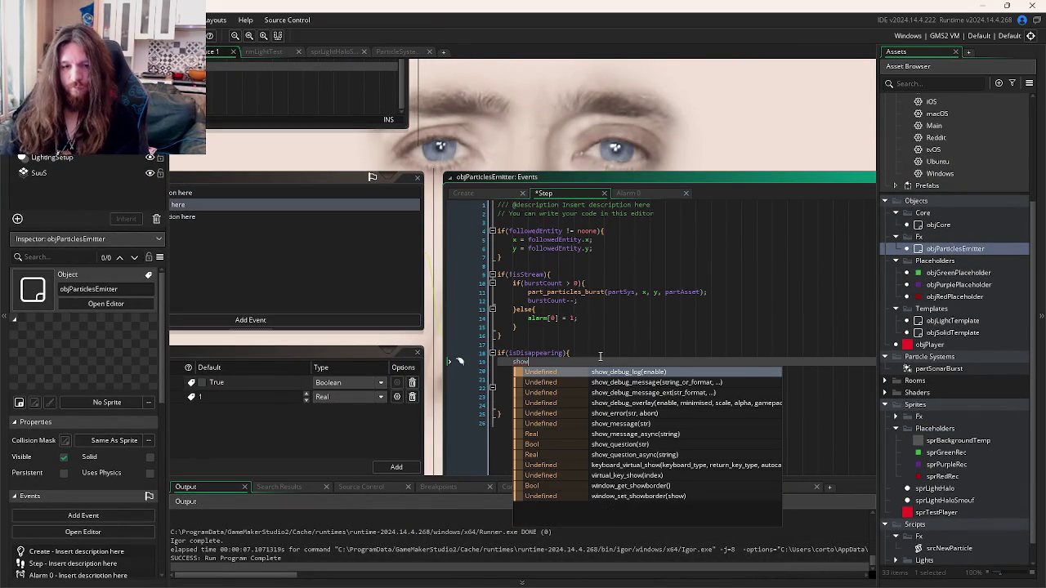
{"action": "key", "text": "Down"}
{"action": "key", "text": "Return"}
{"action": "type", "text": "\"Bl"}
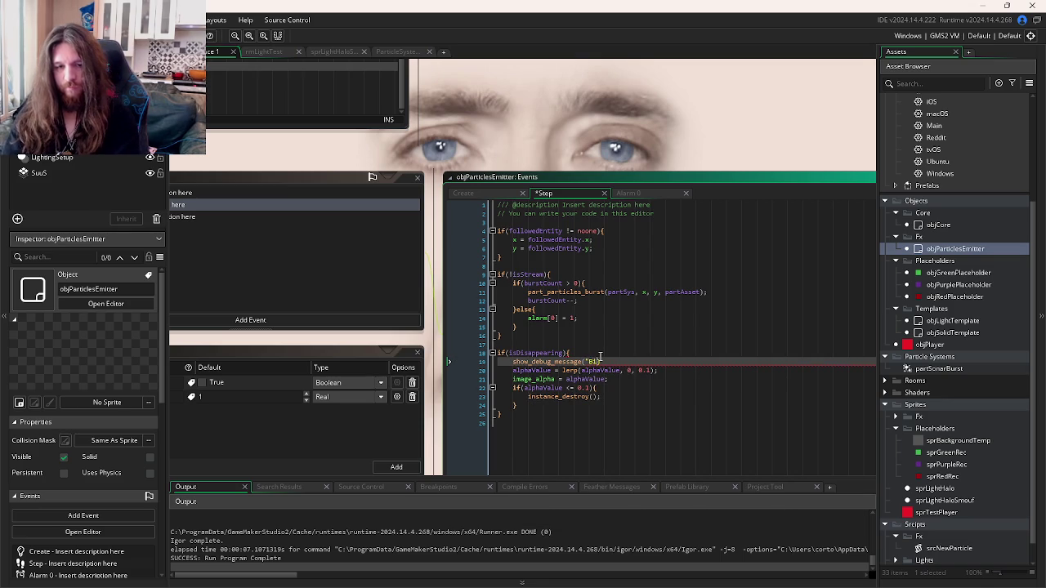
{"action": "type", "text": ";"}
Step: Run the game, trigger a sonar burst, then return to objCore's Create code
{"action": "key", "text": "F5"}
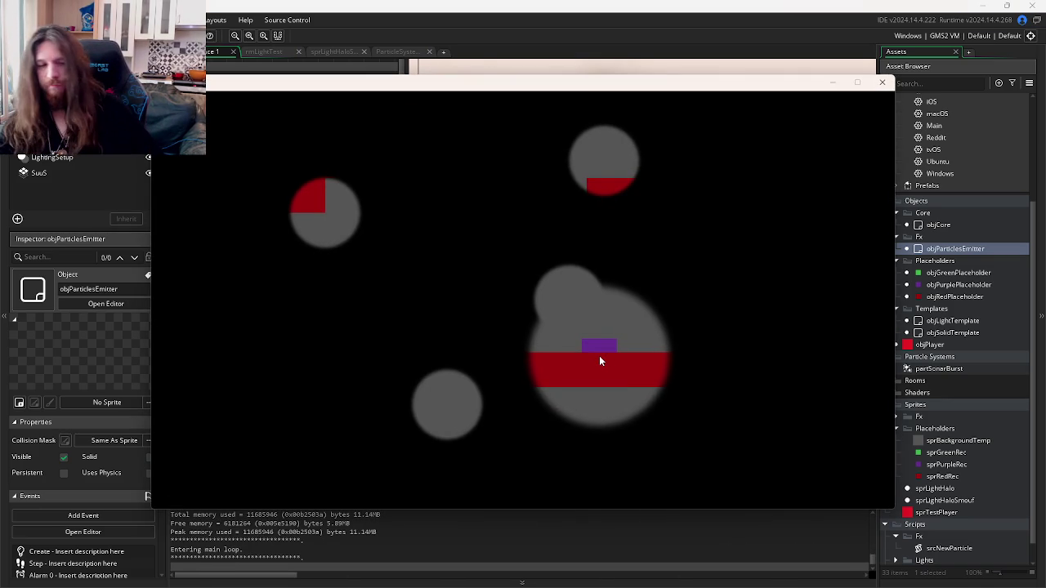
{"action": "left_click", "coordinate": [599, 359]}
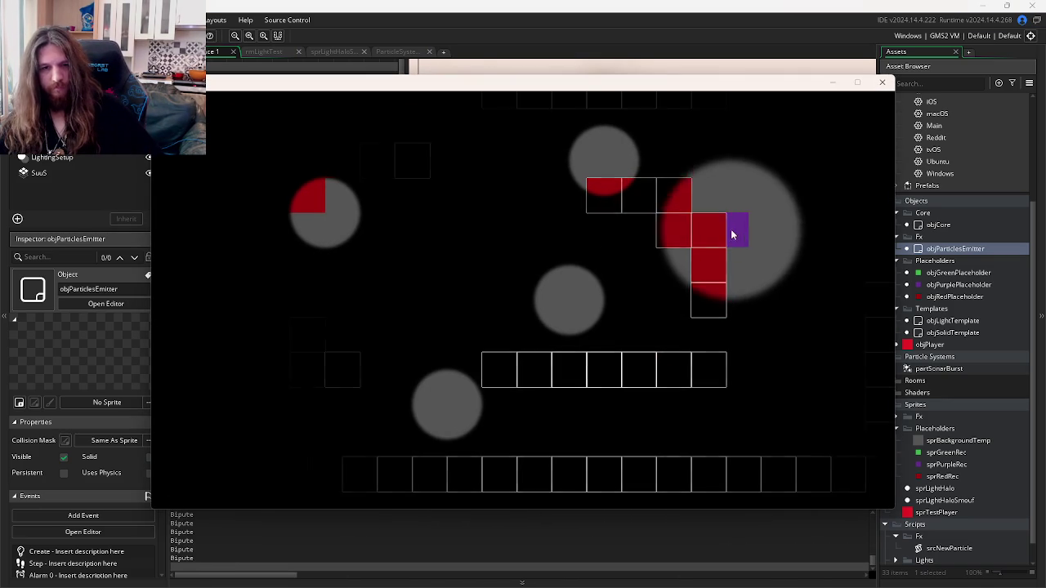
{"action": "left_click", "coordinate": [405, 552]}
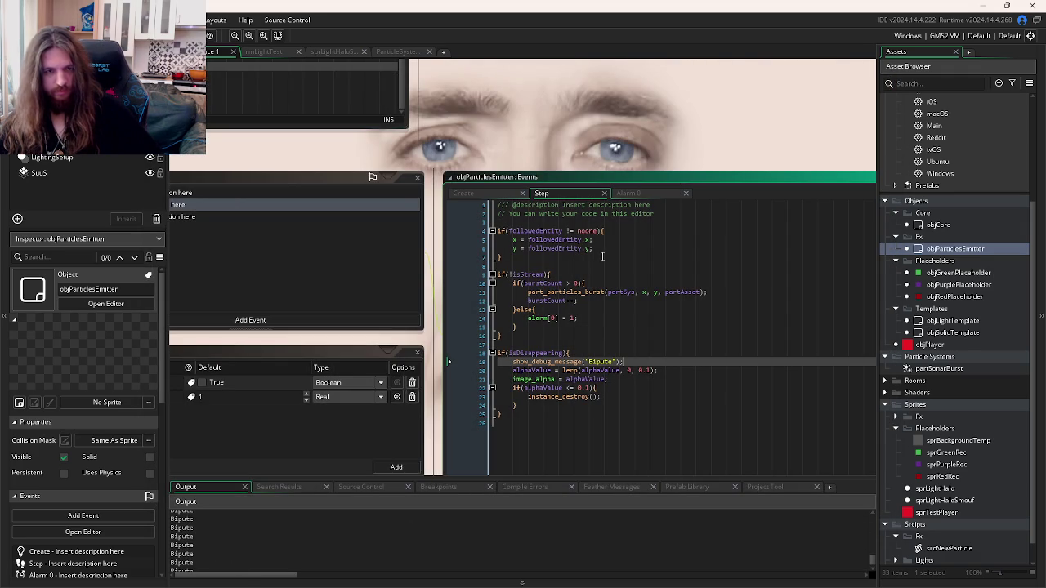
{"action": "key", "text": "alt+Tab"}
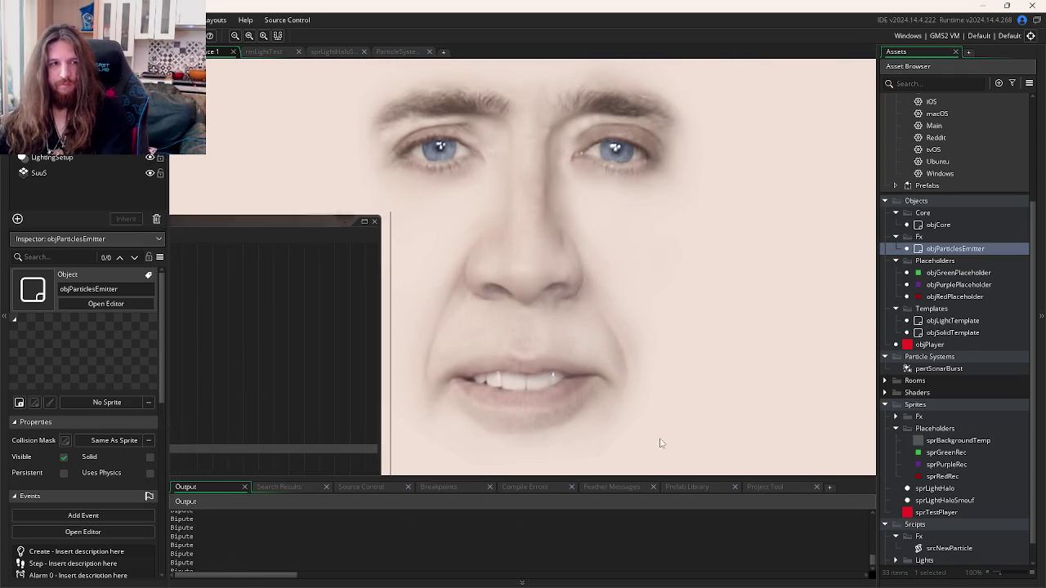
{"action": "key", "text": "alt+Tab"}
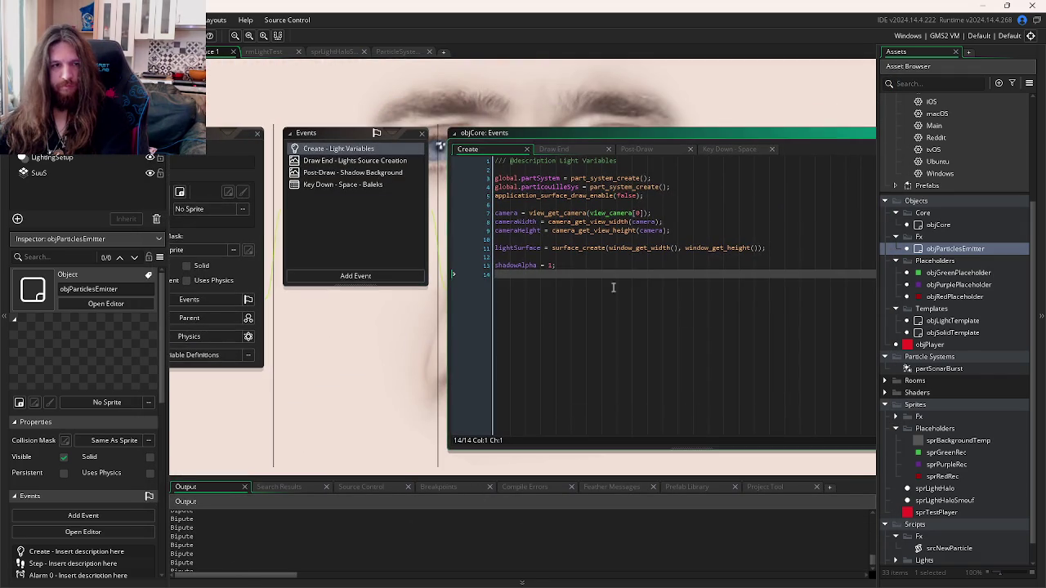
Step: Move objCore's Key Down - Space code into a new Key Press - Space event and delete Key Down
{"action": "left_click", "coordinate": [366, 276]}
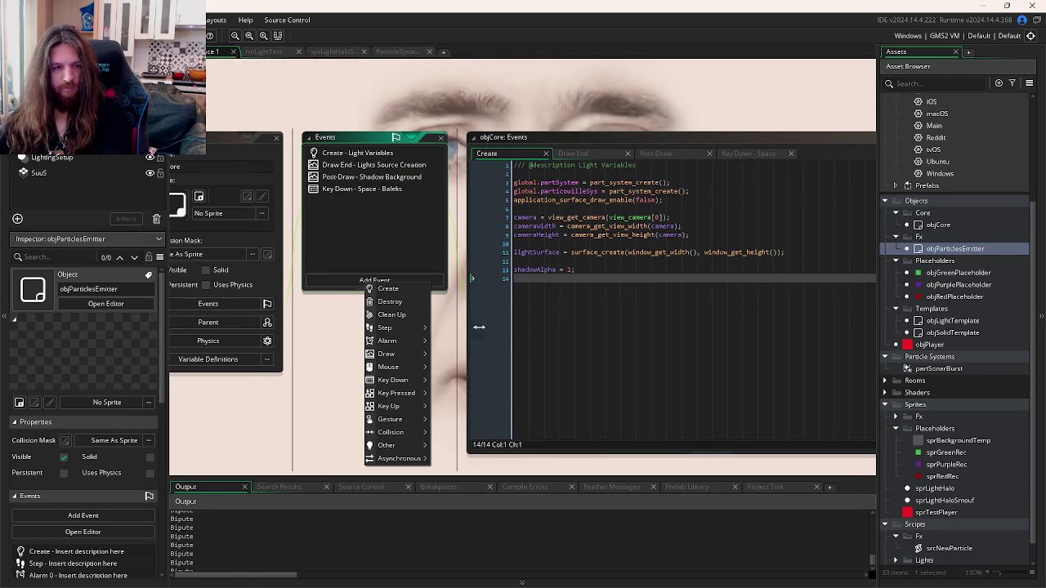
{"action": "mouse_move", "coordinate": [395, 396]}
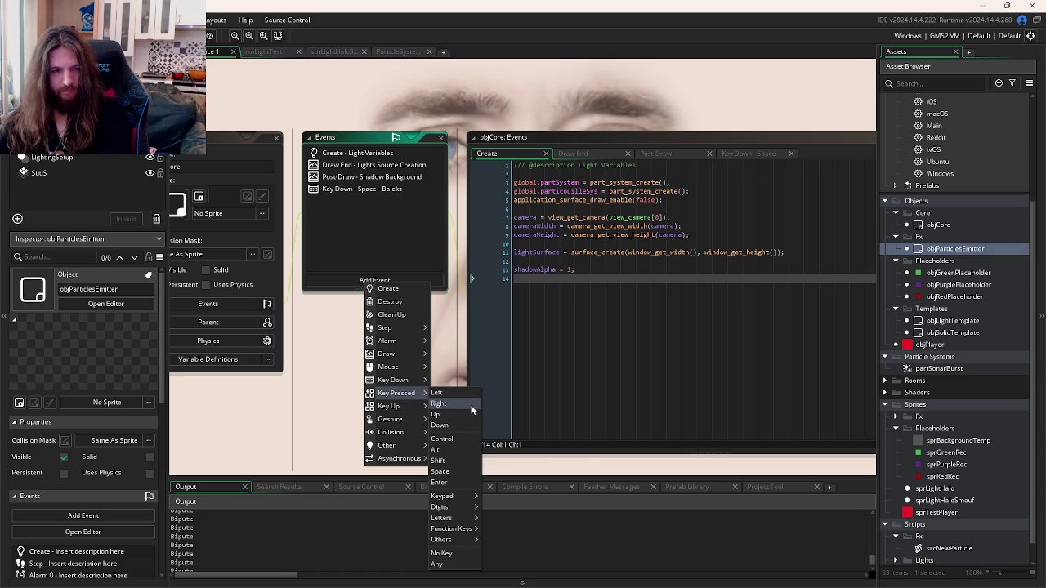
{"action": "left_click", "coordinate": [442, 473]}
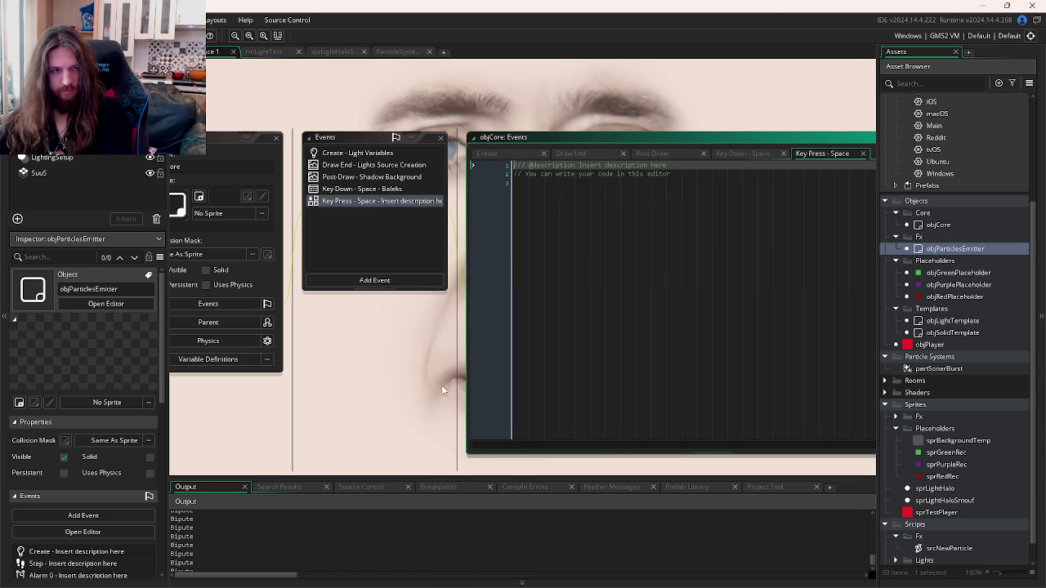
{"action": "left_click", "coordinate": [381, 193]}
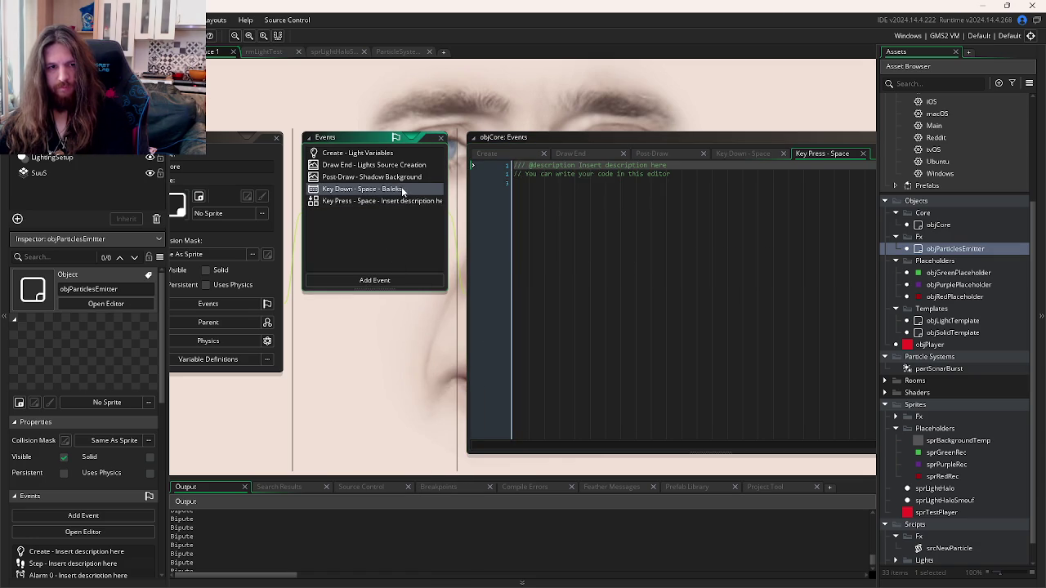
{"action": "double_click", "coordinate": [402, 192]}
{"action": "key", "text": "ctrl+x"}
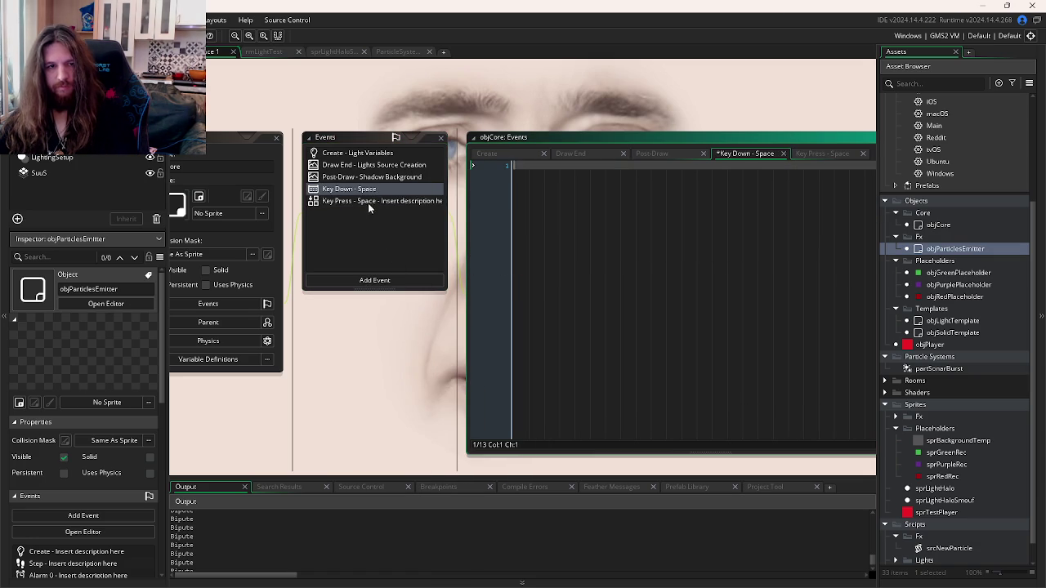
{"action": "double_click", "coordinate": [369, 201]}
{"action": "key", "text": "ctrl+v"}
{"action": "right_click", "coordinate": [376, 189]}
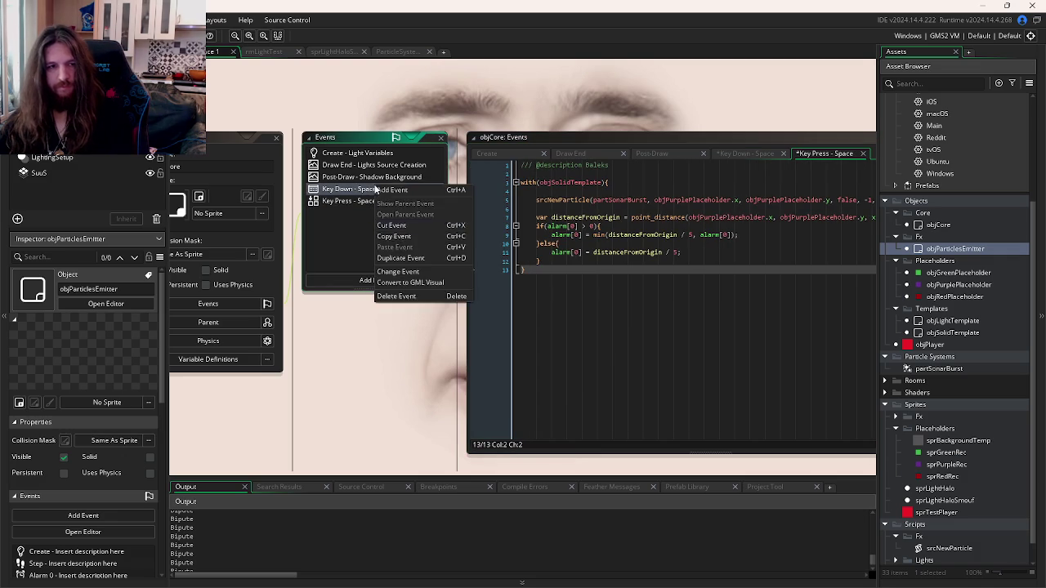
{"action": "left_click", "coordinate": [408, 299]}
{"action": "left_click", "coordinate": [551, 319]}
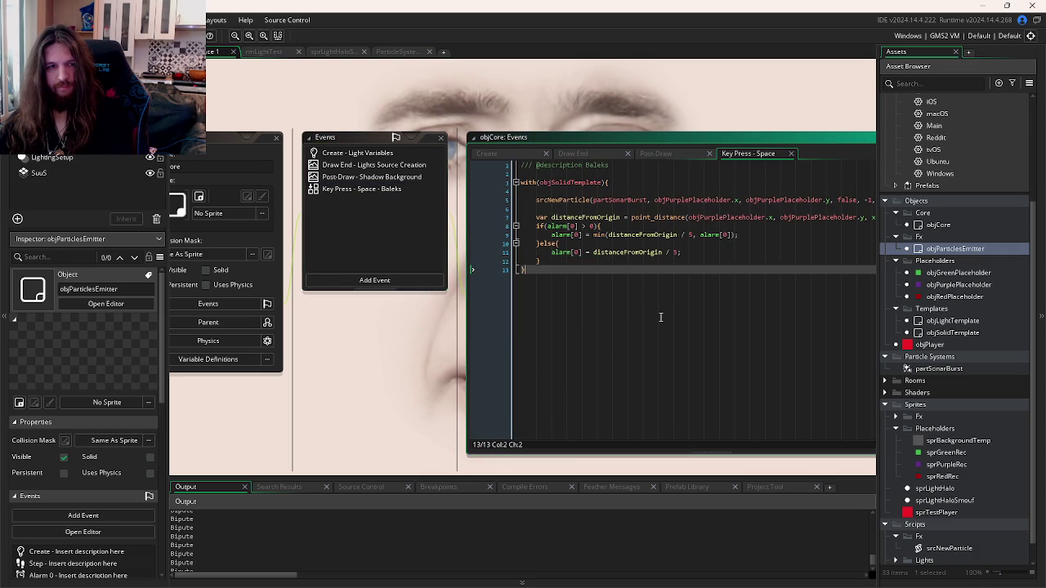
Step: Test-run the game twice and review the start of the build log
{"action": "key", "text": "F5"}
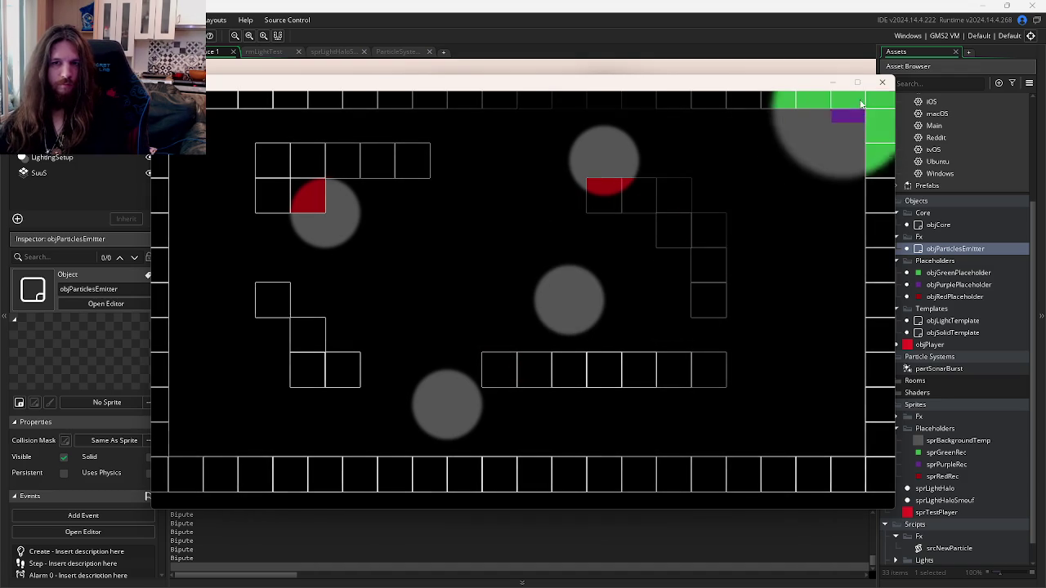
{"action": "left_click", "coordinate": [881, 82]}
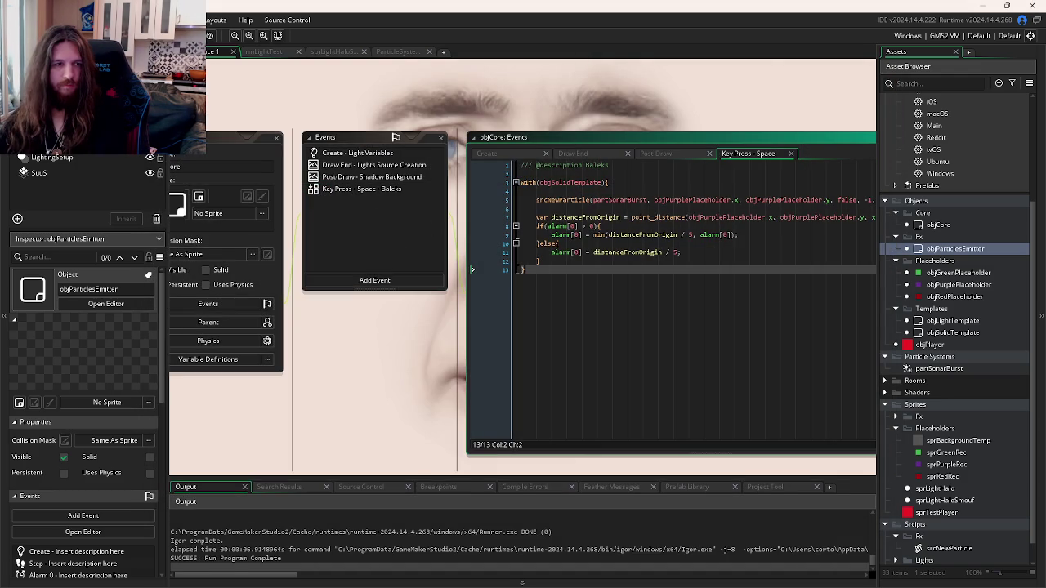
{"action": "key", "text": "F5"}
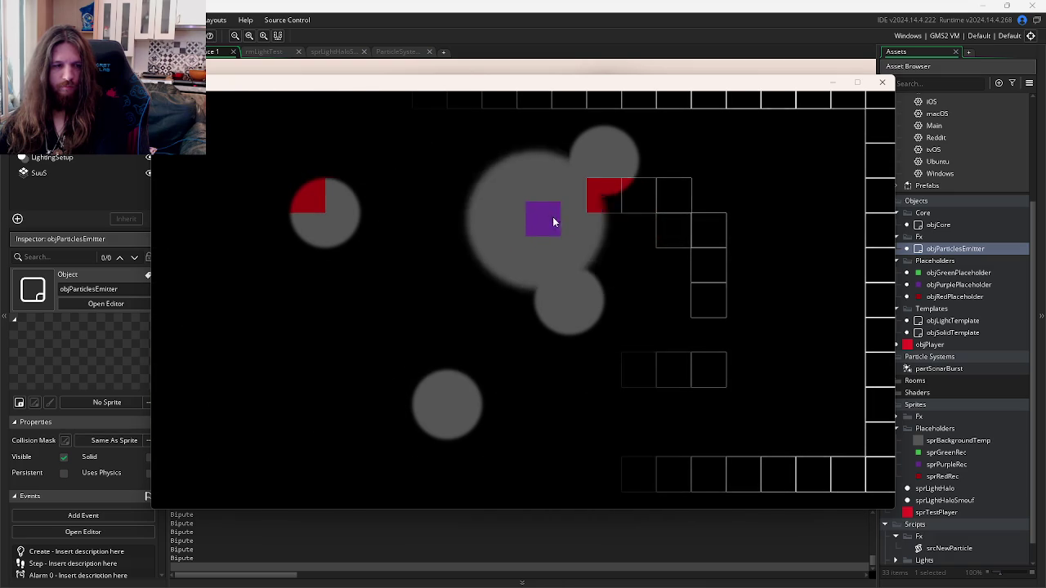
{"action": "left_click", "coordinate": [882, 82]}
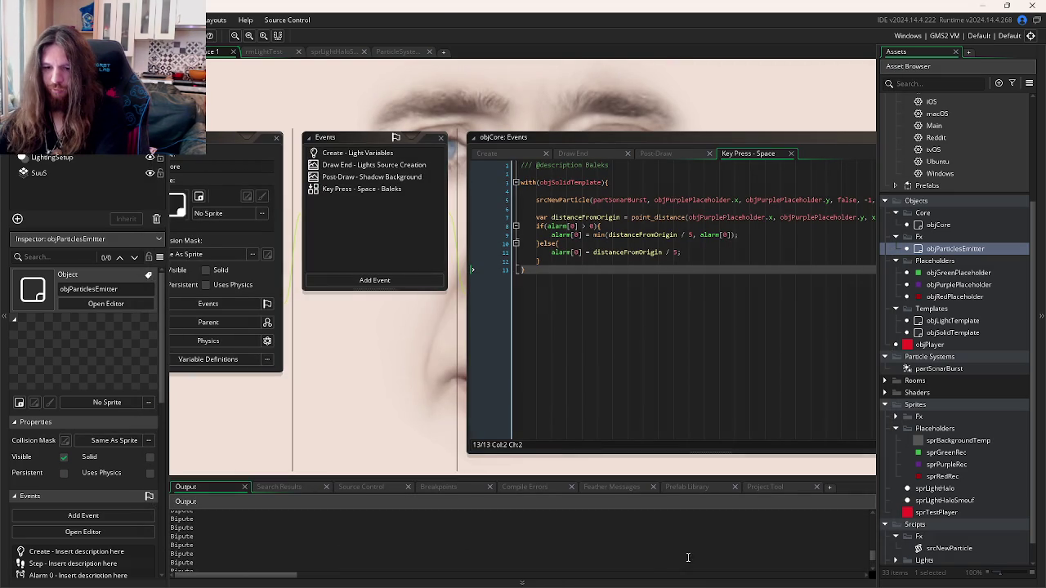
{"action": "left_click", "coordinate": [871, 525]}
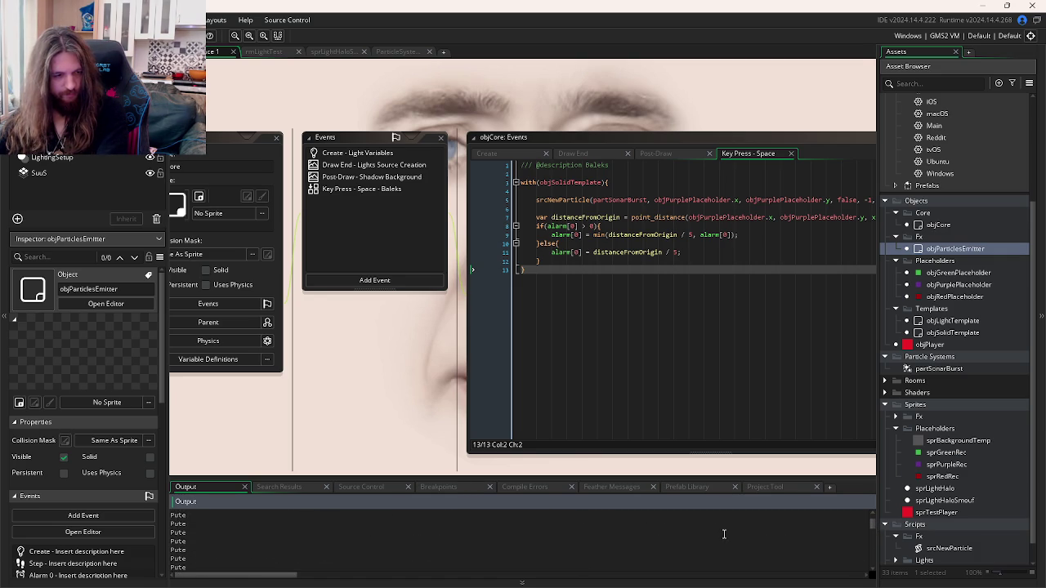
{"action": "mouse_move", "coordinate": [722, 370]}
{"action": "left_mouse_down"}
{"action": "mouse_move", "coordinate": [646, 373]}
{"action": "mouse_move", "coordinate": [547, 408]}
{"action": "left_mouse_up"}
Step: Check the srcNewParticle call against the emitter's Step code and the srcNewParticle script
{"action": "left_click", "coordinate": [388, 211]}
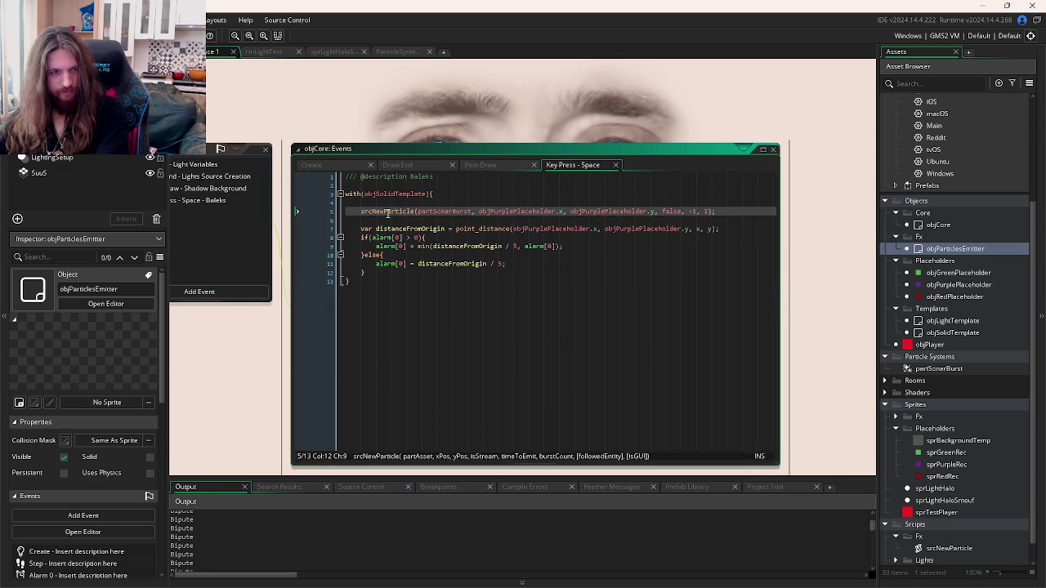
{"action": "key", "text": "ctrl+t"}
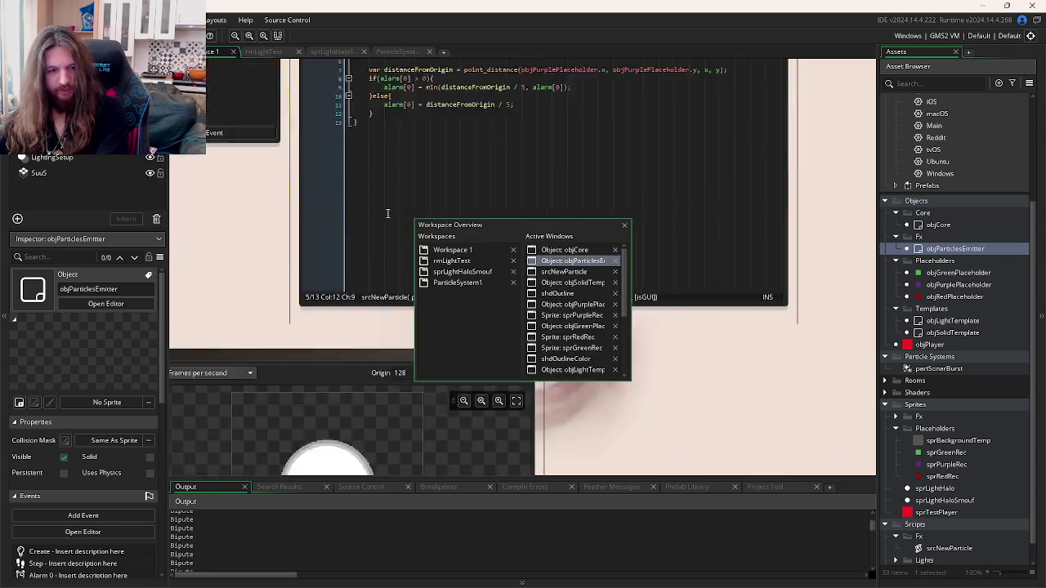
{"action": "key", "text": "Return"}
{"action": "key", "text": "ctrl+Tab"}
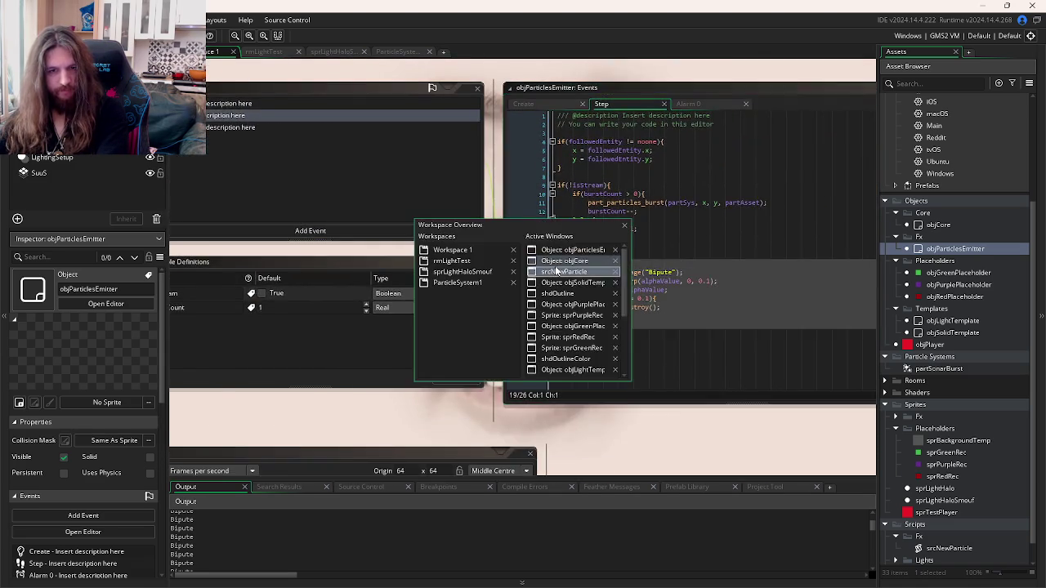
{"action": "left_click", "coordinate": [537, 273]}
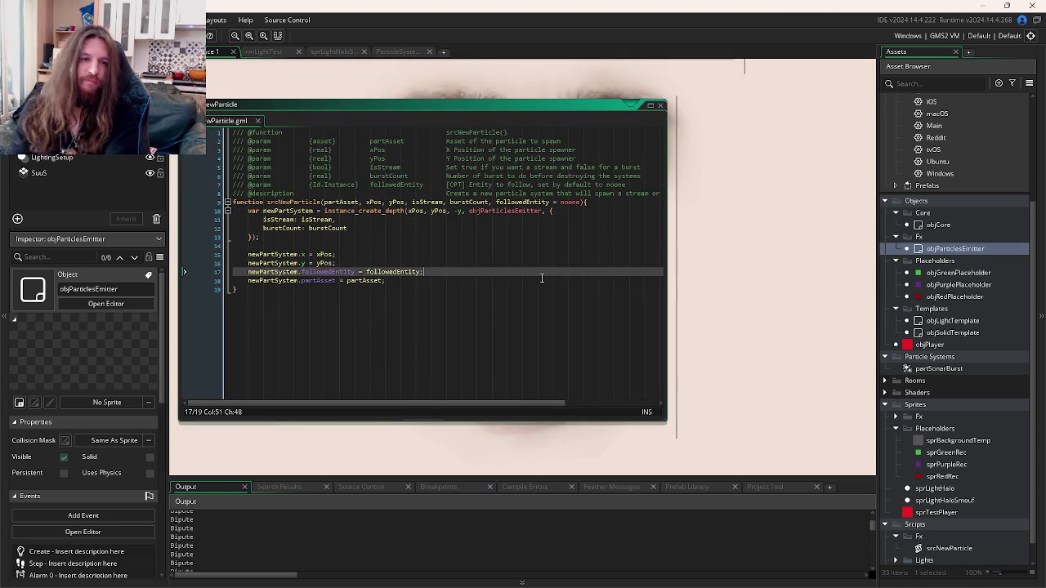
{"action": "key", "text": "ctrl+Tab"}
{"action": "key", "text": "ctrl+Tab"}
{"action": "key", "text": "ctrl+Tab"}
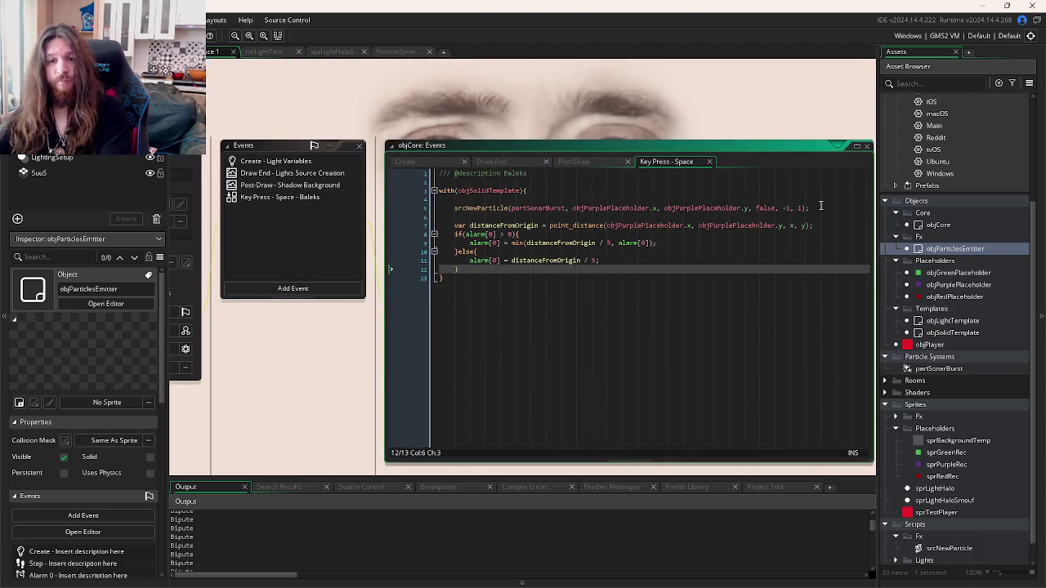
Step: Move the srcNewParticle line above the with(objSolidTemplate) block, unindent it, and run the game
{"action": "left_click_drag", "start_coordinate": [813, 207], "coordinate": [414, 209]}
{"action": "key", "text": "BackSpace"}
{"action": "left_click", "coordinate": [390, 187]}
{"action": "key", "text": "Return"}
{"action": "left_click", "coordinate": [456, 189]}
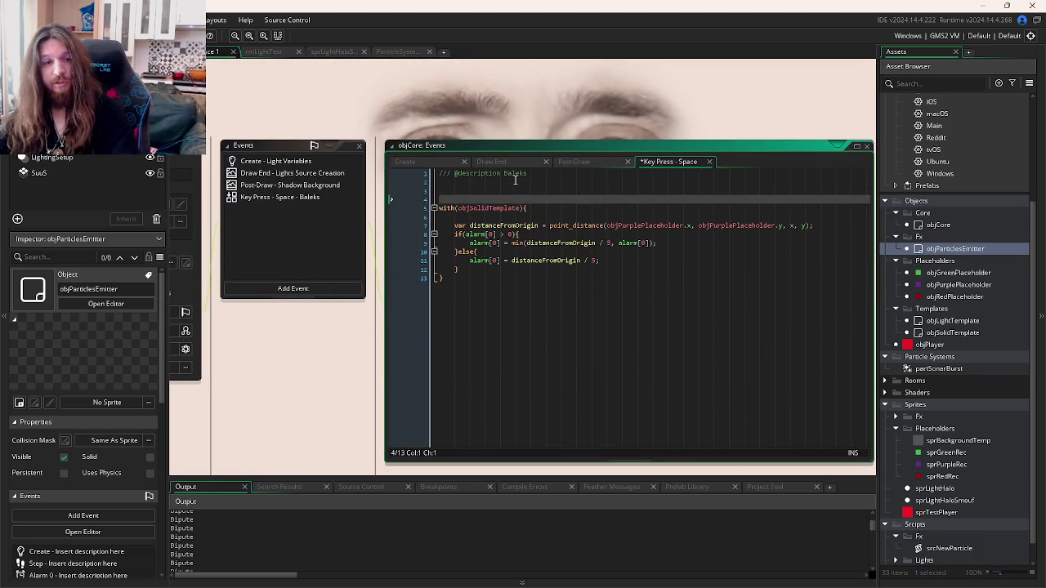
{"action": "key", "text": "ctrl+v"}
{"action": "key", "text": "Home"}
{"action": "key", "text": "shift+Tab"}
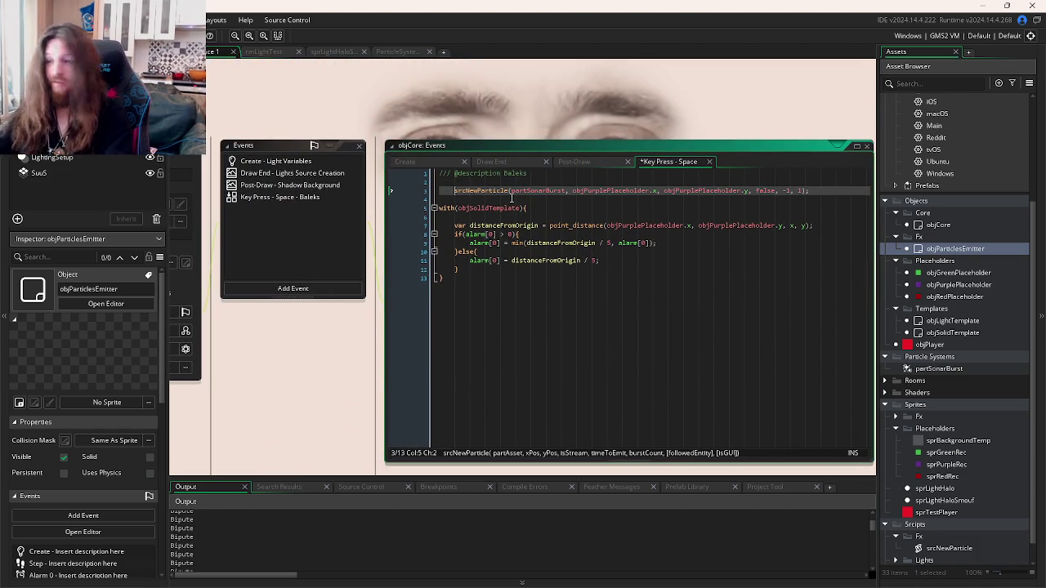
{"action": "key", "text": "F5"}
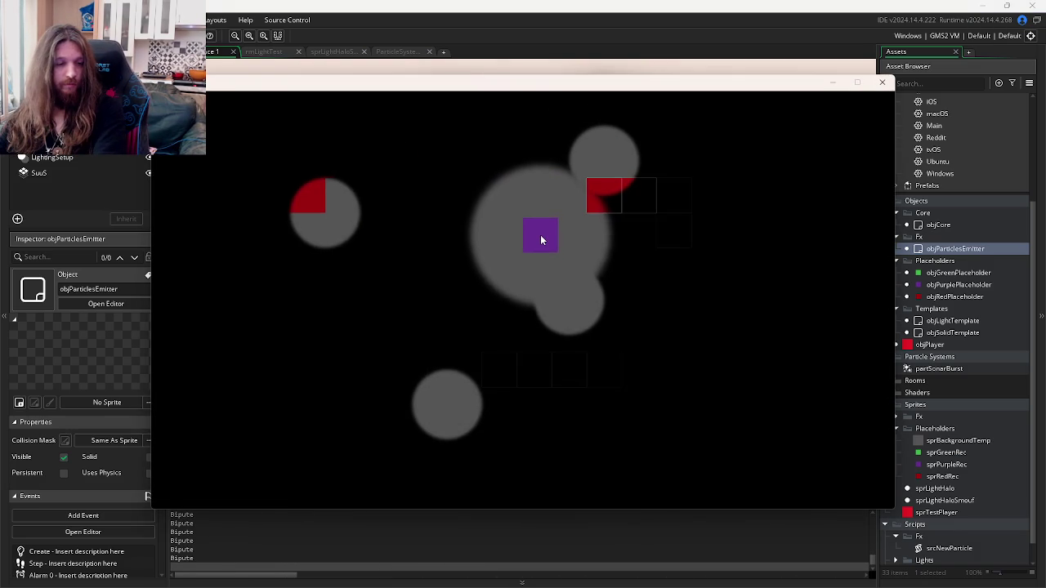
Step: Close the game, replay the partSonarBurst preview, and end line 3's srcNewParticle call with a semicolon
{"action": "left_click", "coordinate": [885, 85]}
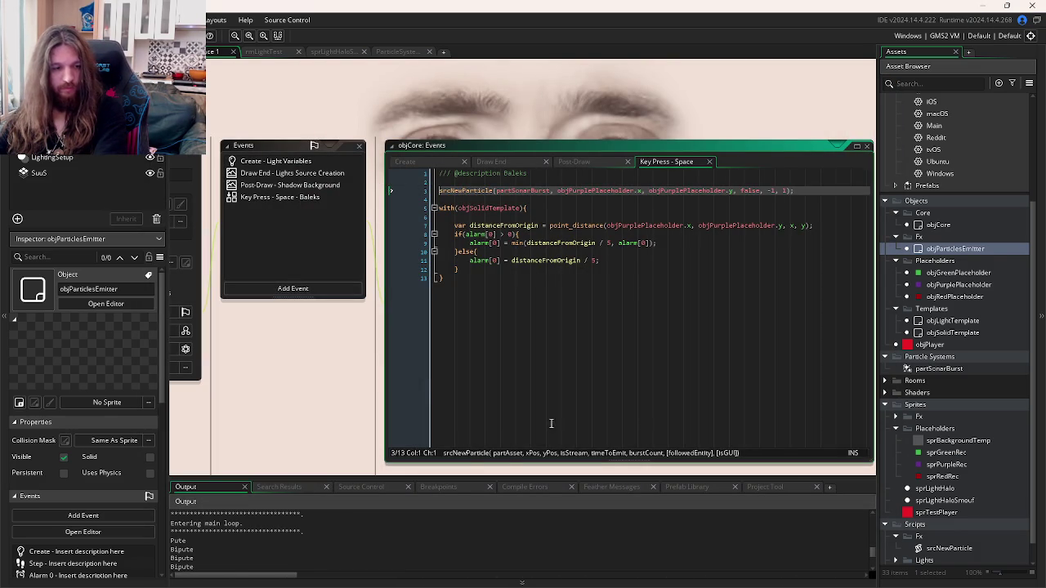
{"action": "double_click", "coordinate": [941, 368]}
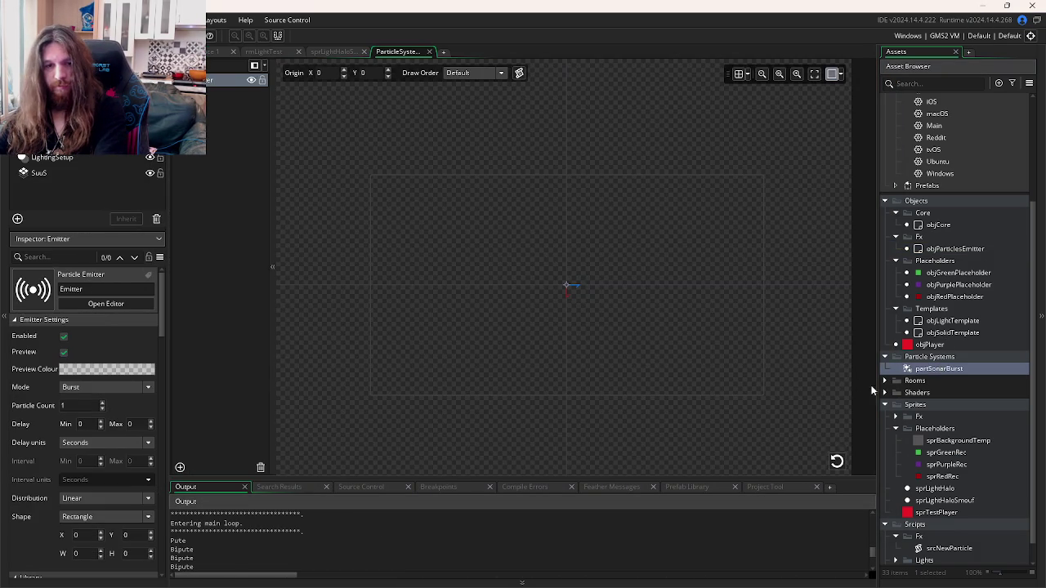
{"action": "left_click", "coordinate": [837, 462]}
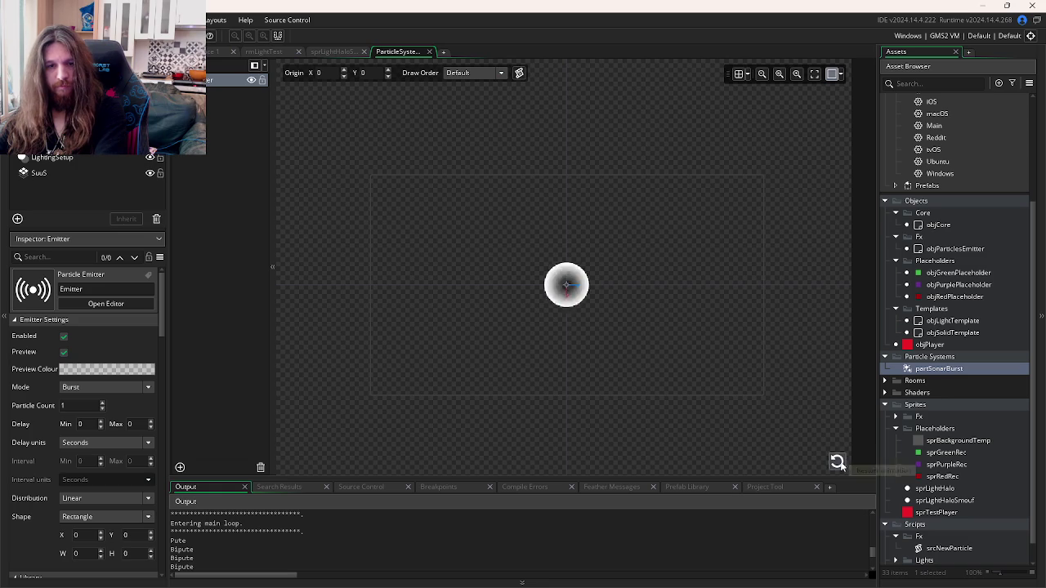
{"action": "left_click", "coordinate": [428, 52]}
{"action": "left_click", "coordinate": [791, 191]}
{"action": "type", "text": ";"}
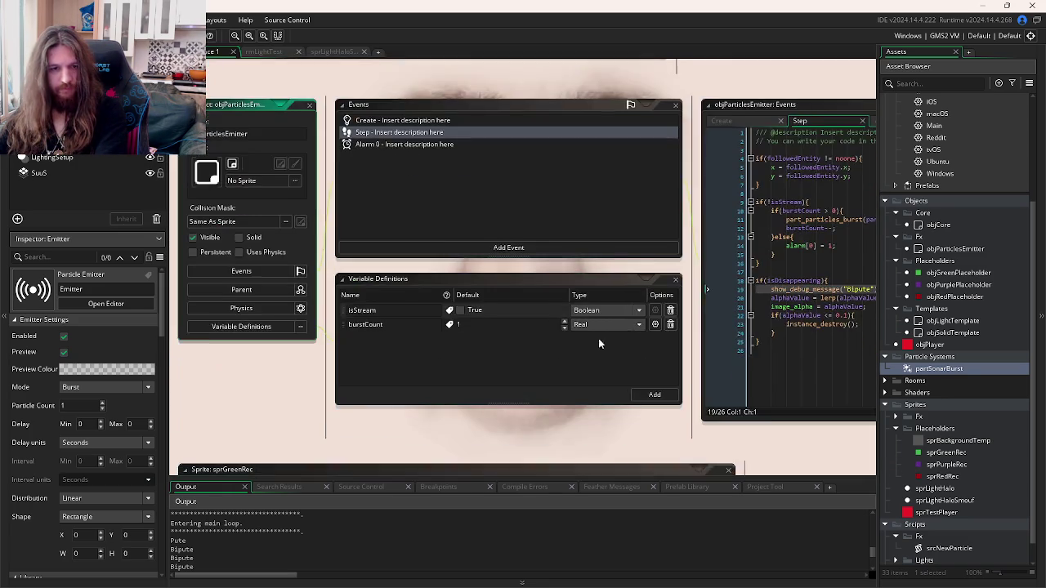
Step: Review the isDisappearing check and srcNewParticle's instance_create_depth call, then test-run the game
{"action": "left_click", "coordinate": [601, 292]}
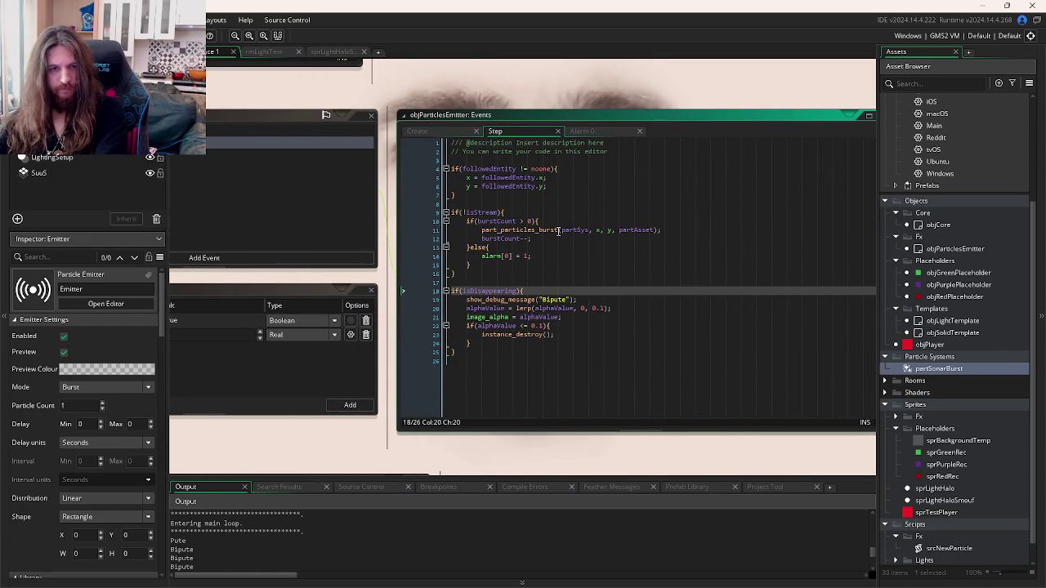
{"action": "left_click", "coordinate": [434, 132]}
{"action": "left_click", "coordinate": [497, 131]}
{"action": "key", "text": "ctrl+Tab"}
{"action": "key", "text": "ctrl+Tab"}
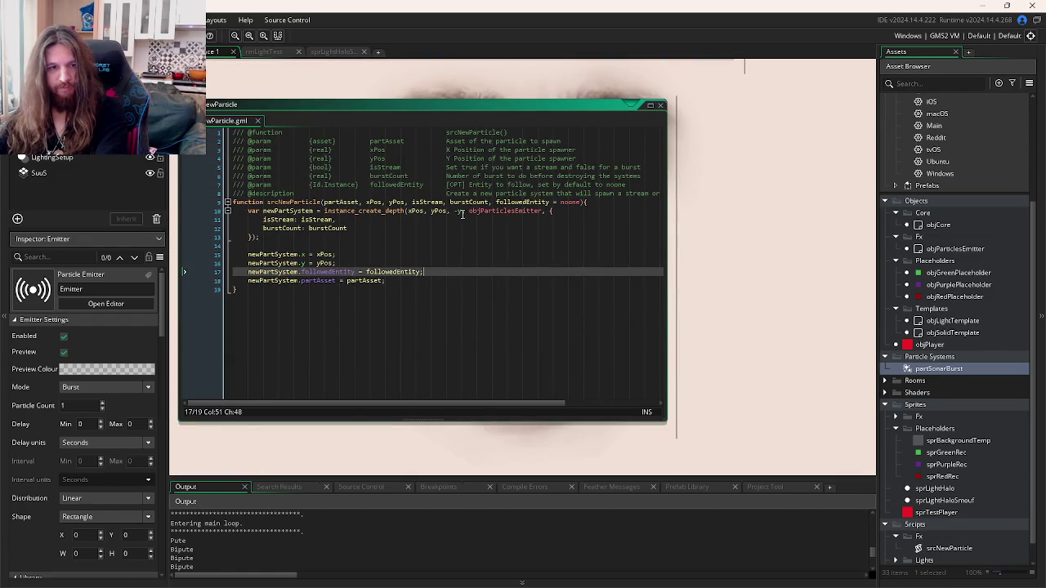
{"action": "left_click", "coordinate": [462, 212]}
{"action": "key", "text": "ctrl+Tab"}
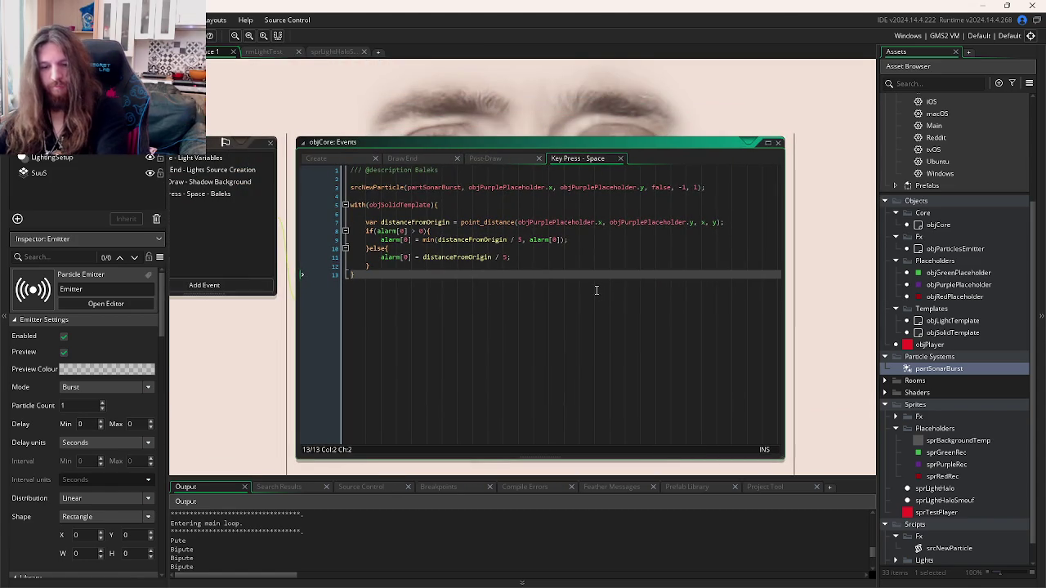
{"action": "key", "text": "F5"}
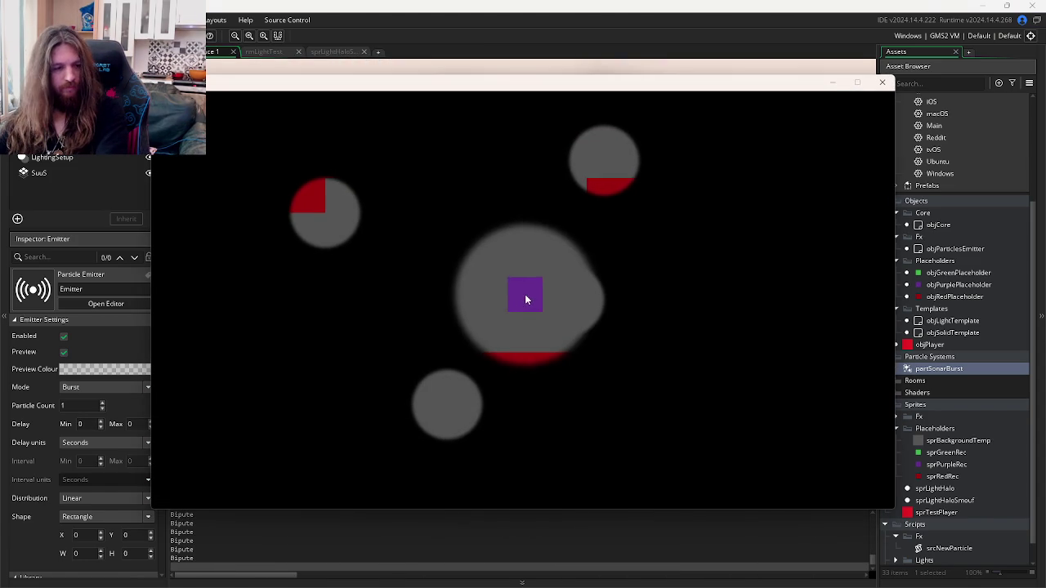
{"action": "left_click", "coordinate": [882, 83]}
Step: Copy the Bipute debug message into the burstCount branch and the else branch of the Step code
{"action": "key", "text": "ctrl+Tab"}
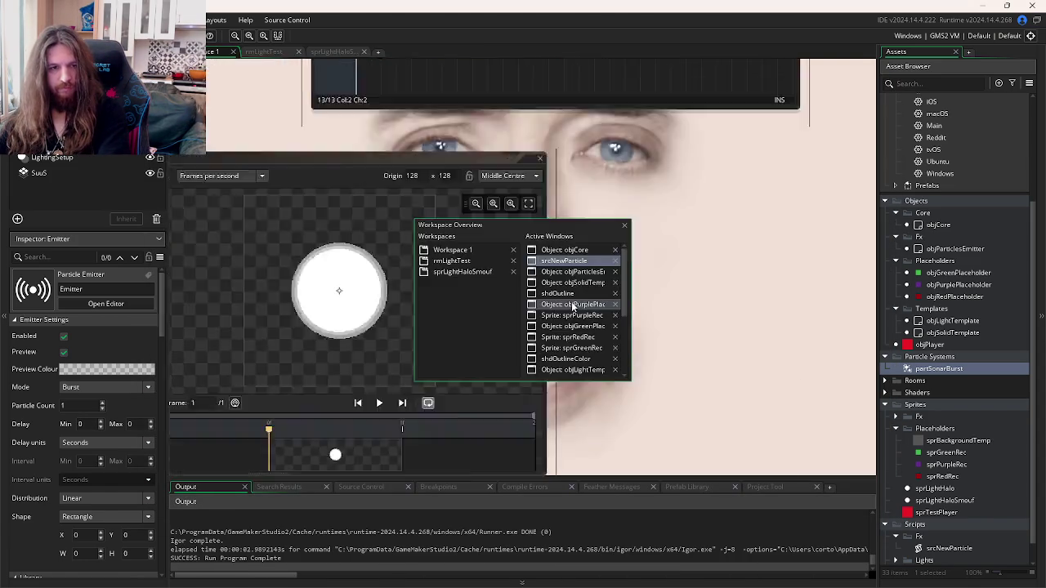
{"action": "key", "text": "ctrl+Tab"}
{"action": "key", "text": "ctrl+Tab"}
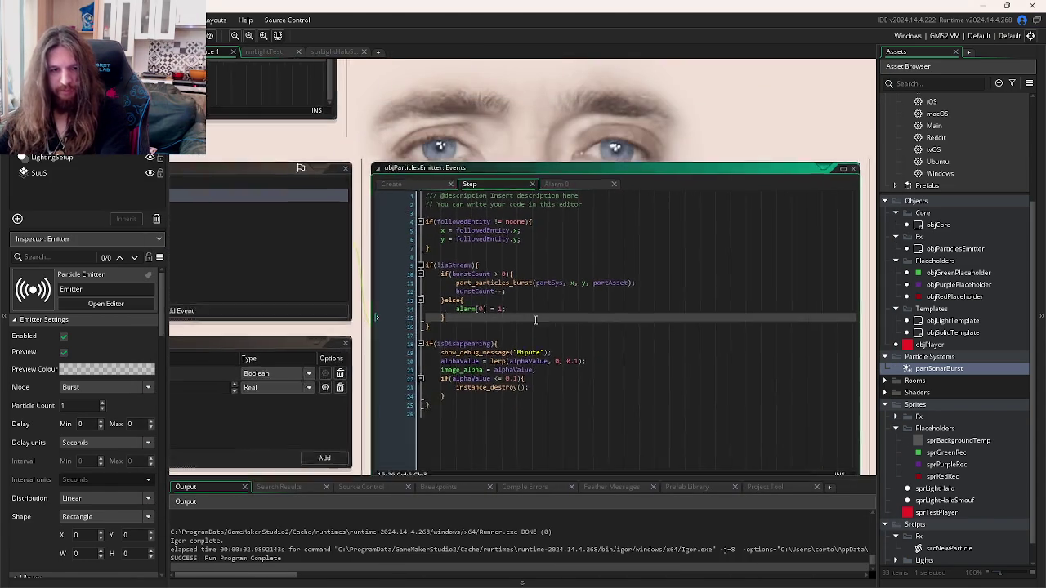
{"action": "left_click_drag", "start_coordinate": [552, 352], "coordinate": [441, 352]}
{"action": "key", "text": "ctrl+c"}
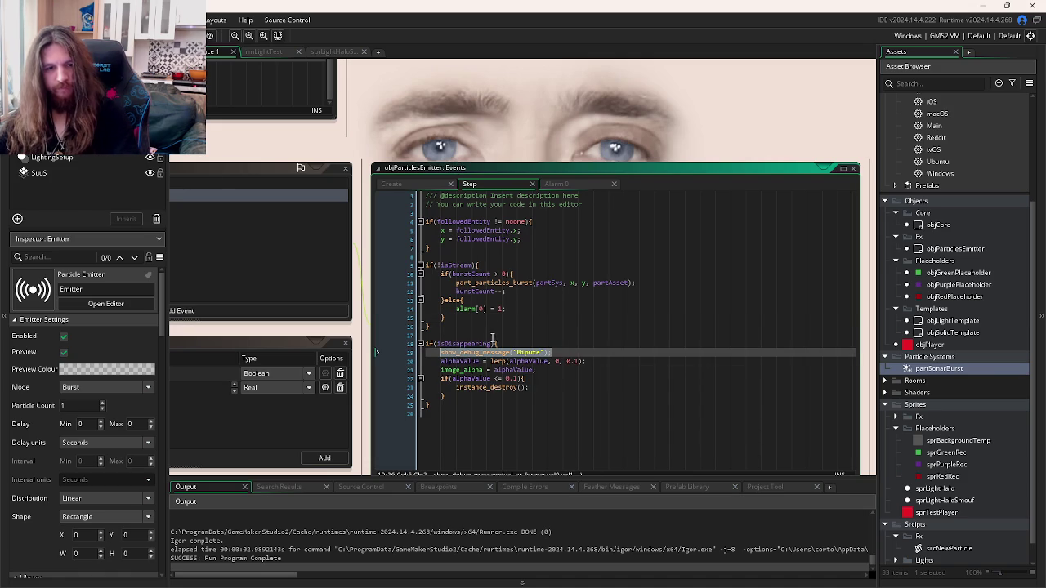
{"action": "left_click", "coordinate": [547, 273]}
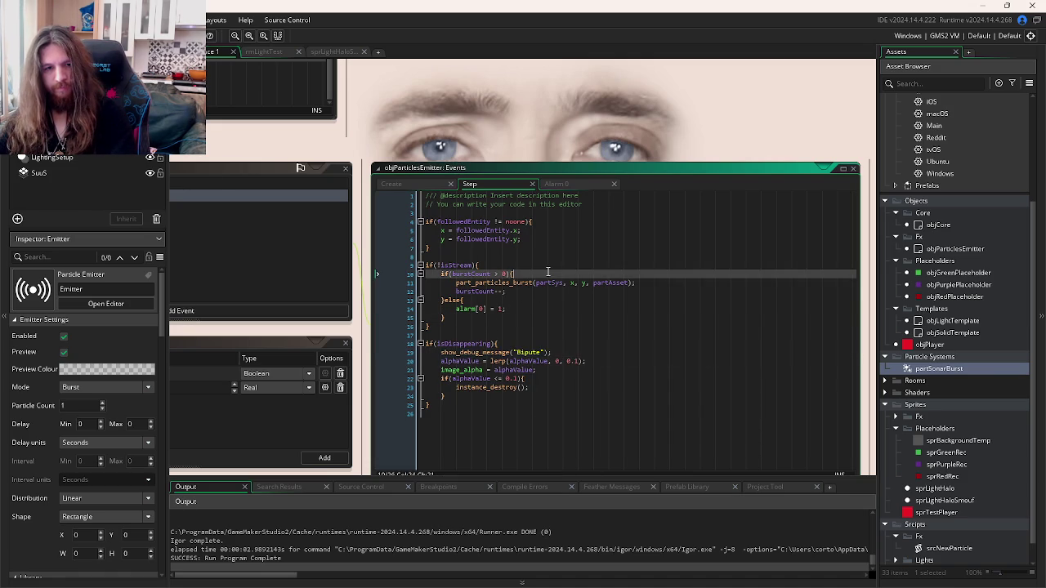
{"action": "key", "text": "Return"}
{"action": "key", "text": "ctrl+v"}
{"action": "left_click", "coordinate": [516, 308]}
{"action": "key", "text": "Return"}
{"action": "key", "text": "ctrl+v"}
Step: Rename the copied messages to "Tripute" in the burst branch and "Quadrapute" under else
{"action": "left_click", "coordinate": [536, 283]}
{"action": "key", "text": "BackSpace"}
{"action": "type", "text": "Tr"}
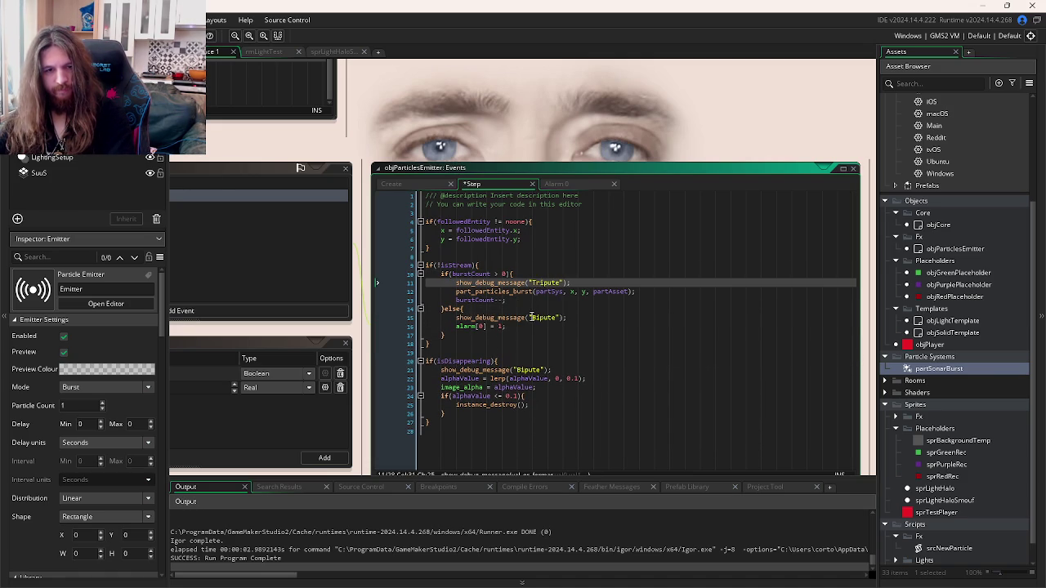
{"action": "left_click", "coordinate": [534, 318]}
{"action": "type", "text": "Quadra"}
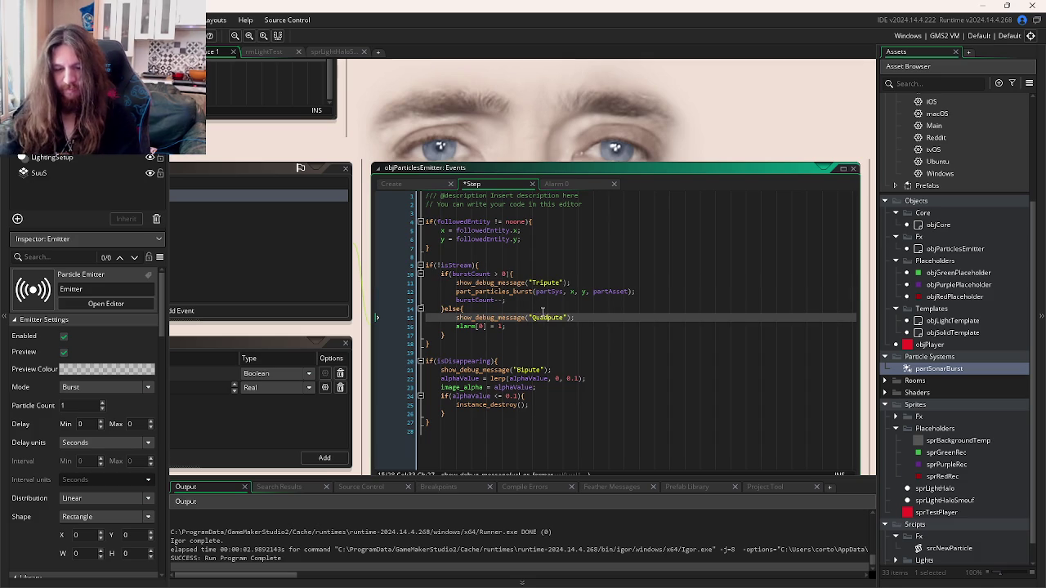
Step: Paste a debug message line into Alarm 0, relabel it "Pentapute", and run the game
{"action": "left_click", "coordinate": [563, 187]}
{"action": "left_click", "coordinate": [542, 214]}
{"action": "key", "text": "ctrl+v"}
{"action": "left_click_drag", "start_coordinate": [504, 213], "coordinate": [496, 214]}
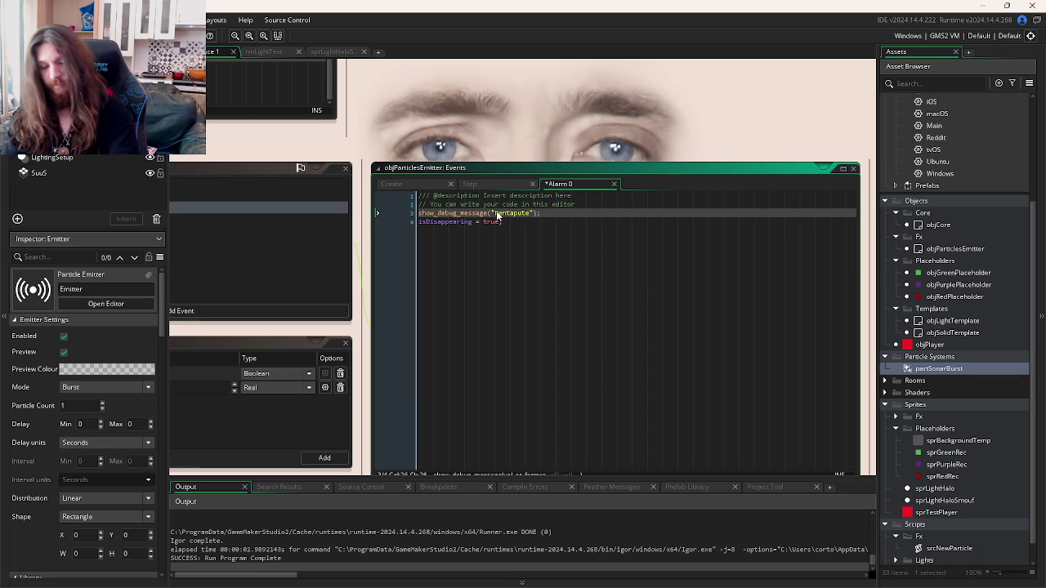
{"action": "key", "text": "F5"}
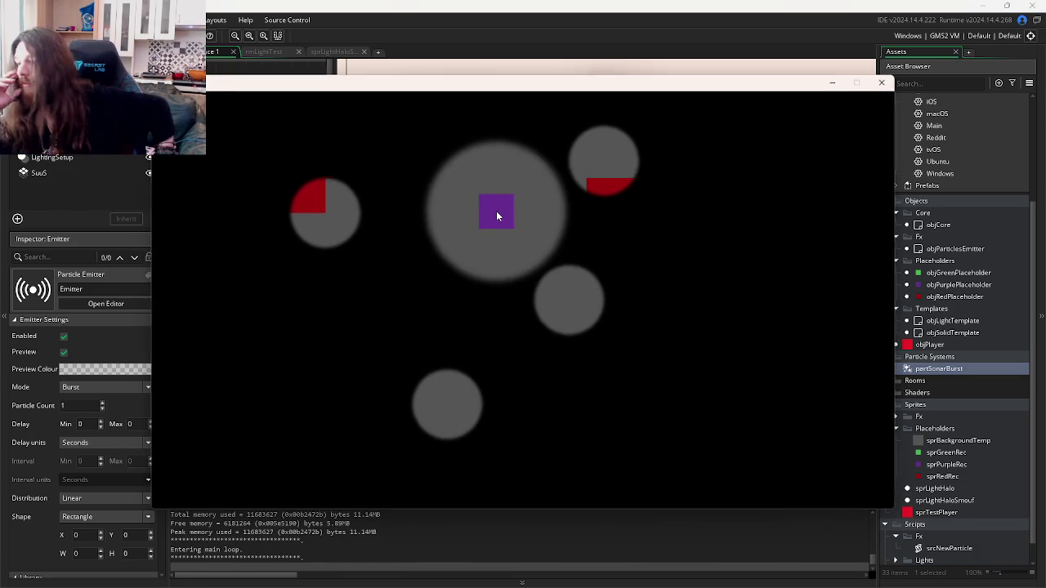
Step: Trigger a sonar burst, close the game, scroll the output log, then rerun and close the game
{"action": "left_click", "coordinate": [477, 282]}
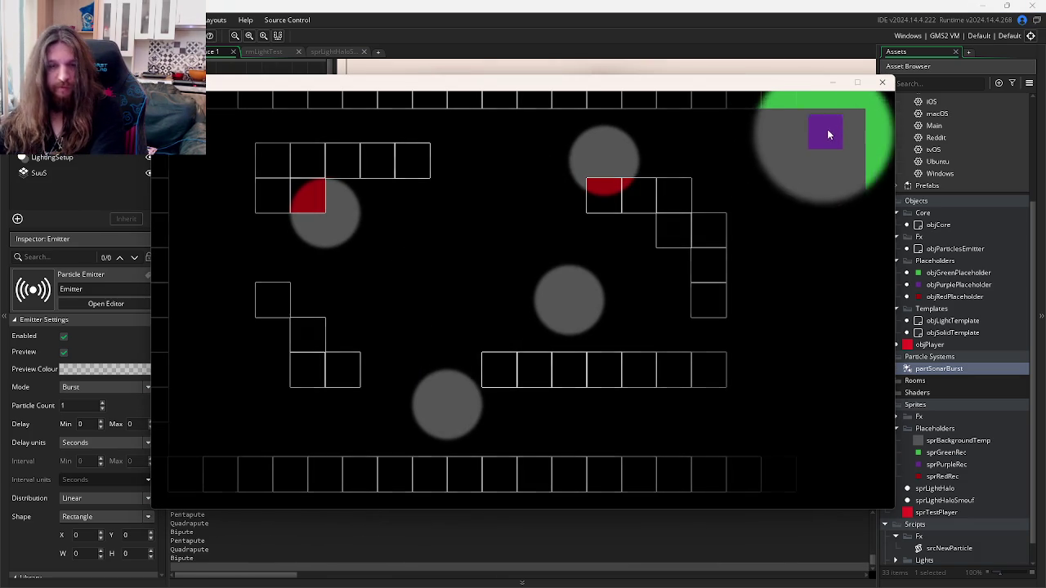
{"action": "key", "text": "Escape"}
{"action": "scroll", "coordinate": [343, 547], "scroll_direction": "up", "scroll_amount": 5}
{"action": "scroll", "coordinate": [343, 545], "scroll_direction": "up", "scroll_amount": 3}
{"action": "key", "text": "F5"}
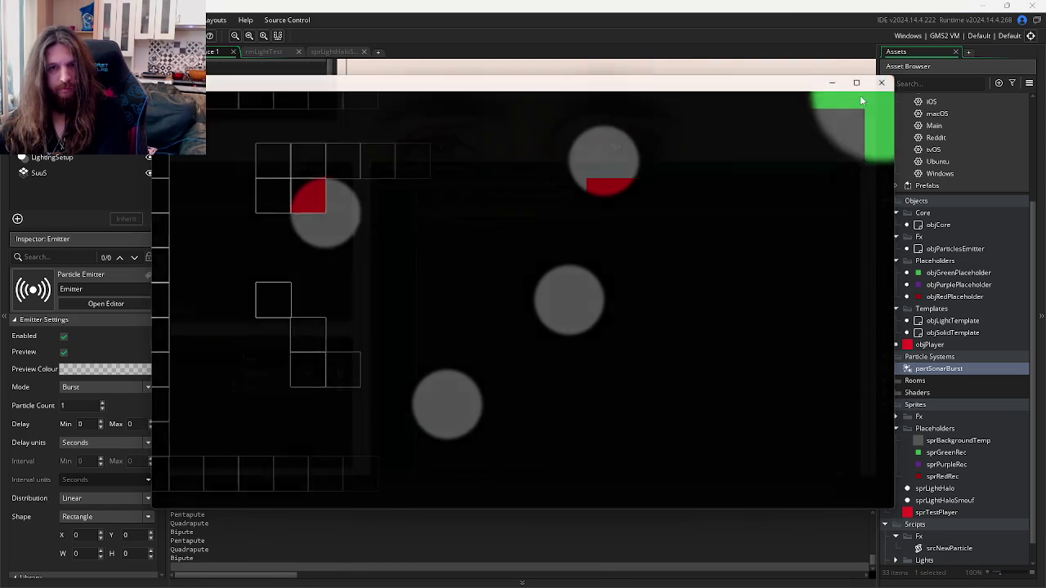
{"action": "left_click", "coordinate": [882, 83]}
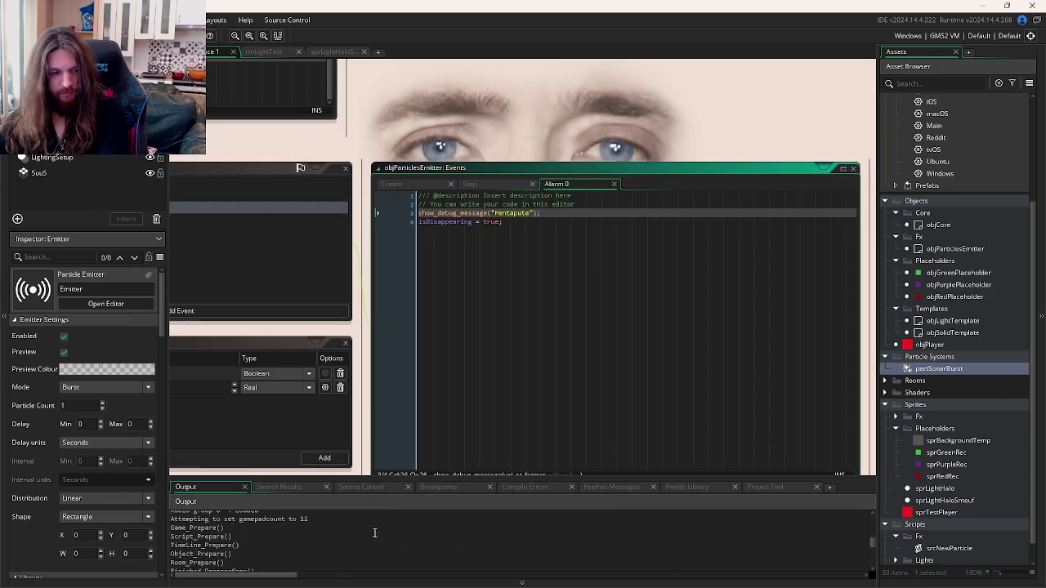
Step: Browse the emitter's Step and Create code, then switch to objCore's Key Press - Space code
{"action": "scroll", "coordinate": [368, 531], "scroll_direction": "up", "scroll_amount": 5}
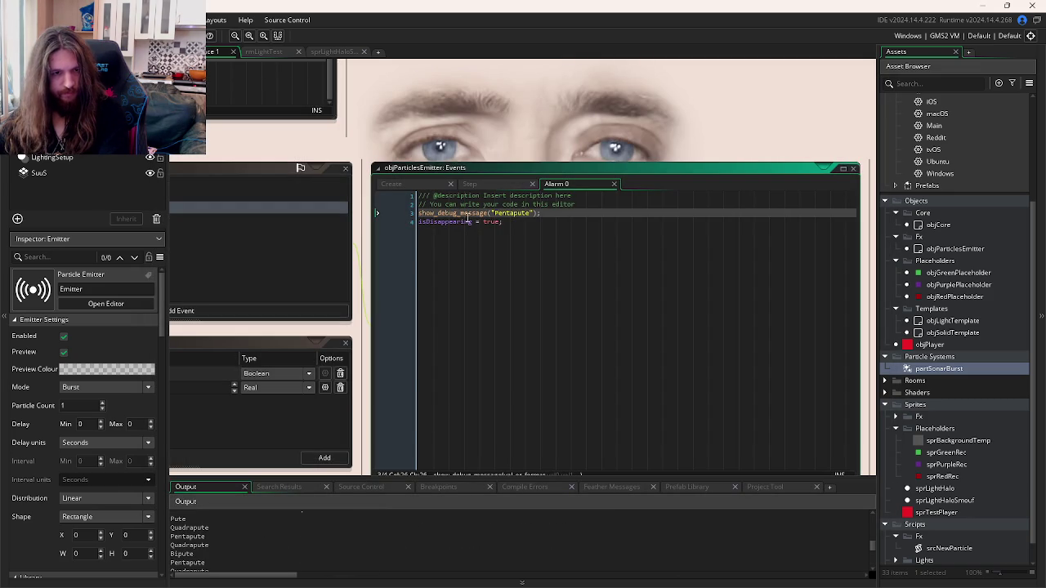
{"action": "left_click", "coordinate": [496, 187]}
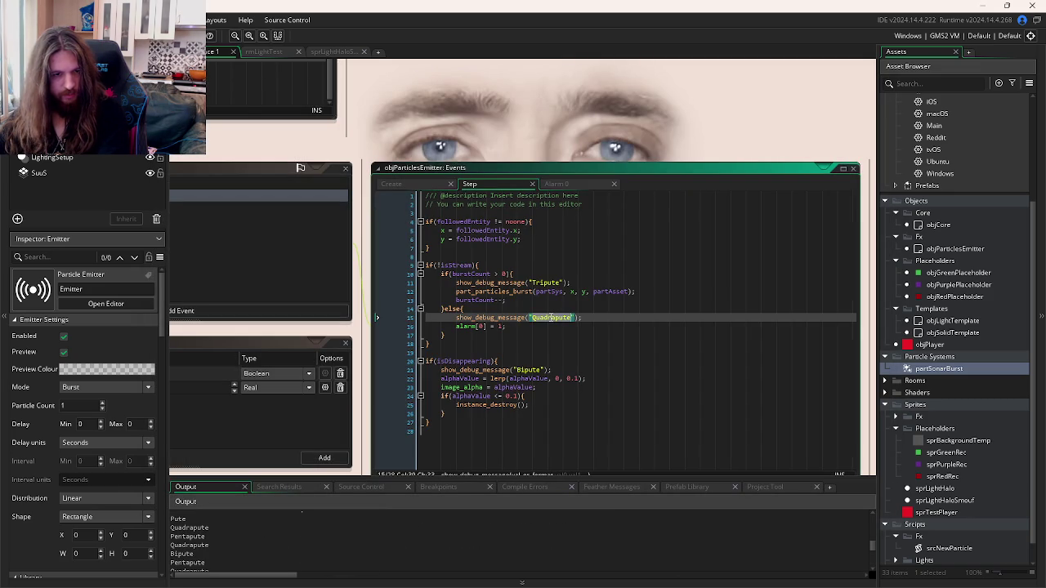
{"action": "left_click", "coordinate": [411, 187]}
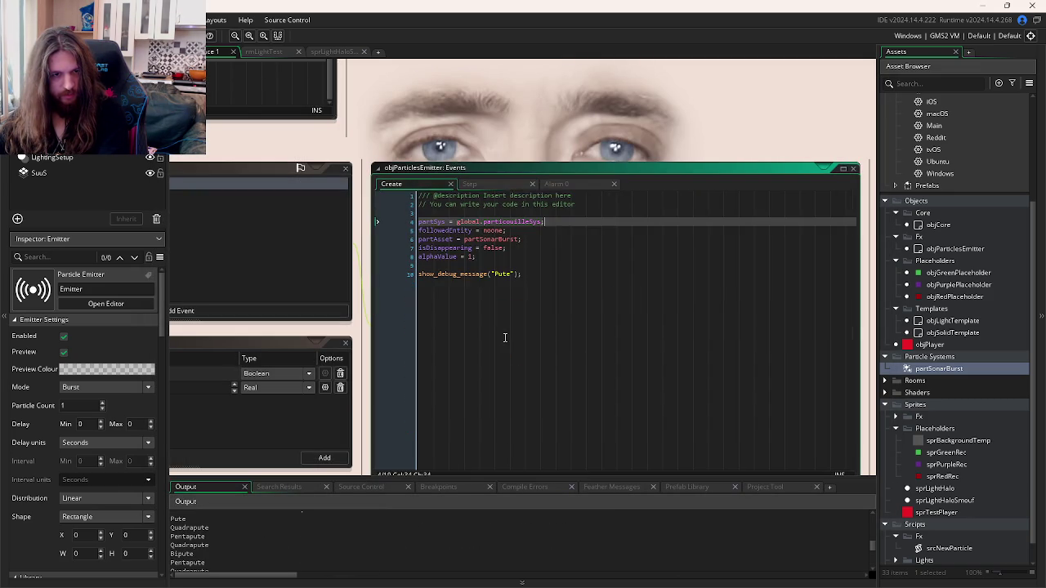
{"action": "key", "text": "ctrl+Tab"}
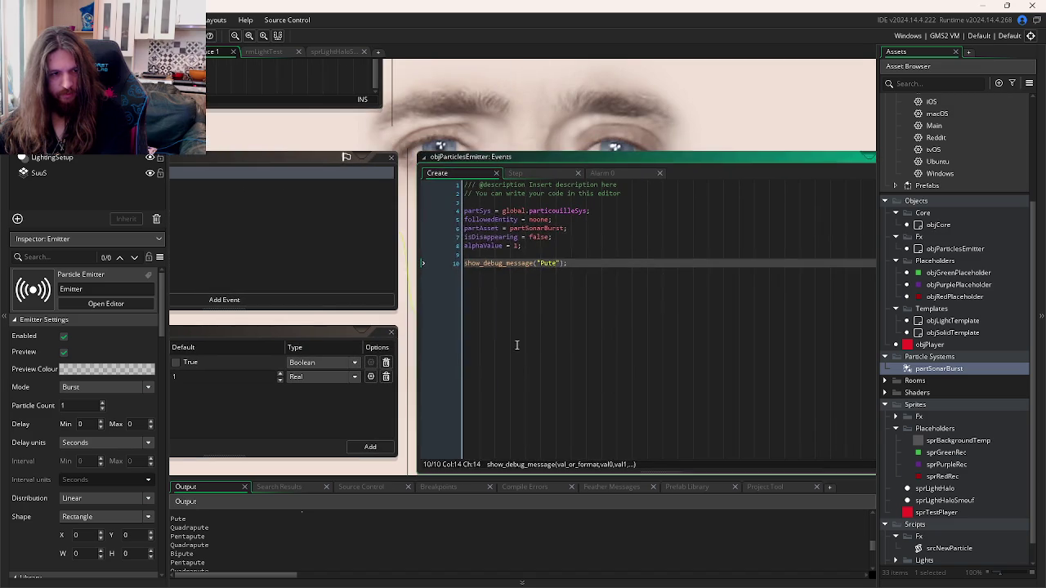
{"action": "key", "text": "ctrl+Tab"}
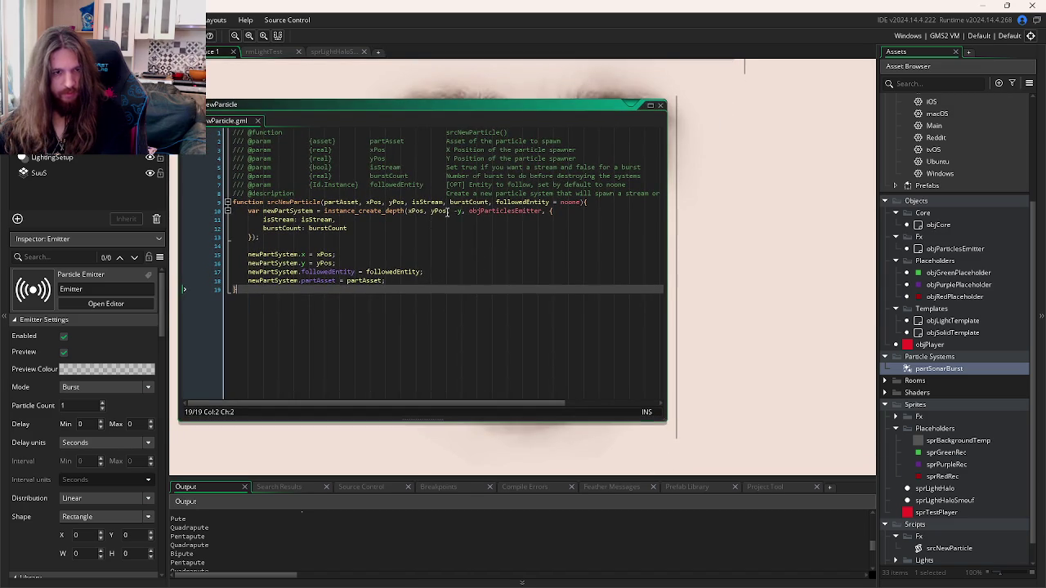
{"action": "key", "text": "ctrl+Tab"}
{"action": "key", "text": "ctrl+Tab"}
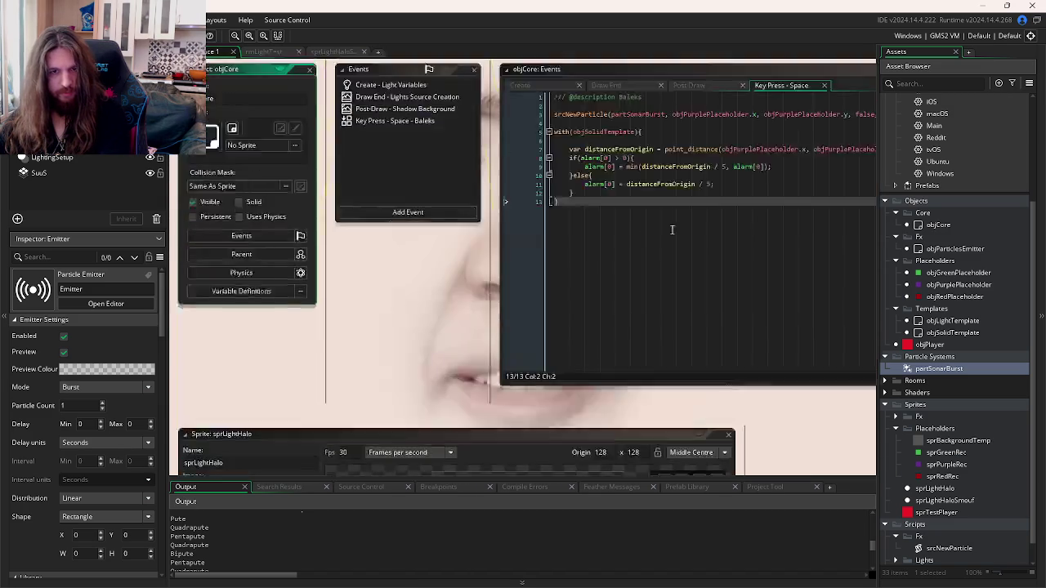
Step: Change the srcNewParticle call's trailing arguments to false, 1 after checking its parameters, then run
{"action": "left_click", "coordinate": [682, 192]}
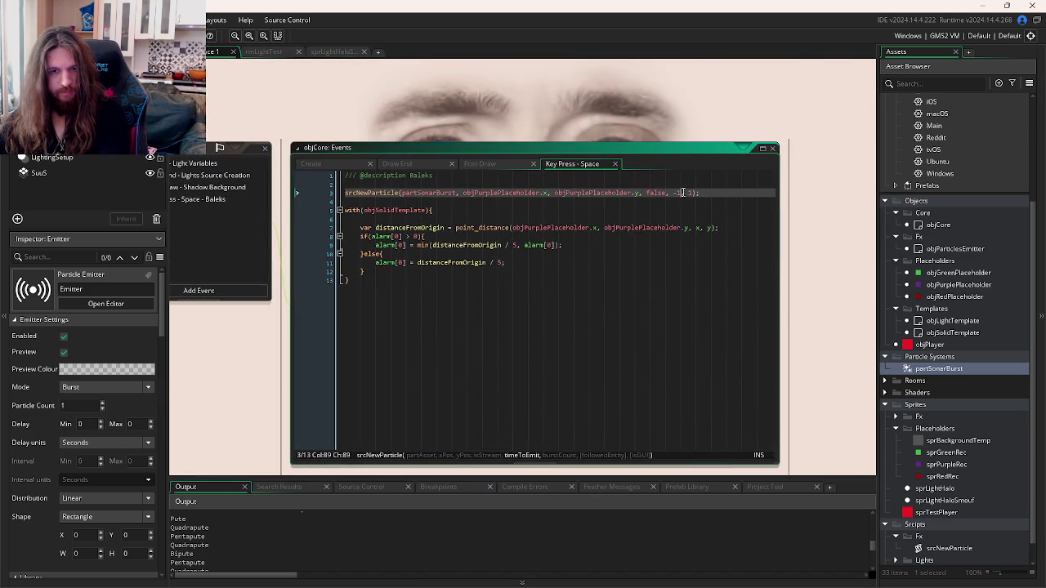
{"action": "key", "text": "ctrl+Tab"}
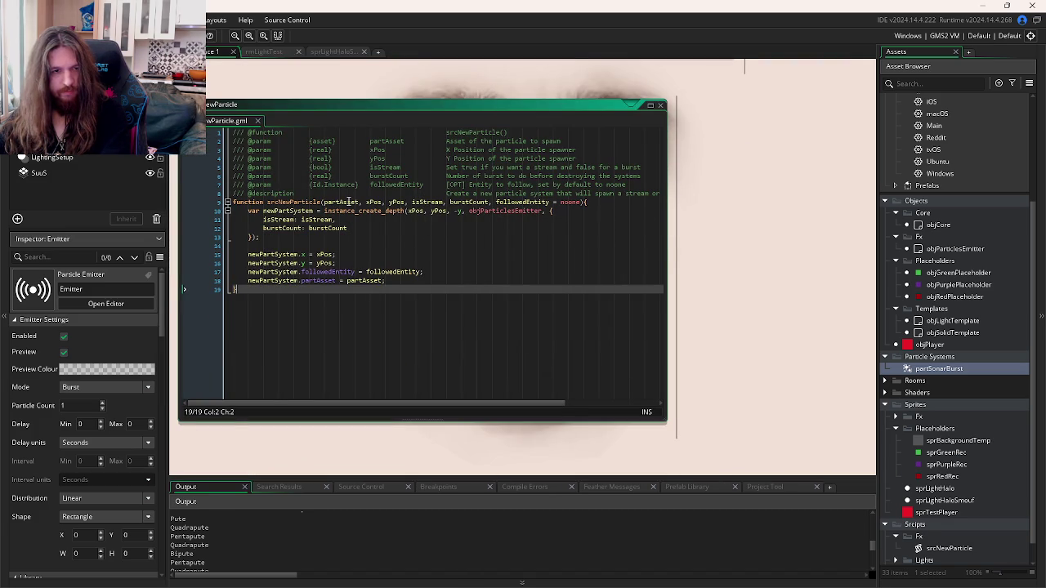
{"action": "key", "text": "ctrl+Tab"}
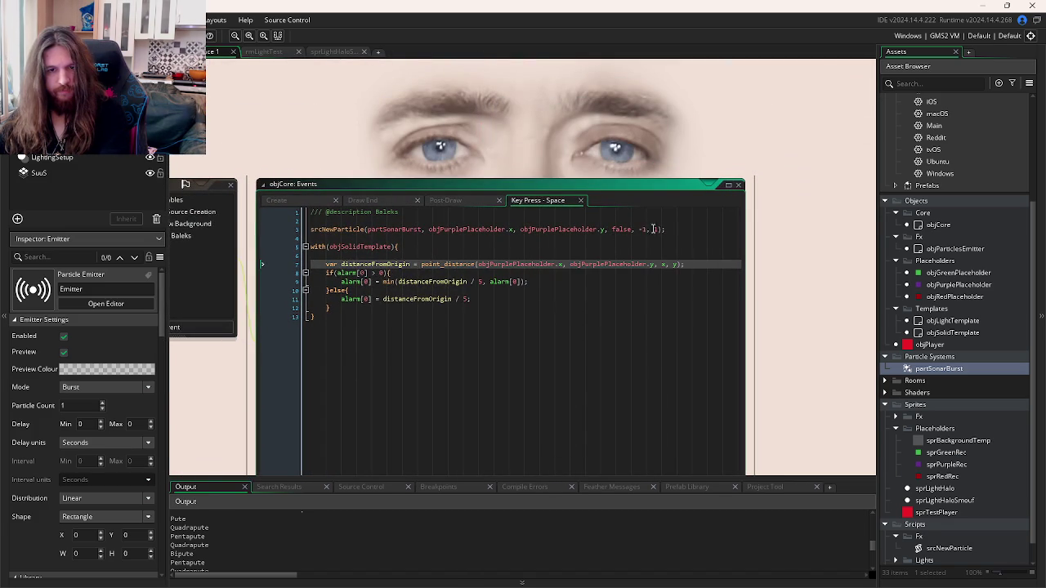
{"action": "key", "text": "ctrl+Tab"}
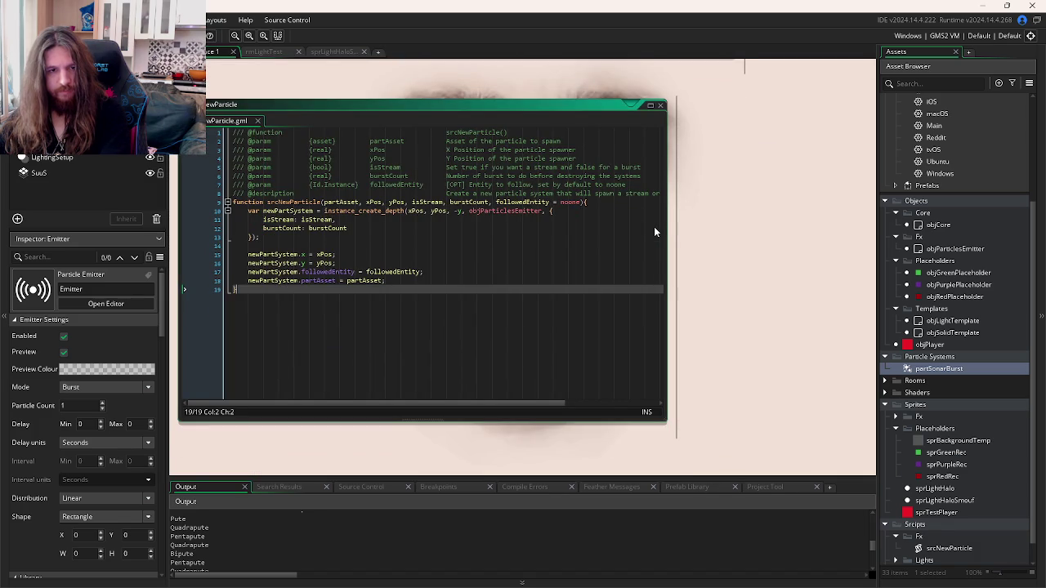
{"action": "key", "text": "ctrl+Tab"}
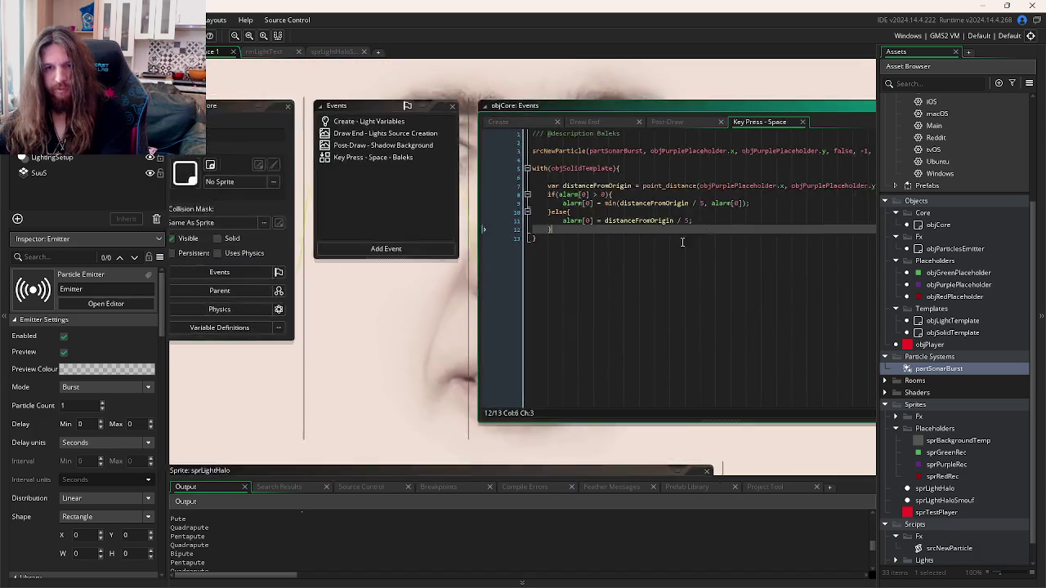
{"action": "left_click", "coordinate": [699, 190]}
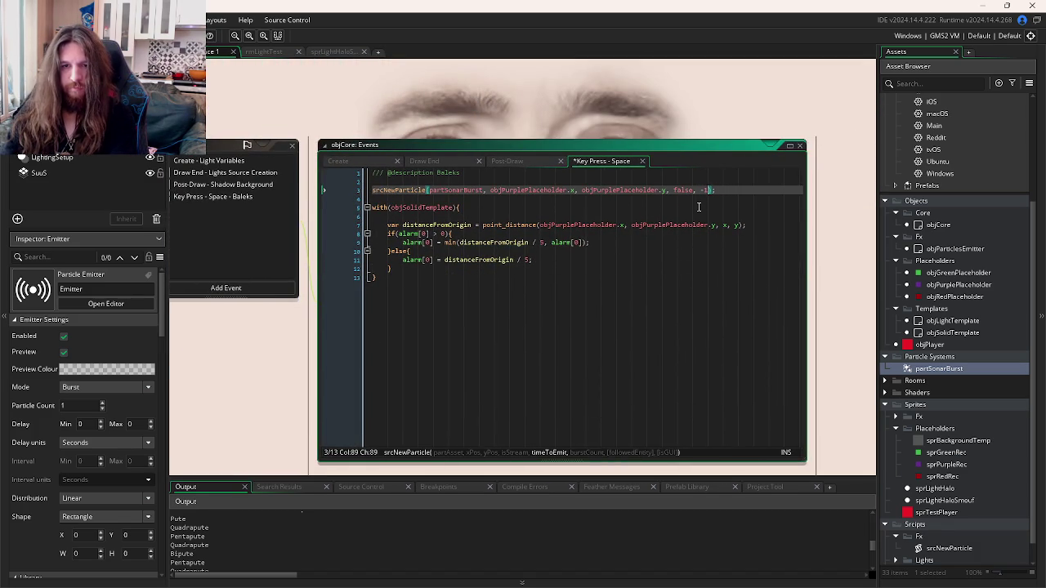
{"action": "key", "text": "F5"}
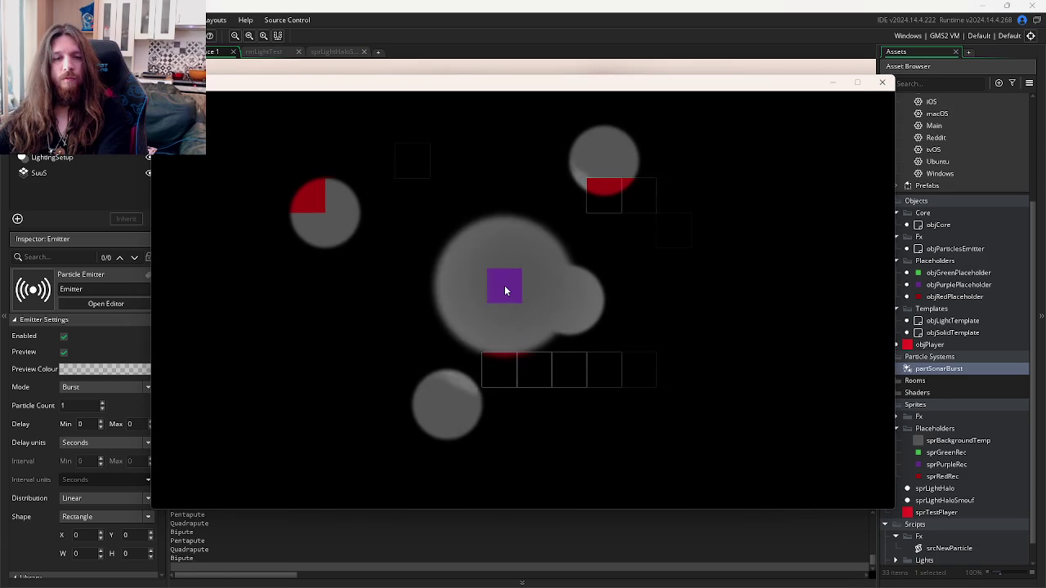
Step: Fire ten sonar bursts from the player at various spots, then stop the game with Escape
{"action": "left_click", "coordinate": [404, 290]}
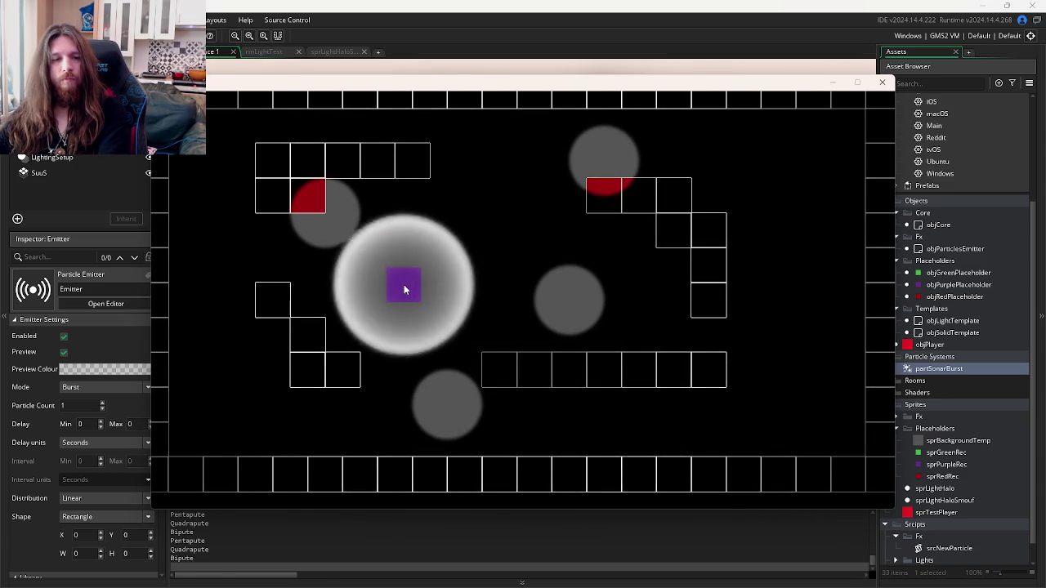
{"action": "left_click", "coordinate": [440, 276]}
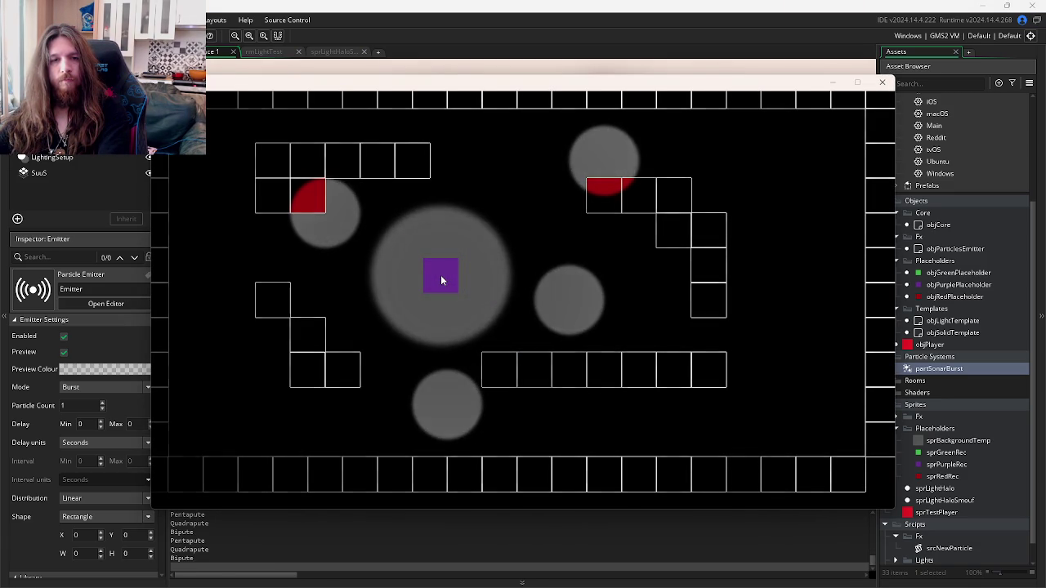
{"action": "left_click", "coordinate": [532, 282]}
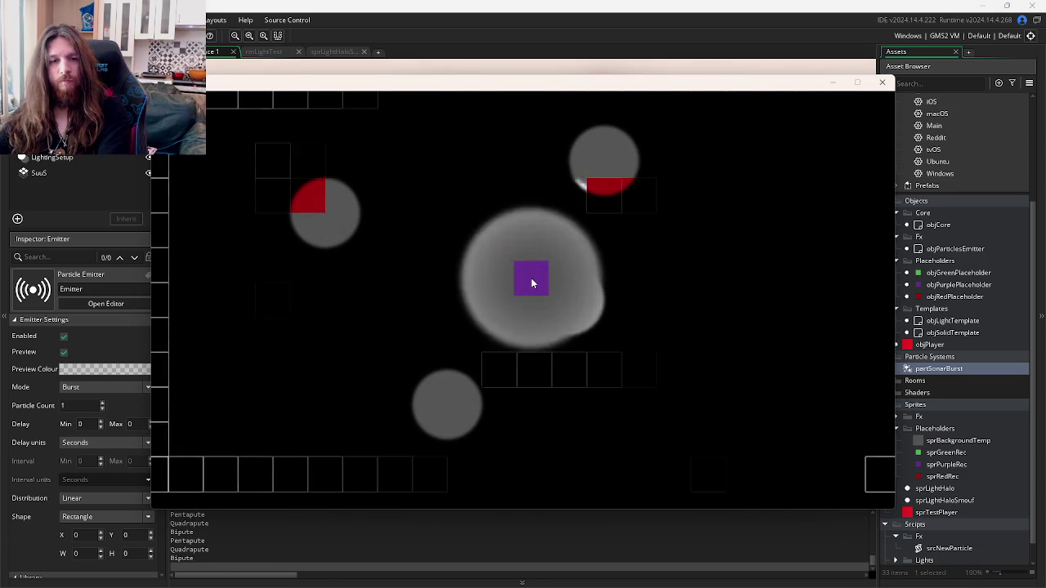
{"action": "left_click", "coordinate": [463, 270]}
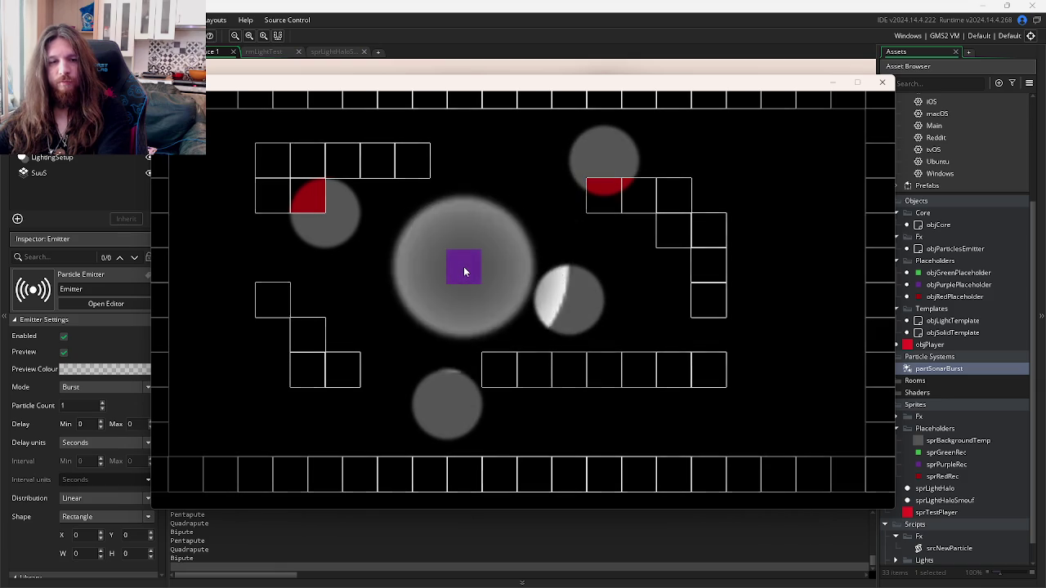
{"action": "left_click", "coordinate": [464, 268]}
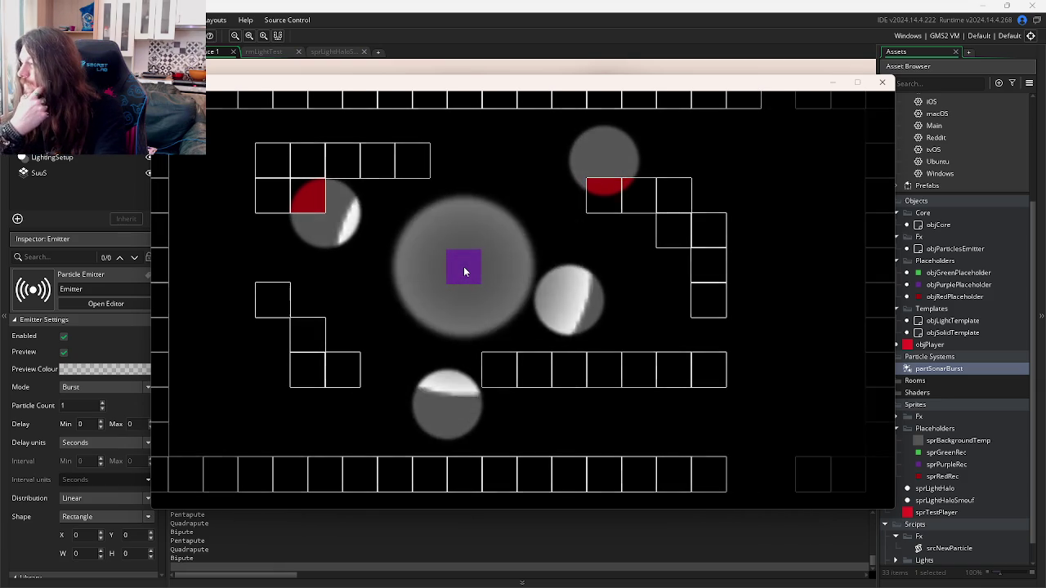
{"action": "left_click", "coordinate": [463, 271]}
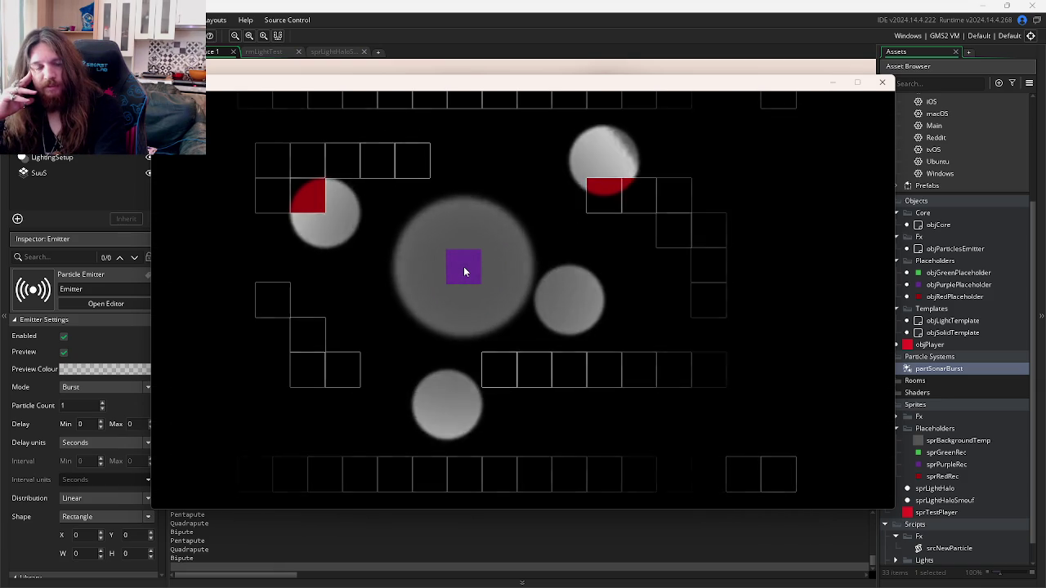
{"action": "left_click", "coordinate": [463, 271]}
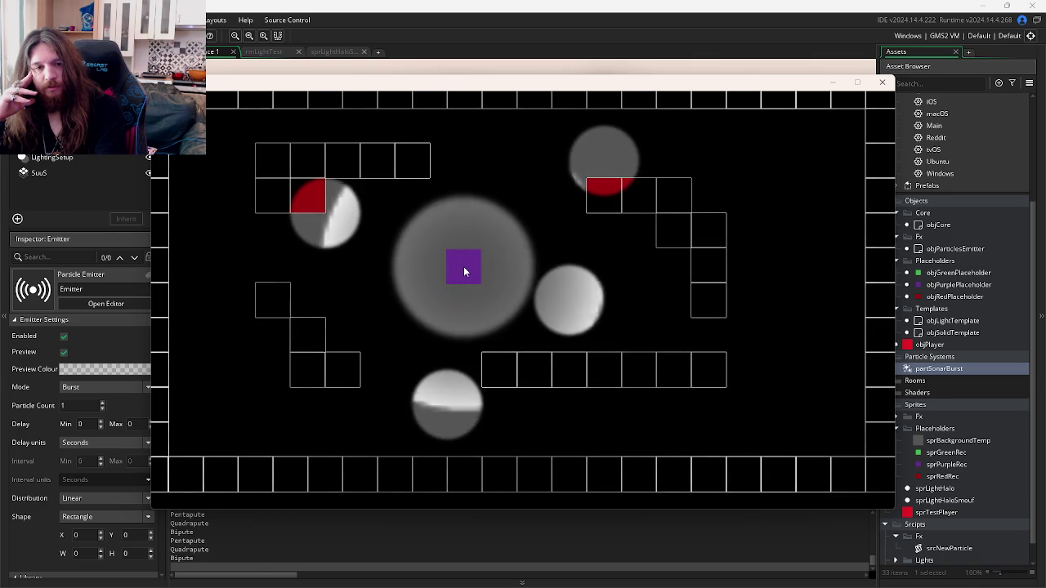
{"action": "left_click", "coordinate": [464, 272]}
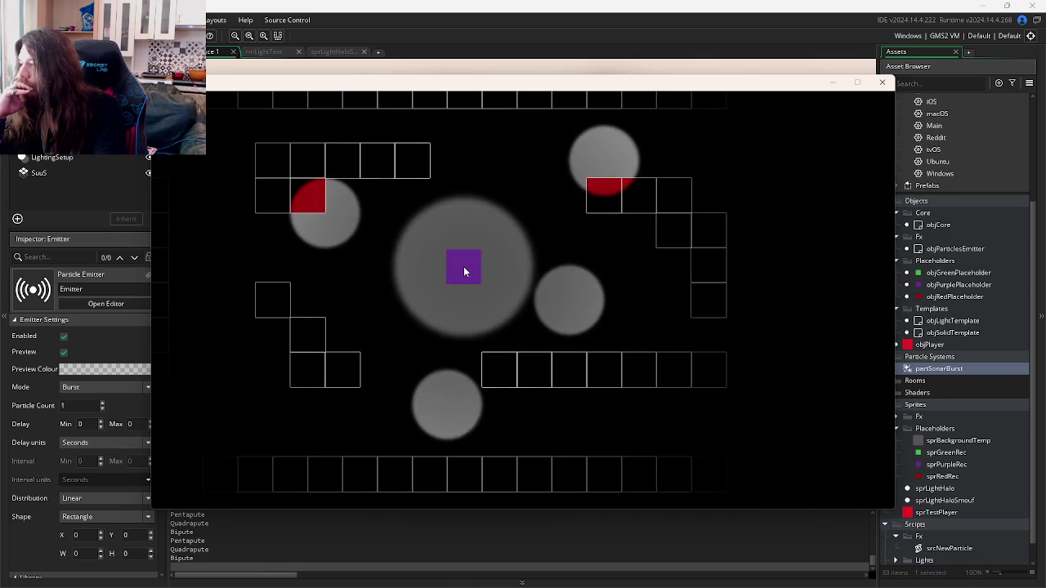
{"action": "left_click", "coordinate": [463, 271]}
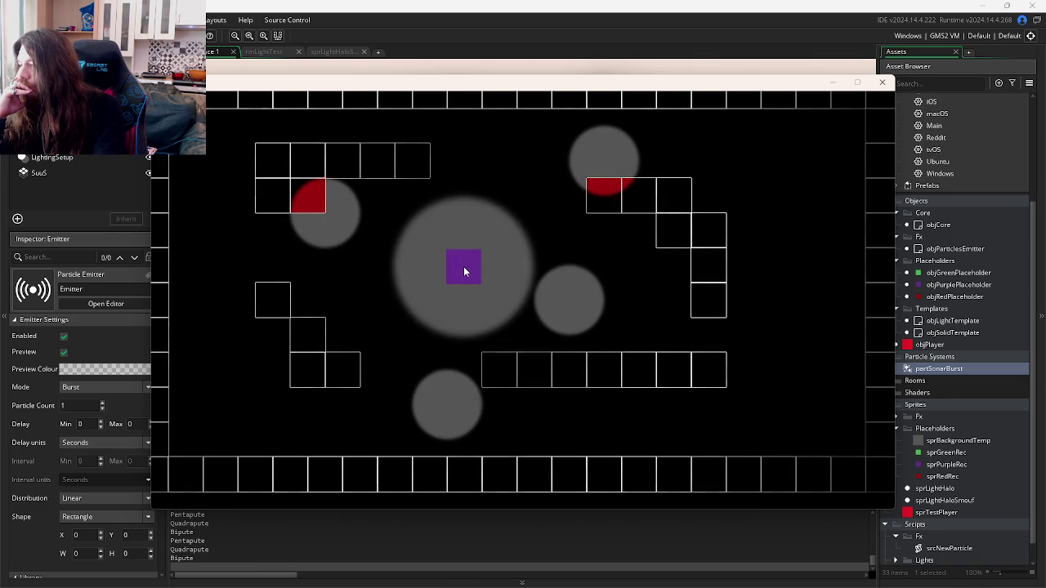
{"action": "left_click", "coordinate": [464, 271]}
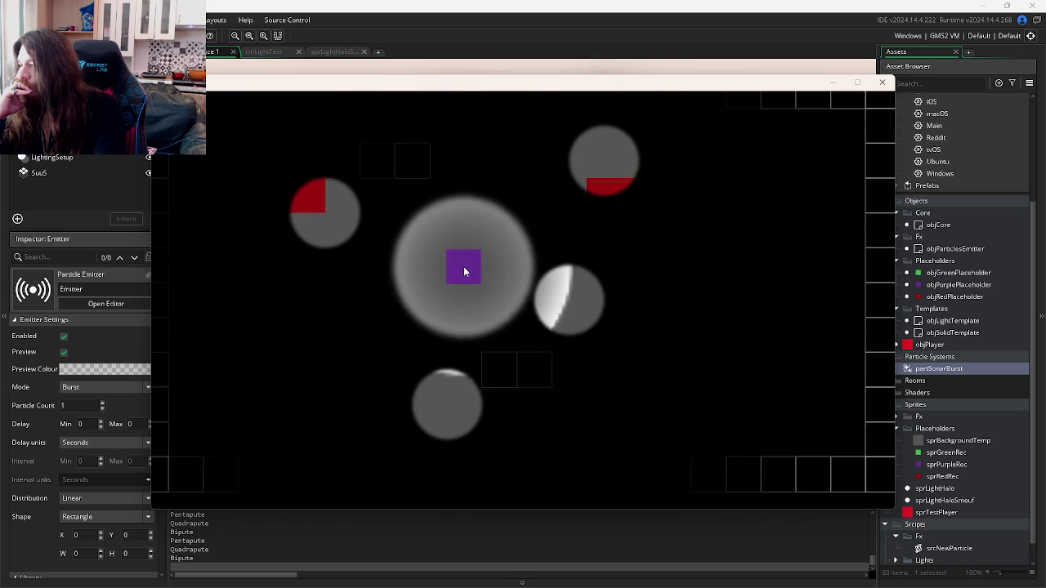
{"action": "key", "text": "Escape"}
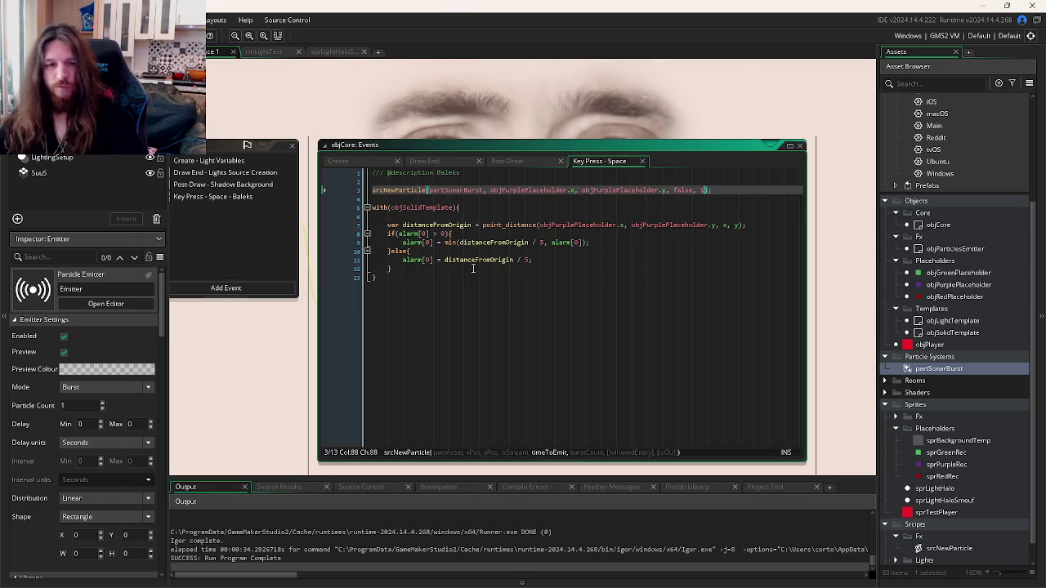
Step: Look over objCore's Draw End light drawing and Post-Draw shadow code
{"action": "left_click", "coordinate": [642, 313]}
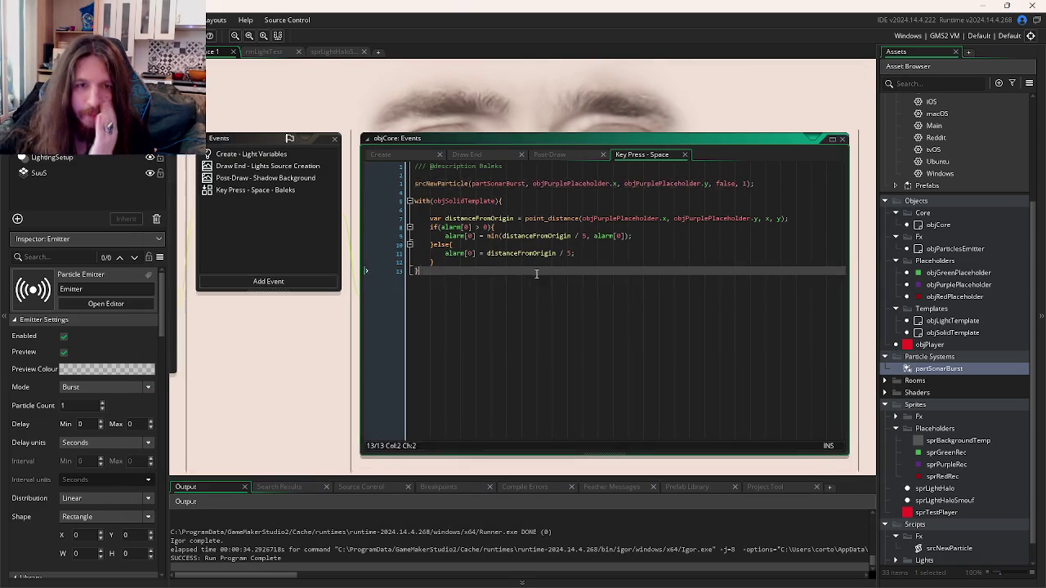
{"action": "left_click", "coordinate": [575, 154]}
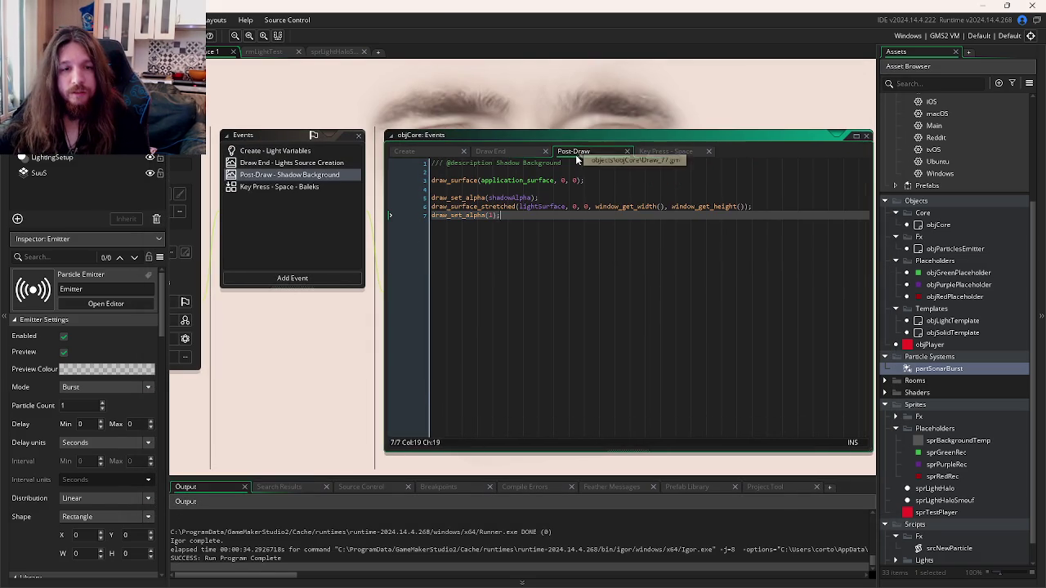
{"action": "left_click", "coordinate": [509, 151]}
{"action": "left_click", "coordinate": [586, 205]}
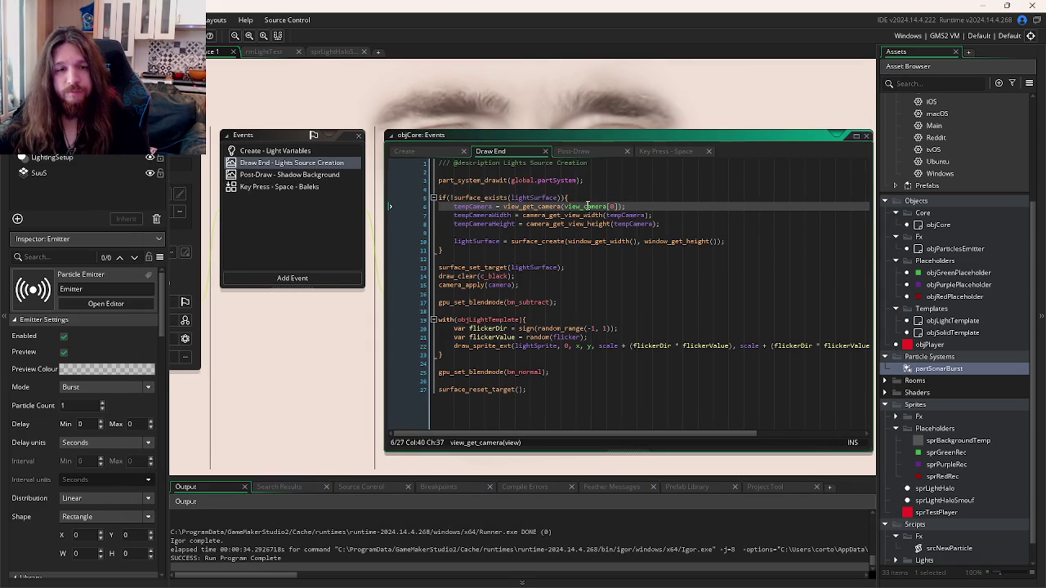
{"action": "left_click", "coordinate": [575, 151]}
{"action": "middle_click", "coordinate": [615, 236]}
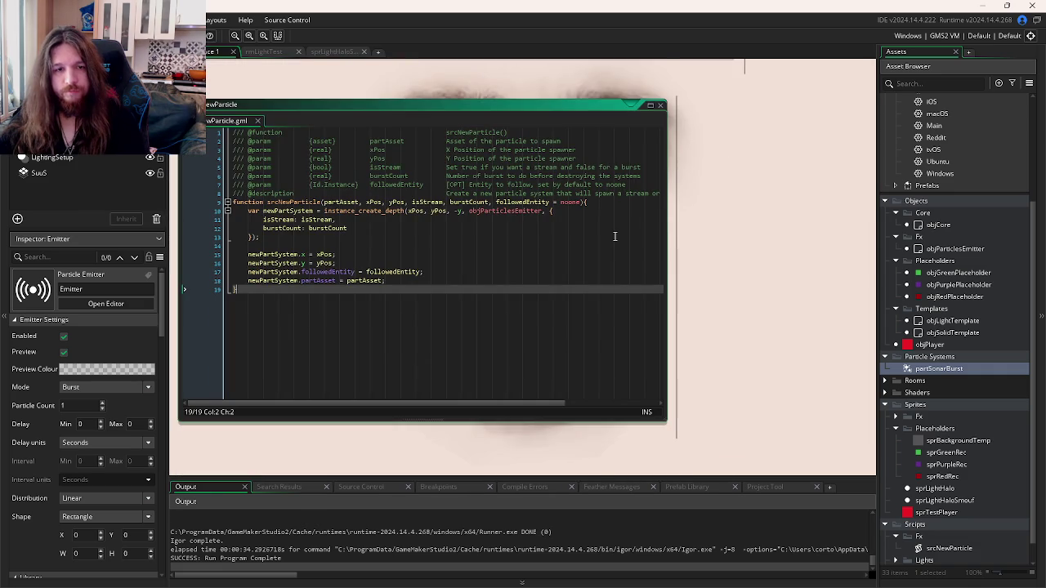
Step: Check the objLightTemplate and objSolidTemplate outline code, then return to srcNewParticle's parameter list
{"action": "key", "text": "ctrl+Tab"}
{"action": "key", "text": "ctrl+Tab"}
{"action": "key", "text": "ctrl+Tab"}
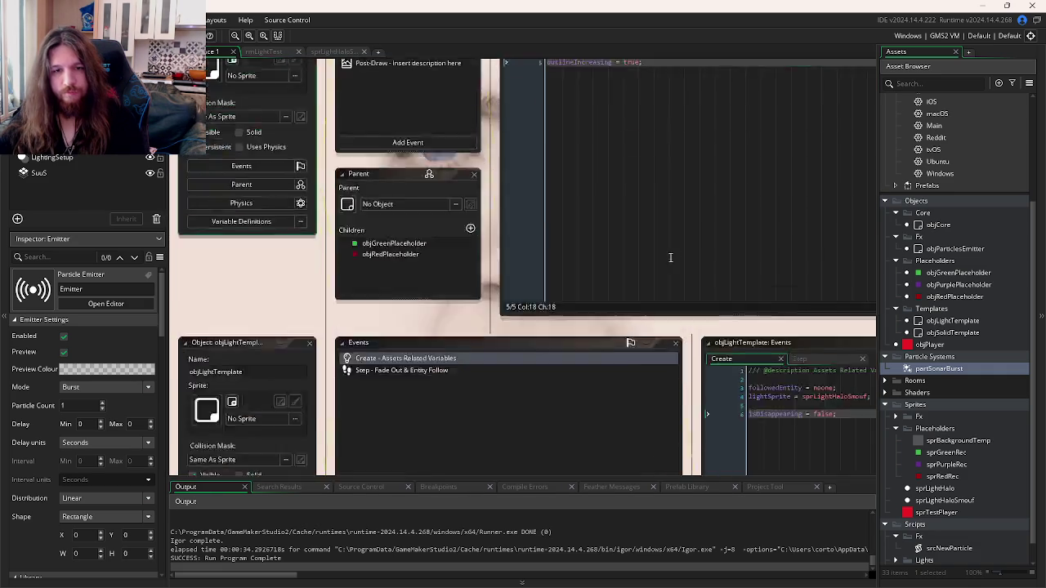
{"action": "key", "text": "ctrl+Tab"}
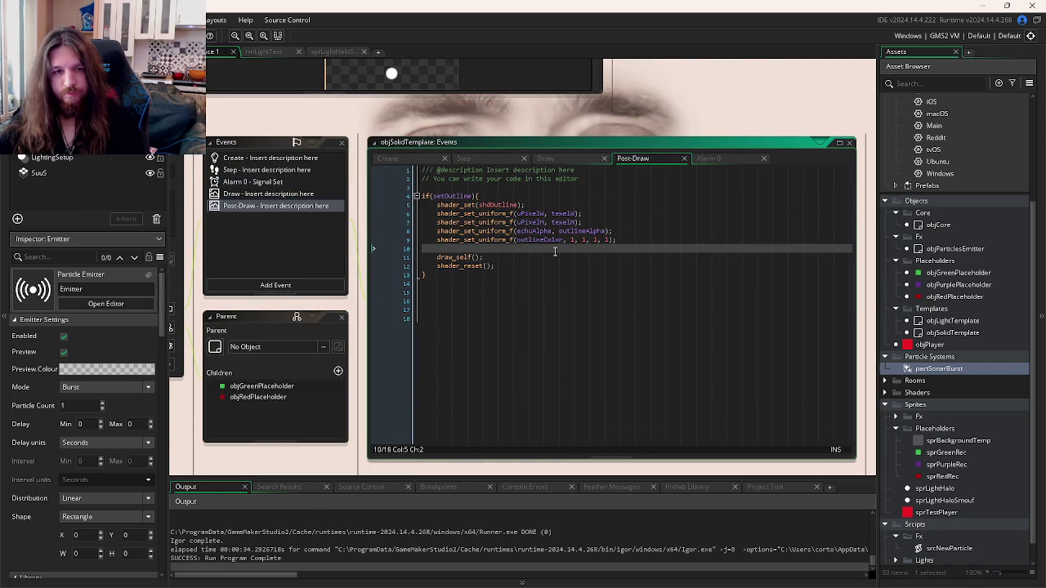
{"action": "left_click", "coordinate": [519, 269]}
{"action": "key", "text": "ctrl+Tab"}
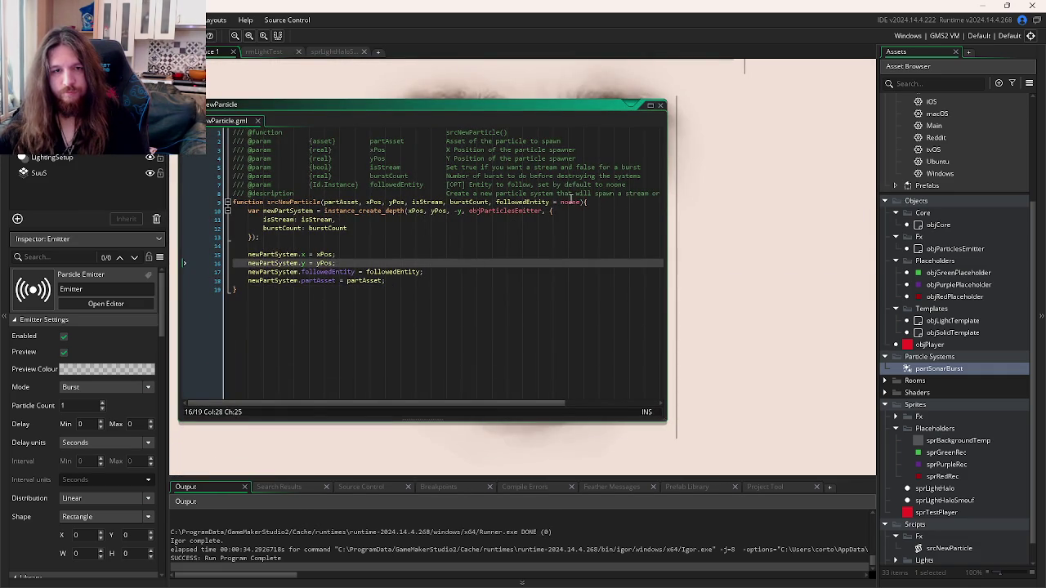
{"action": "left_click", "coordinate": [582, 202]}
Step: Append ', isPostDraw = false' to the signature and add a {bool} copy of the followedEntity doc line
{"action": "type", "text": ", isPostDra"}
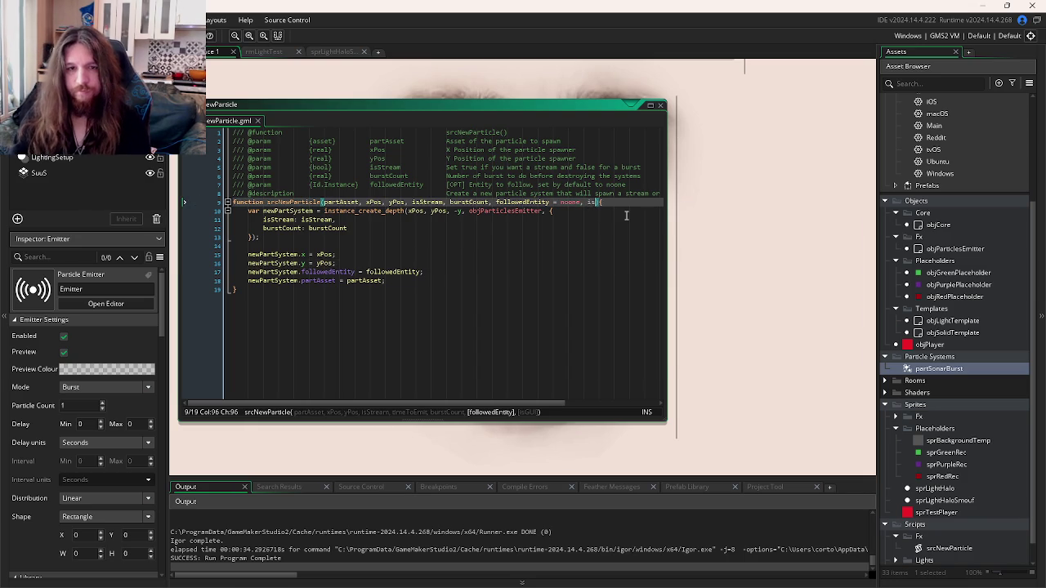
{"action": "type", "text": "w "}
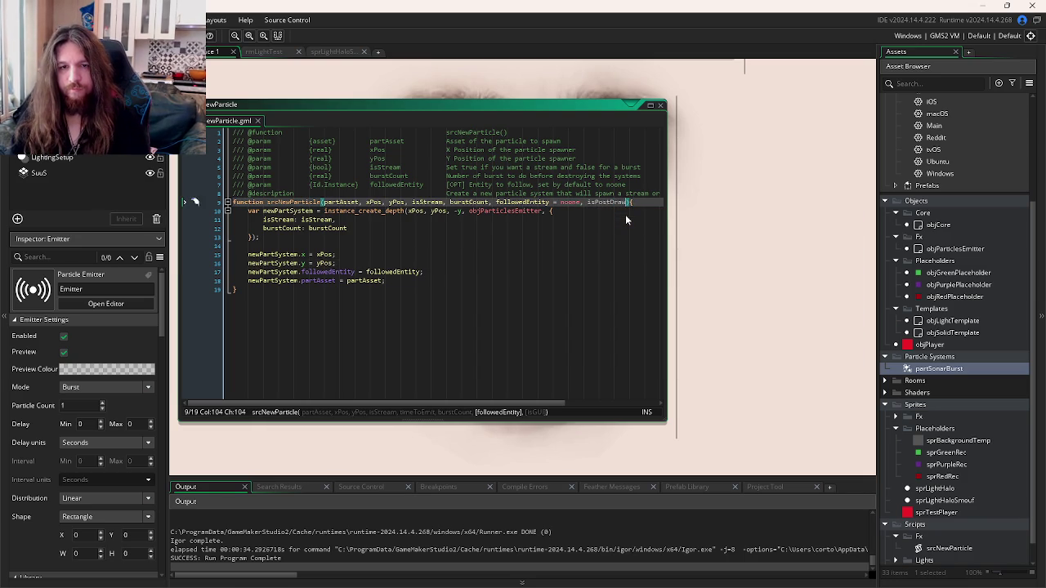
{"action": "type", "text": "= false"}
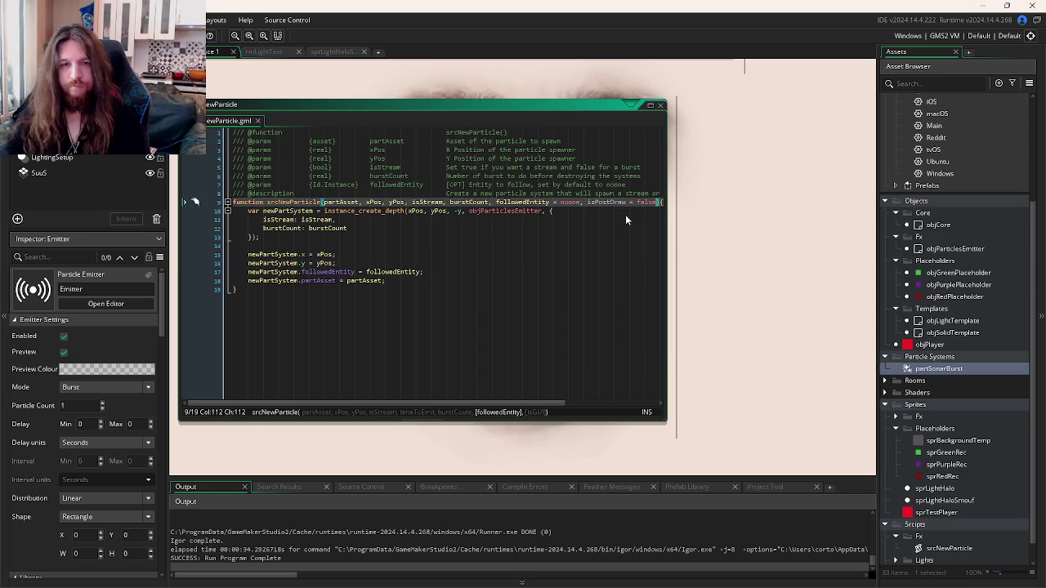
{"action": "left_click", "coordinate": [595, 183]}
{"action": "key", "text": "ctrl+d"}
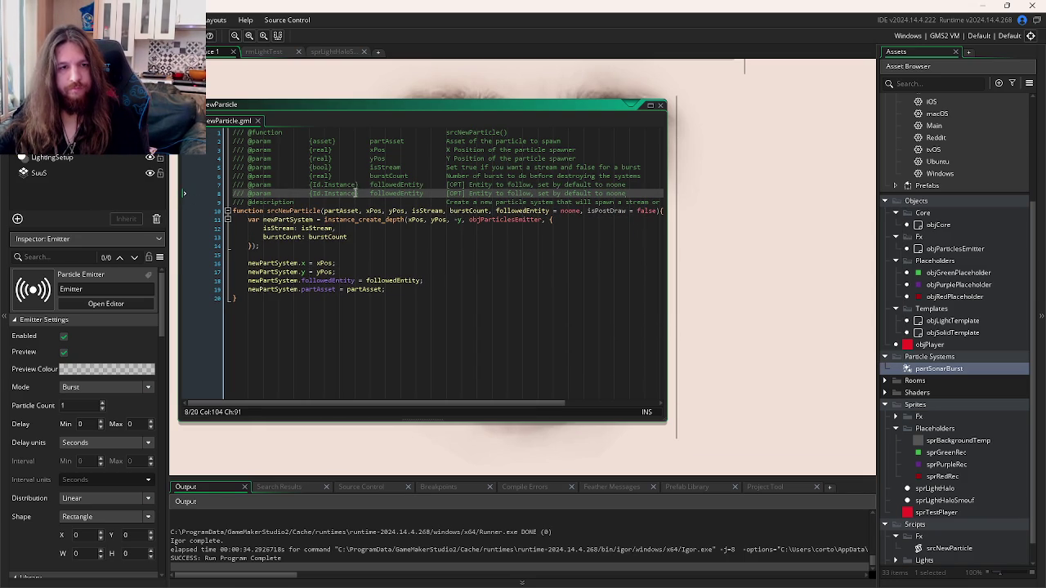
{"action": "type", "text": "bool"}
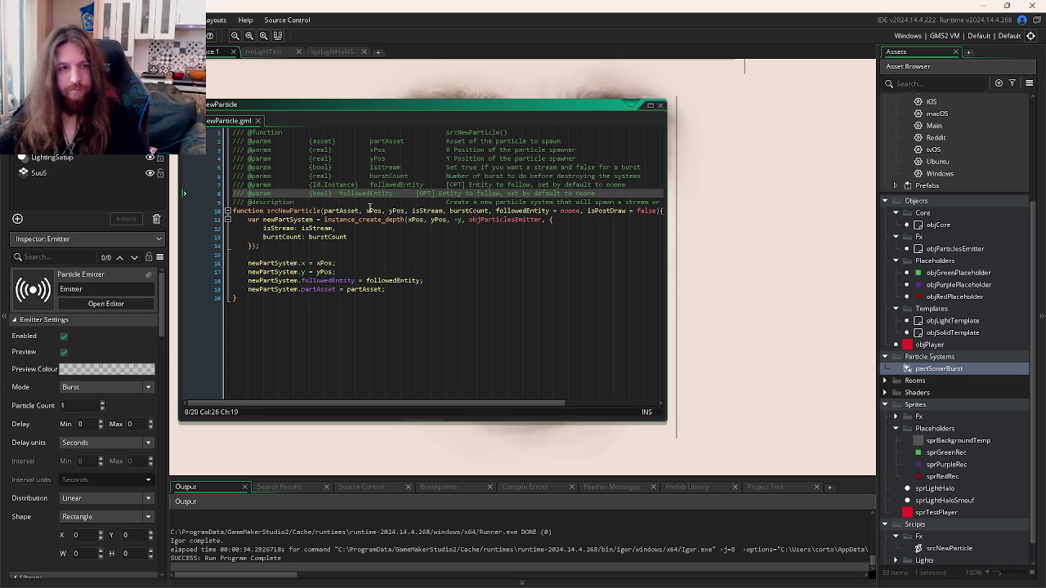
{"action": "key", "text": "Tab"}
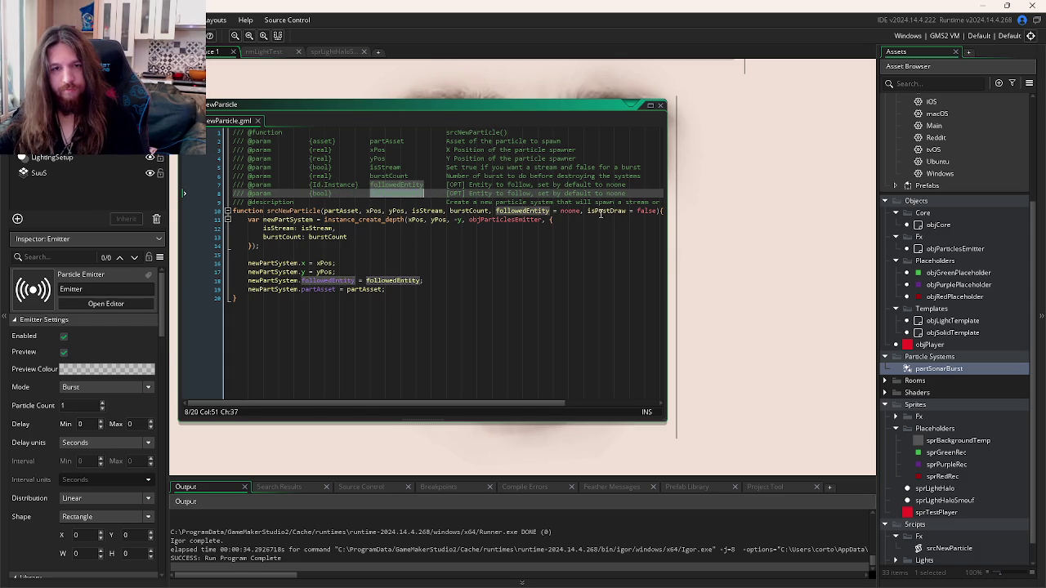
Step: Name the new doc line isPostDraw and describe it as drawing above or below the ambient shadow
{"action": "double_click", "coordinate": [604, 211]}
{"action": "key", "text": "ctrl+c"}
{"action": "double_click", "coordinate": [413, 193]}
{"action": "key", "text": "ctrl+v"}
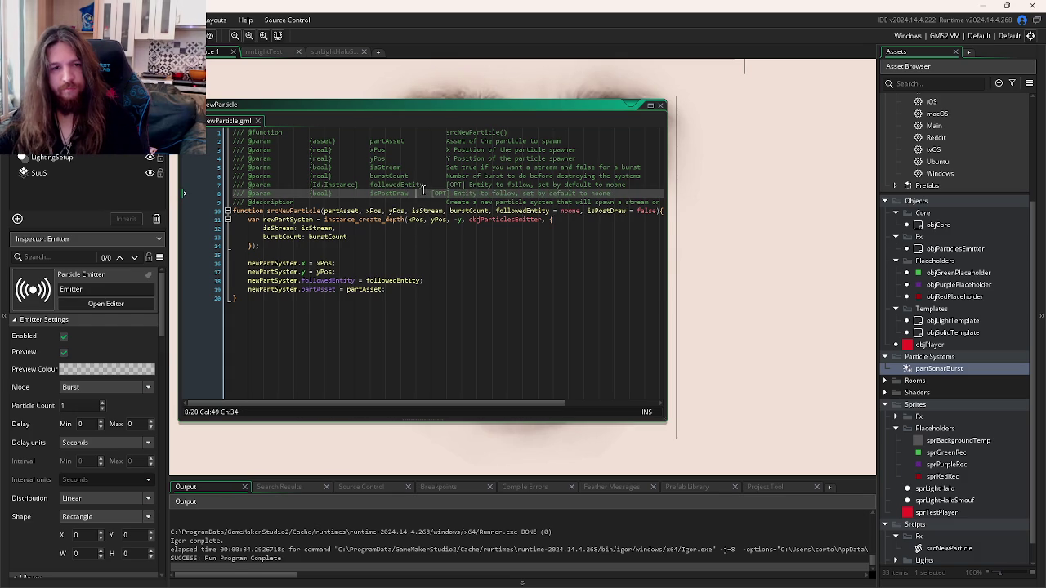
{"action": "left_click_drag", "start_coordinate": [471, 193], "coordinate": [637, 192]}
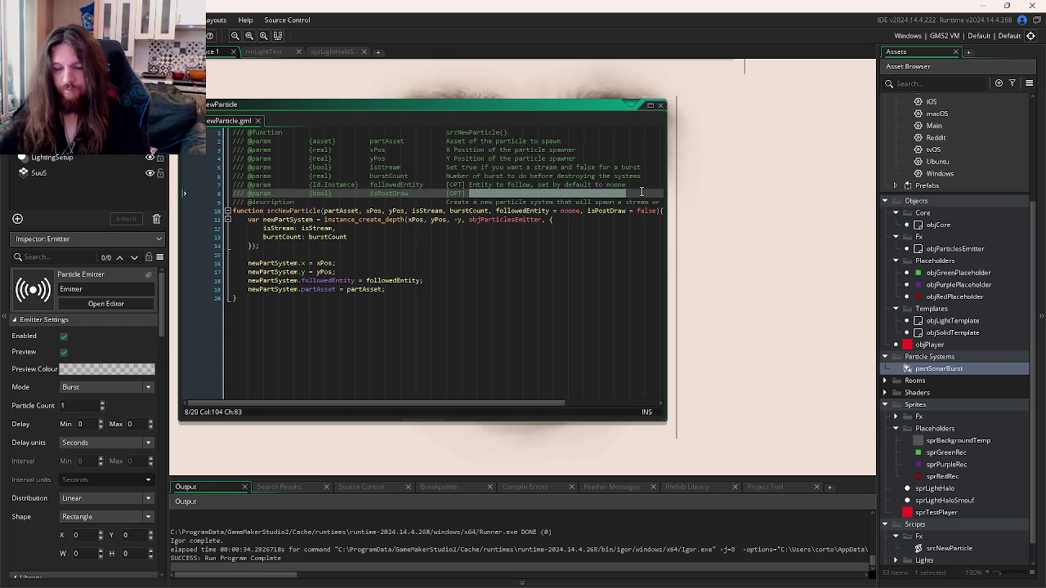
{"action": "type", "text": "Sh"}
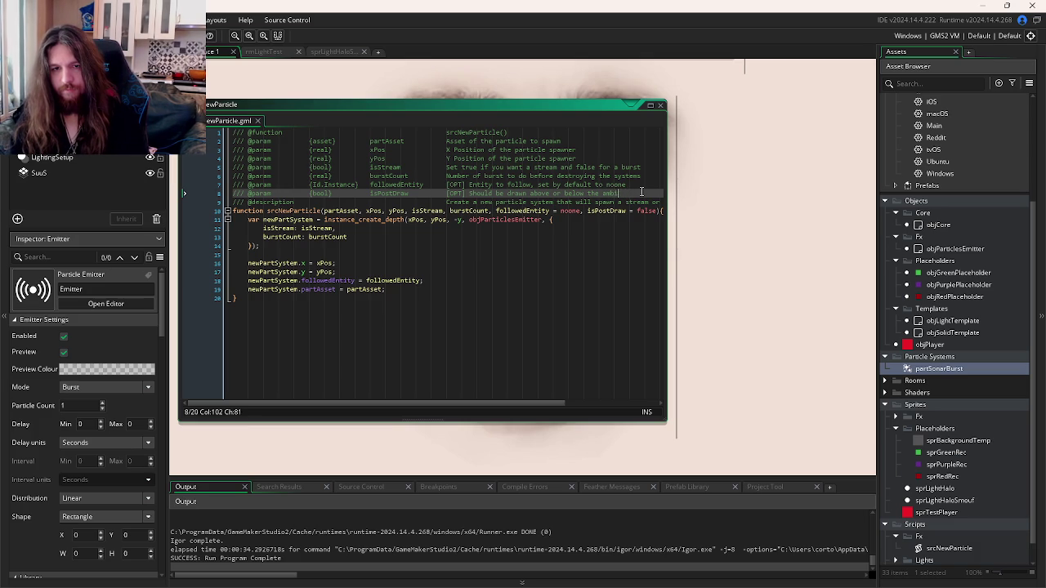
{"action": "type", "text": "w"}
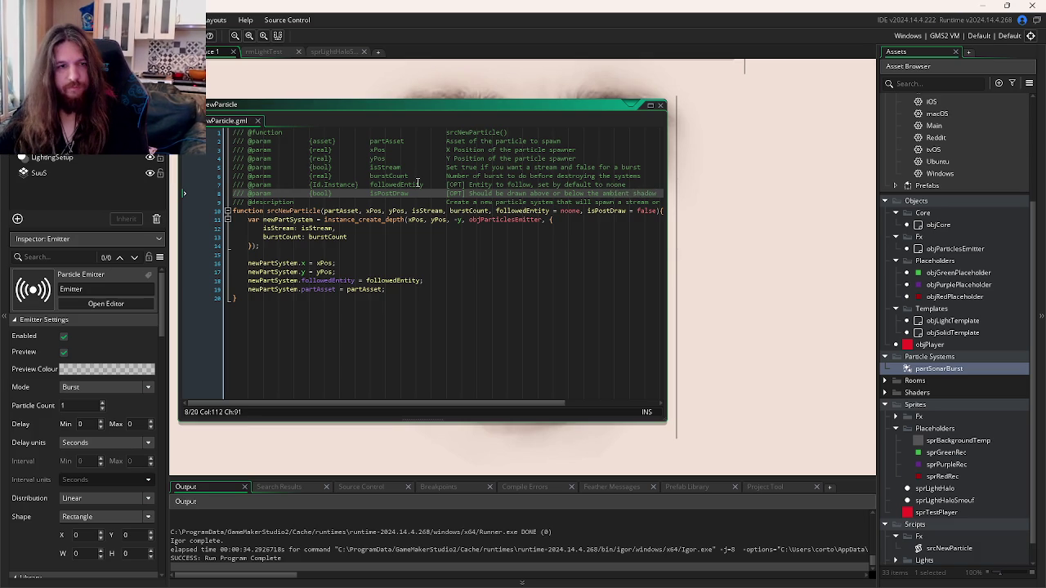
{"action": "key", "text": "ctrl+Tab"}
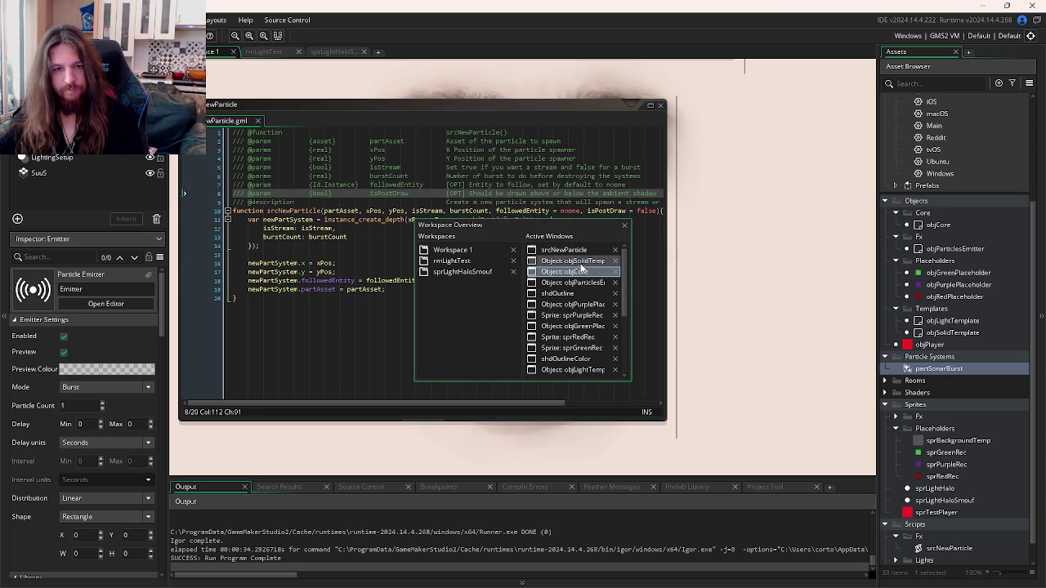
Step: Insert 'if(isPostDraw) exit;' at the top of objParticlesEmitter's Step event
{"action": "double_click", "coordinate": [396, 185]}
{"action": "double_click", "coordinate": [390, 194]}
{"action": "left_click", "coordinate": [449, 217]}
{"action": "key", "text": "ctrl+Tab"}
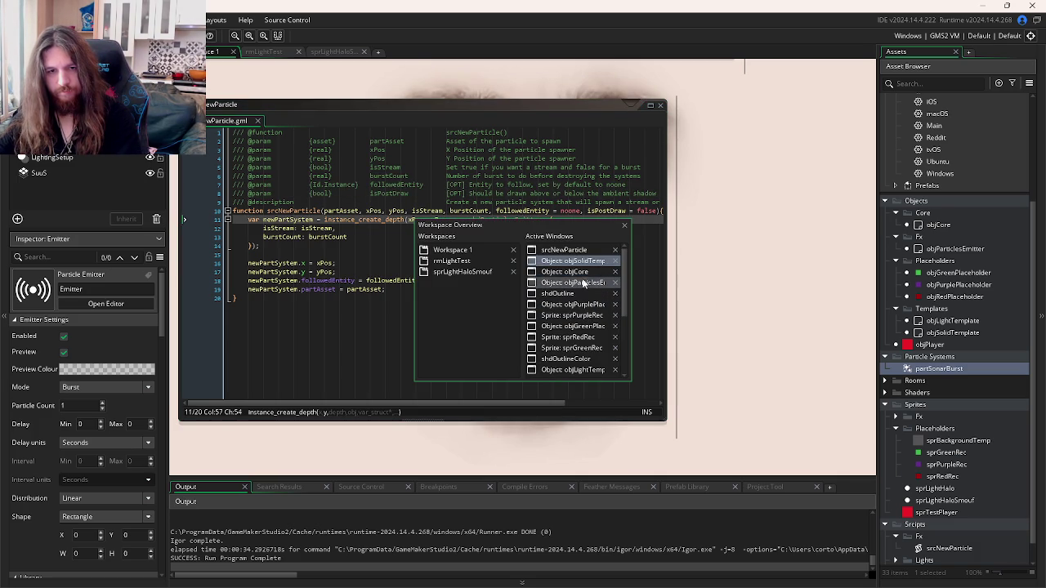
{"action": "left_click", "coordinate": [583, 283]}
{"action": "left_click", "coordinate": [768, 238]}
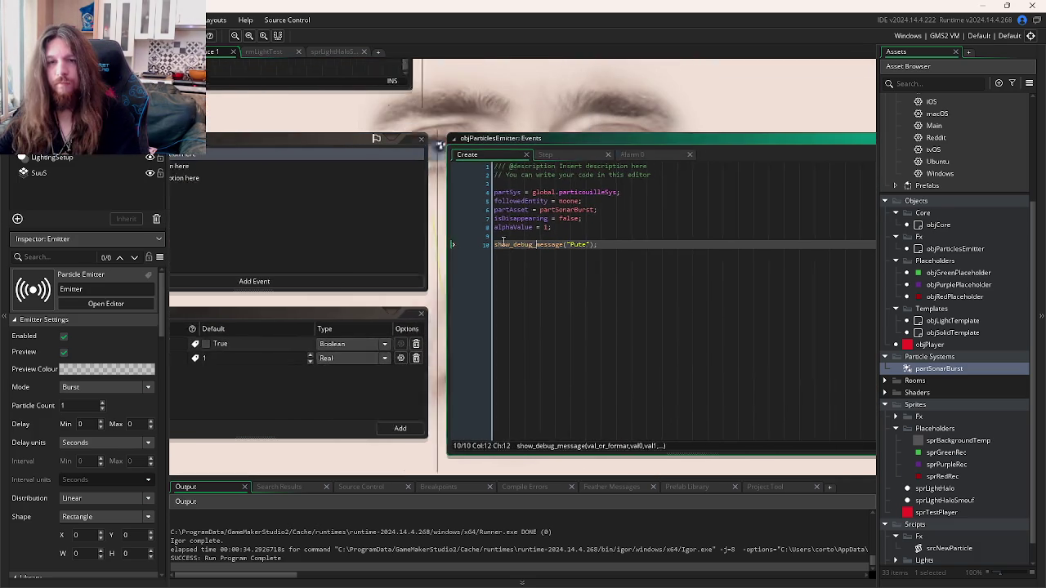
{"action": "left_click", "coordinate": [548, 155]}
{"action": "left_click", "coordinate": [519, 181]}
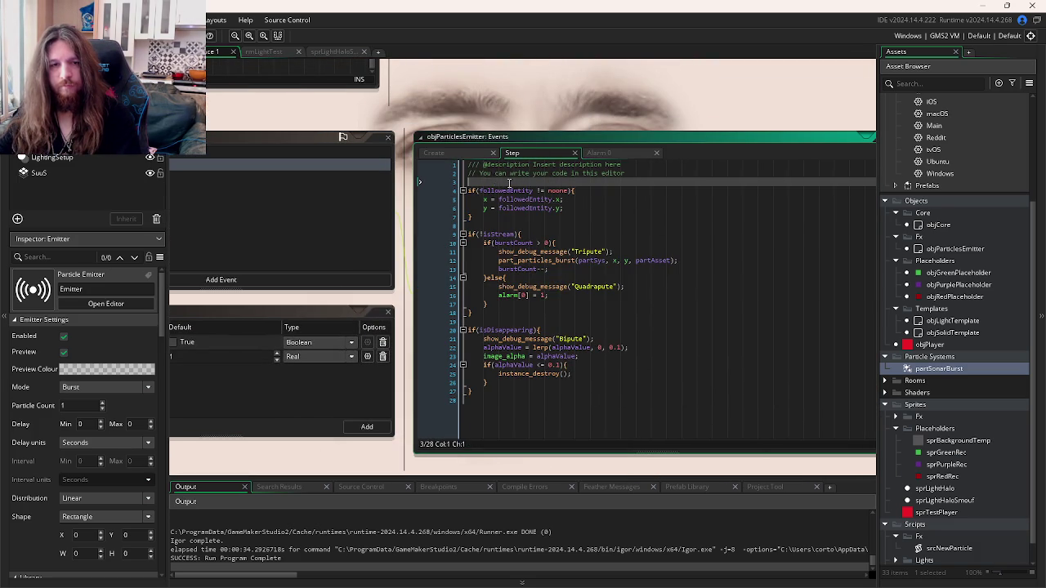
{"action": "key", "text": "Return"}
{"action": "key", "text": "Return"}
{"action": "key", "text": "Up"}
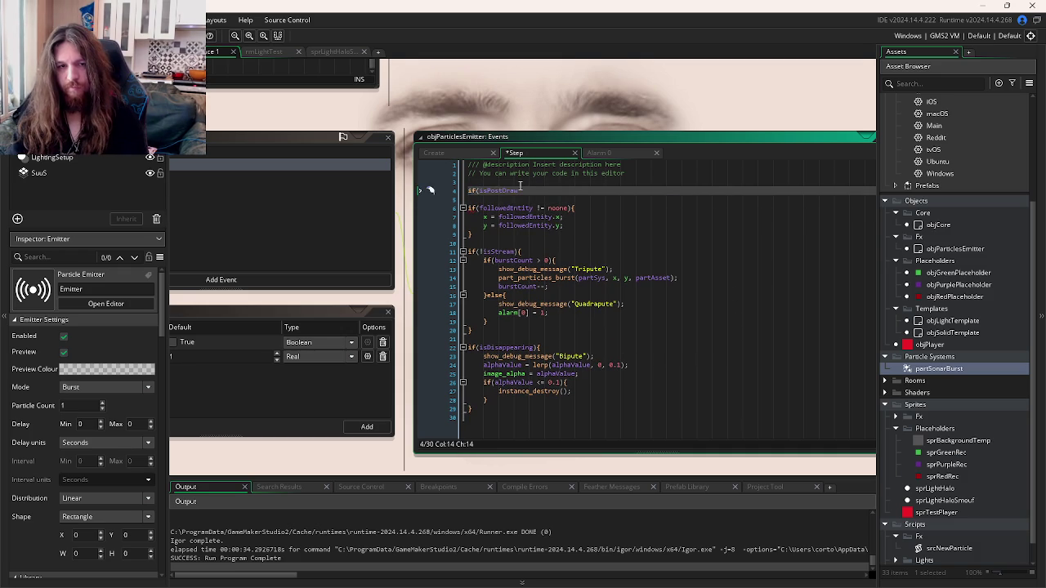
{"action": "type", "text": " exit;"}
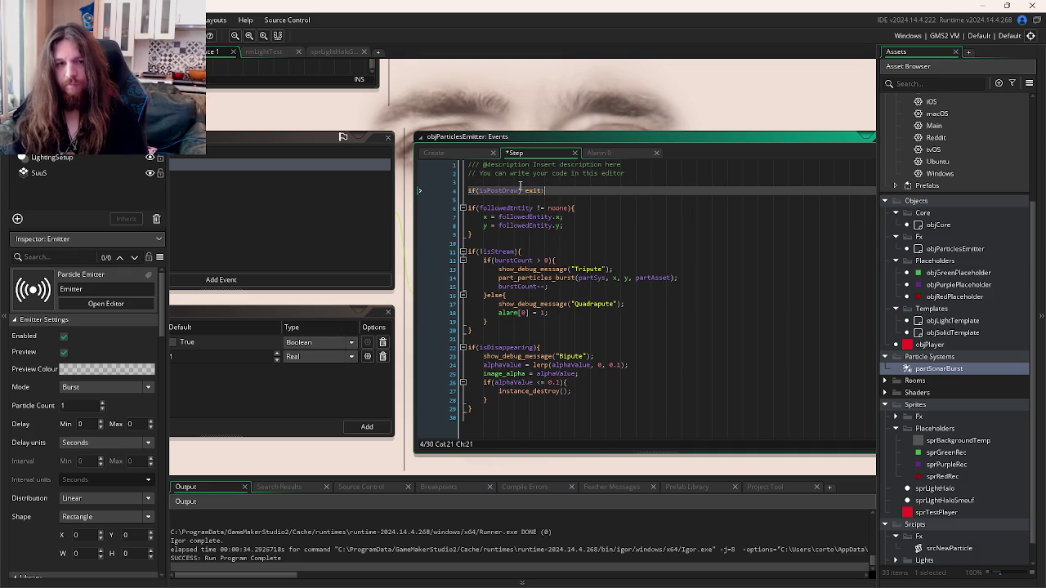
{"action": "left_click", "coordinate": [516, 286]}
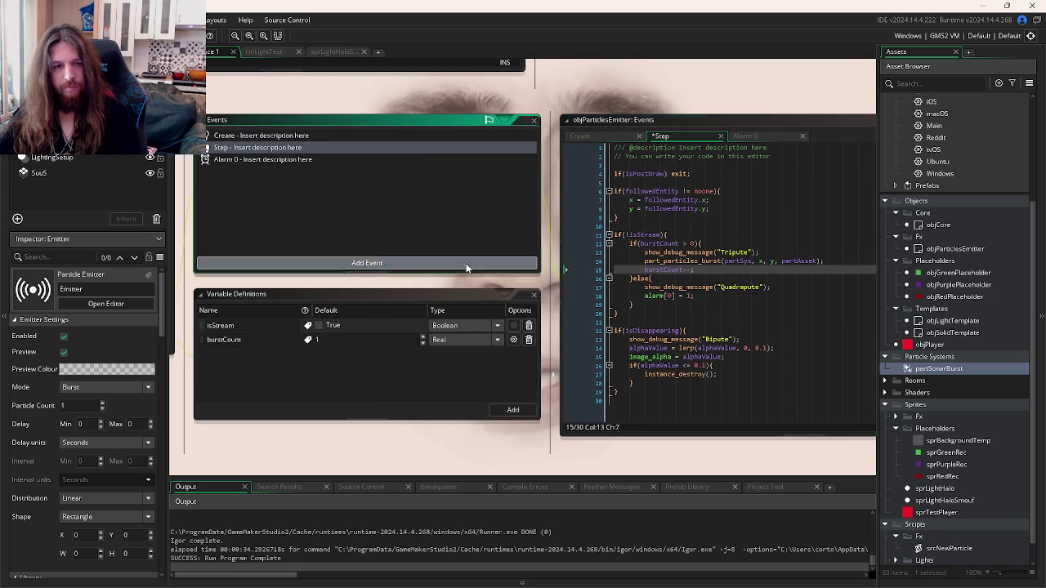
Step: Add Draw and Post-Draw events to objParticlesEmitter
{"action": "left_click", "coordinate": [467, 263]}
{"action": "mouse_move", "coordinate": [502, 325]}
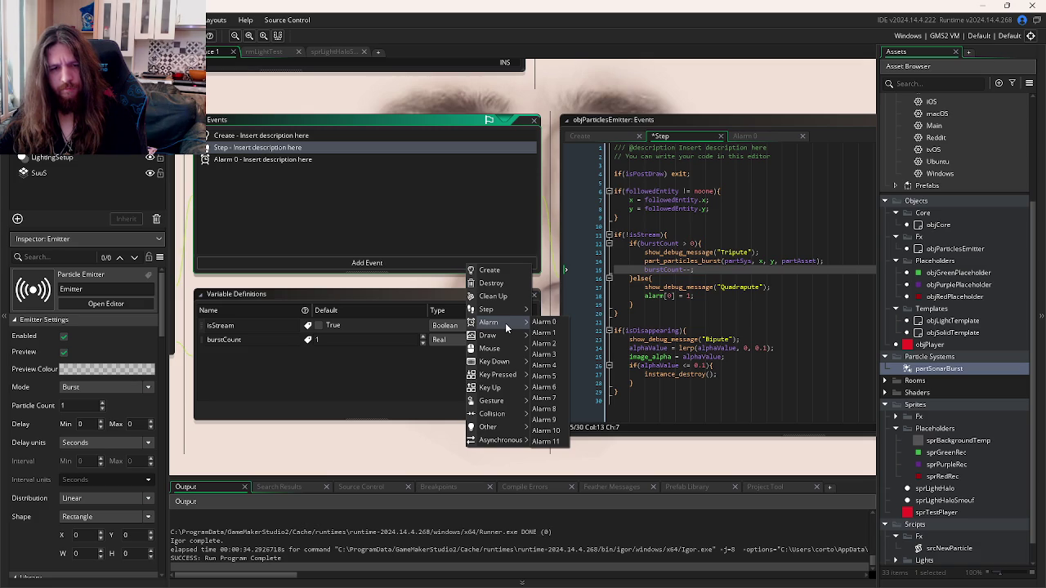
{"action": "left_click", "coordinate": [541, 336]}
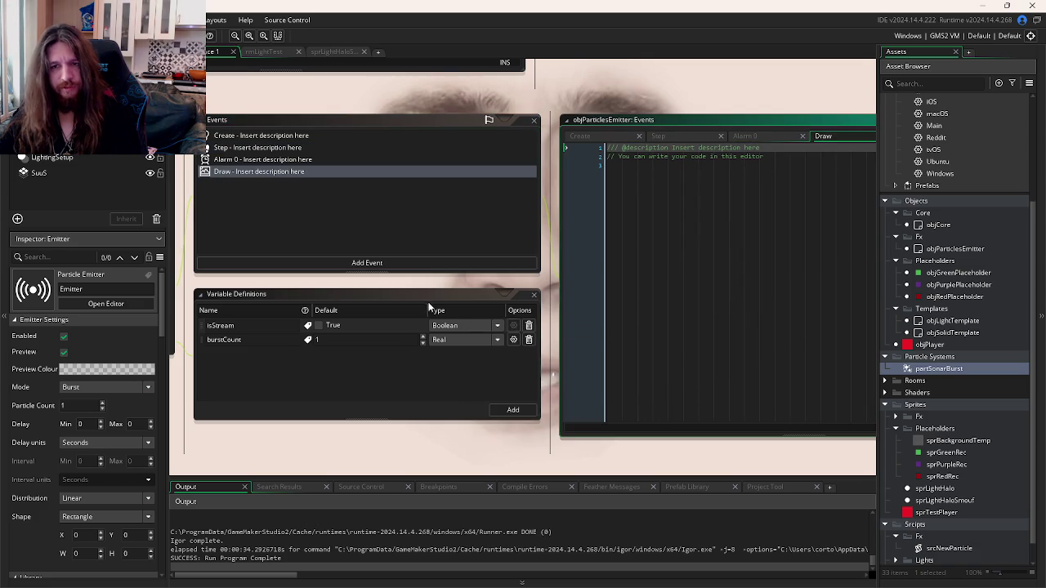
{"action": "left_click", "coordinate": [419, 263]}
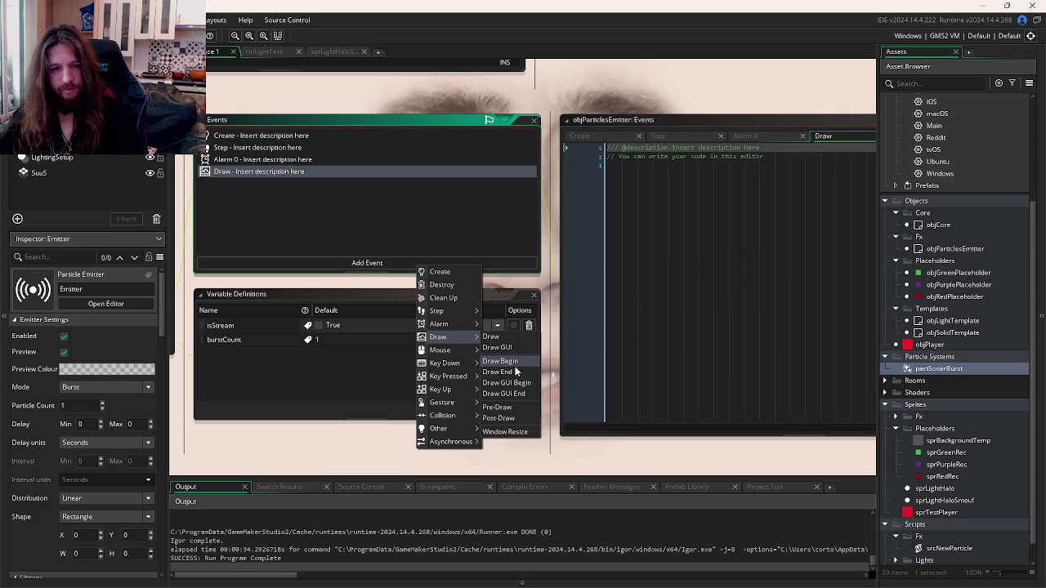
{"action": "left_click", "coordinate": [500, 418]}
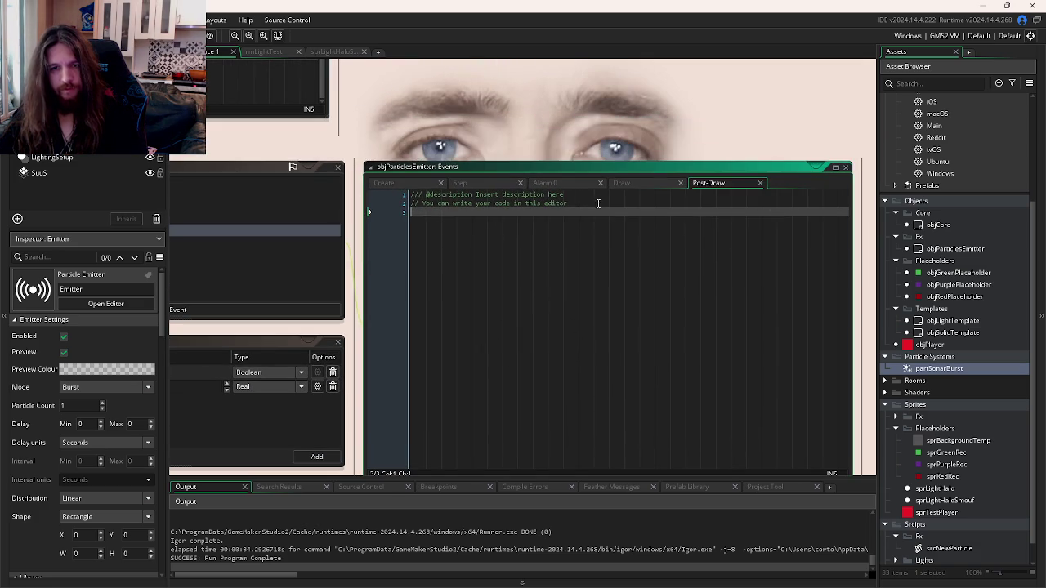
Step: Move the emitter's Step code into the Draw event and delete the Step event
{"action": "left_click", "coordinate": [460, 183]}
{"action": "left_click", "coordinate": [575, 356]}
{"action": "mouse_move", "coordinate": [489, 461]}
{"action": "left_mouse_down"}
{"action": "mouse_move", "coordinate": [409, 235]}
{"action": "mouse_move", "coordinate": [369, 217]}
{"action": "left_mouse_up"}
{"action": "key", "text": "ctrl+x"}
{"action": "left_click", "coordinate": [621, 184]}
{"action": "key", "text": "ctrl+a"}
{"action": "key", "text": "ctrl+v"}
{"action": "left_click", "coordinate": [493, 185]}
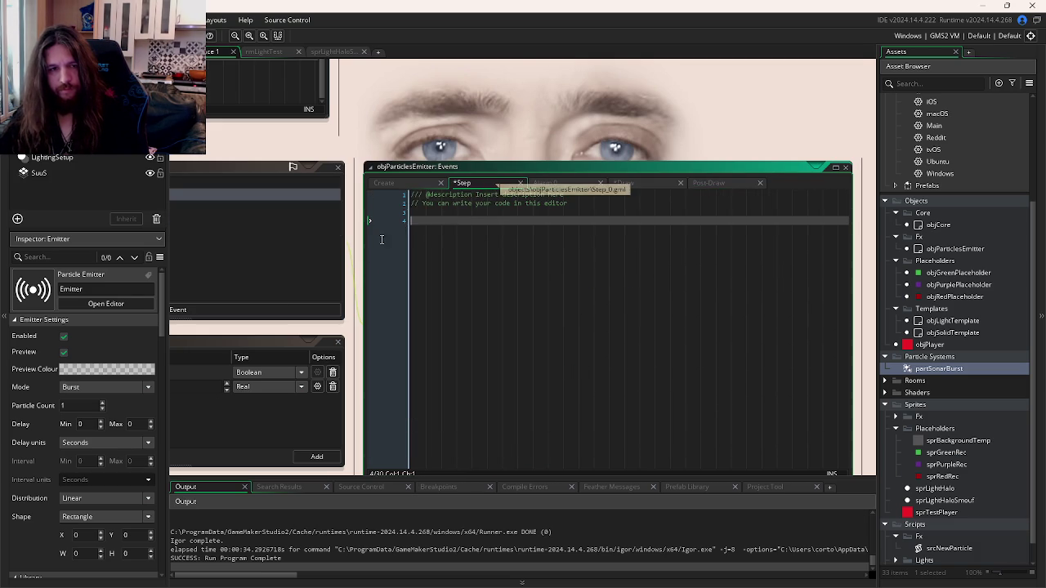
{"action": "right_click", "coordinate": [297, 211]}
{"action": "left_click", "coordinate": [327, 321]}
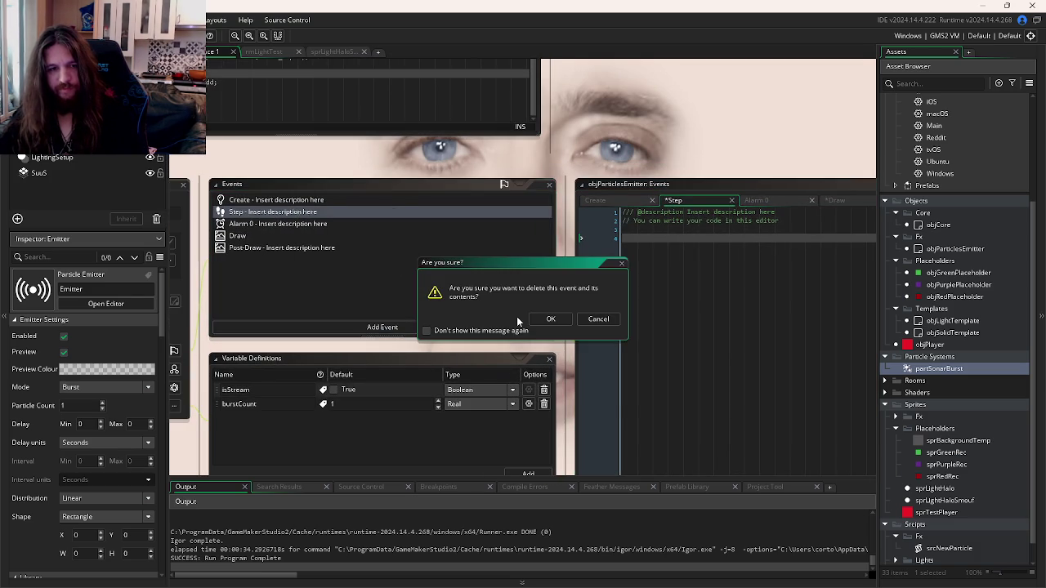
{"action": "left_click", "coordinate": [527, 384]}
Step: Copy all of the Draw code into the Post-Draw event
{"action": "key", "text": "ctrl+a"}
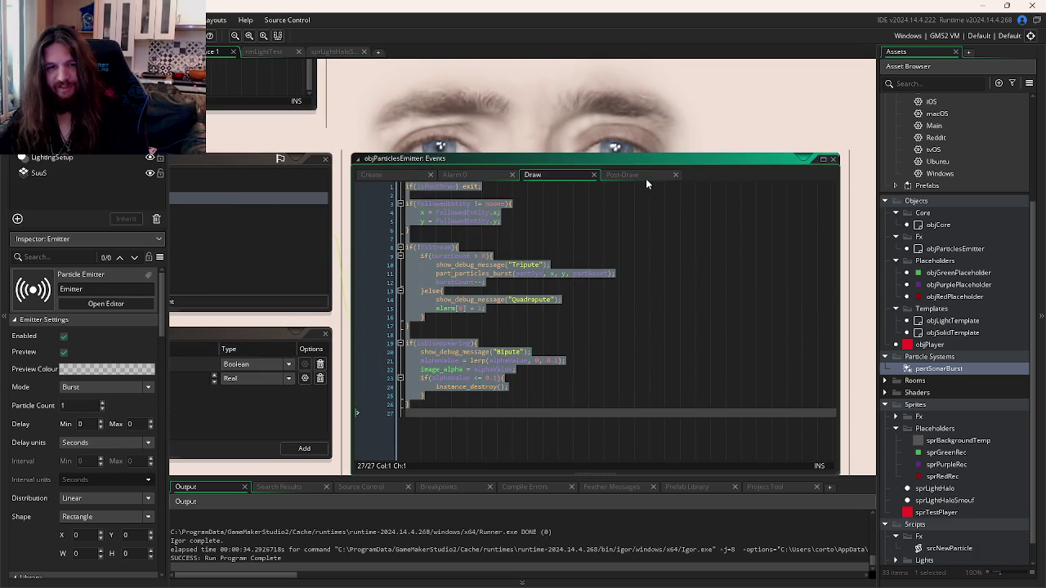
{"action": "left_click", "coordinate": [645, 178]}
{"action": "key", "text": "ctrl+a"}
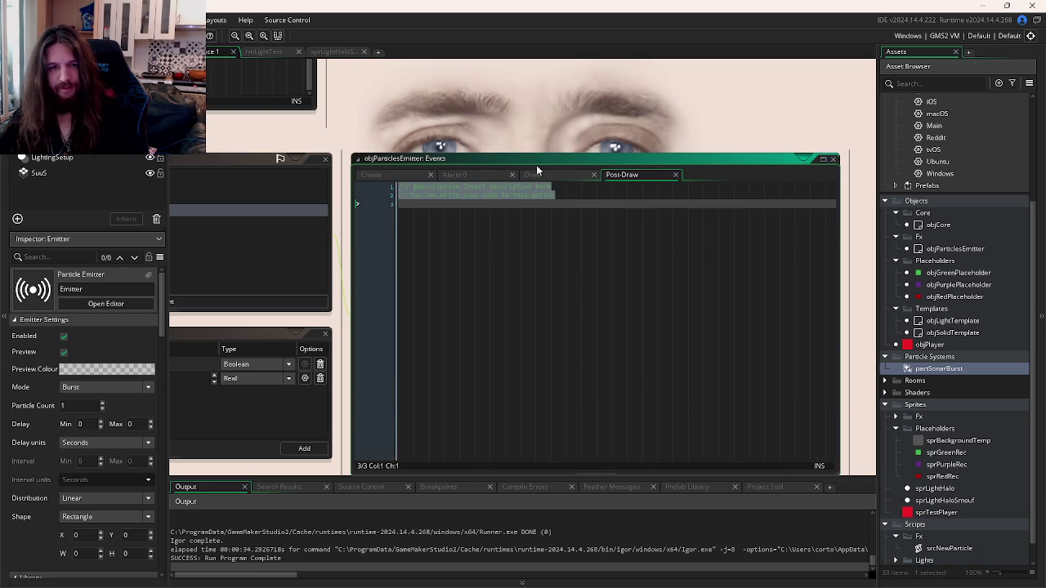
{"action": "left_click", "coordinate": [536, 175]}
{"action": "key", "text": "ctrl+a"}
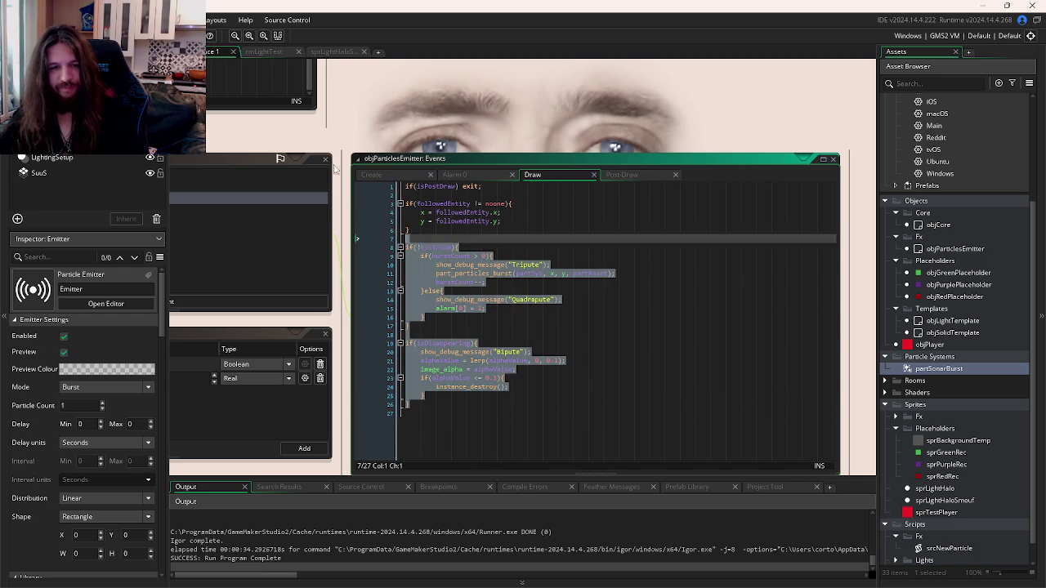
{"action": "left_click", "coordinate": [636, 177]}
{"action": "left_click", "coordinate": [548, 245]}
{"action": "key", "text": "Return"}
{"action": "key", "text": "ctrl+v"}
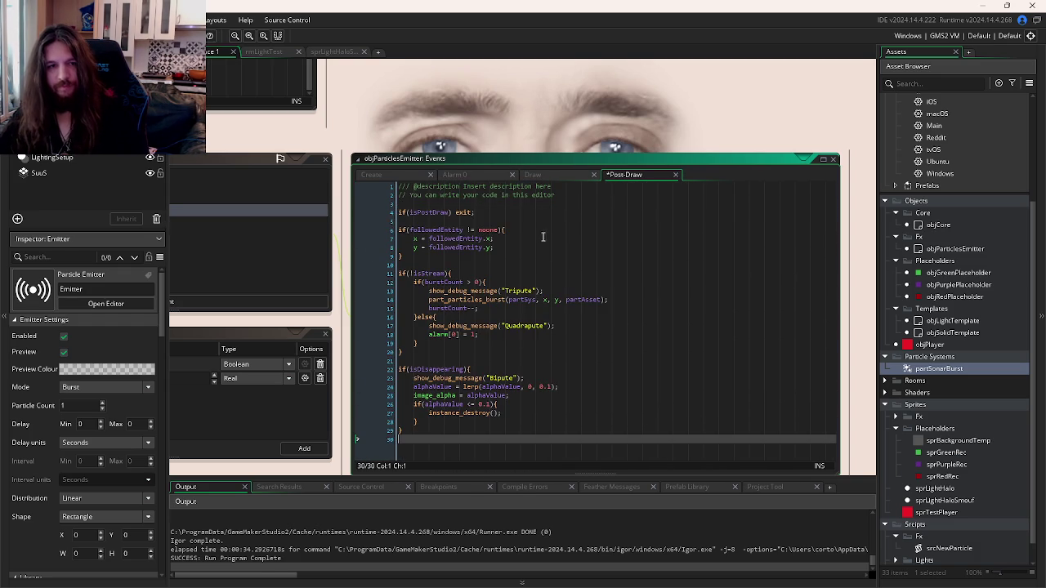
Step: Change Post-Draw's check to 'if(!isPostDraw) exit;' and describe it as 'Particles Above Shadows'
{"action": "left_click", "coordinate": [414, 212]}
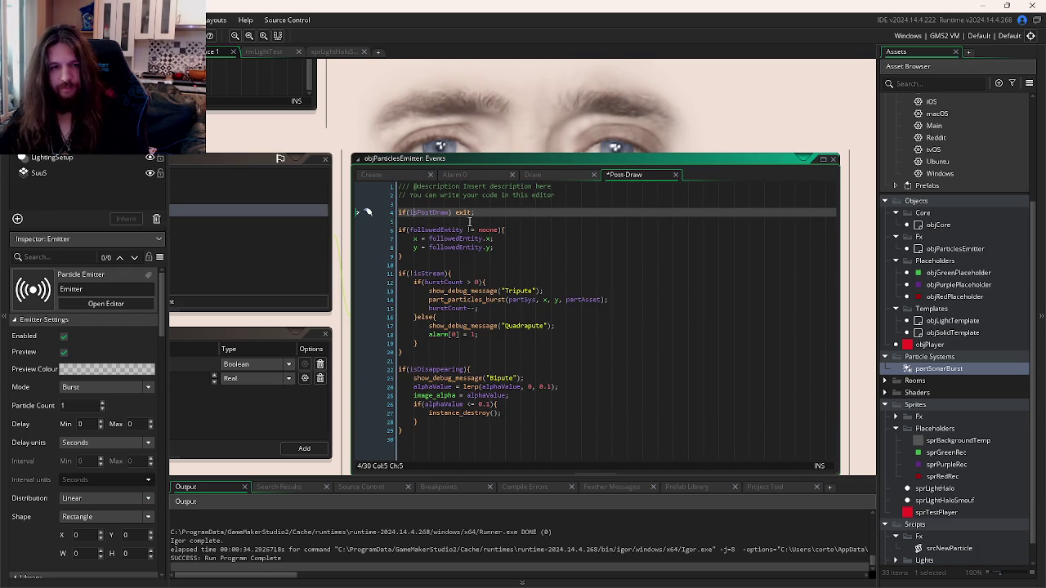
{"action": "type", "text": "!"}
{"action": "key", "text": "ctrl+s"}
{"action": "left_click_drag", "start_coordinate": [564, 196], "coordinate": [458, 187]}
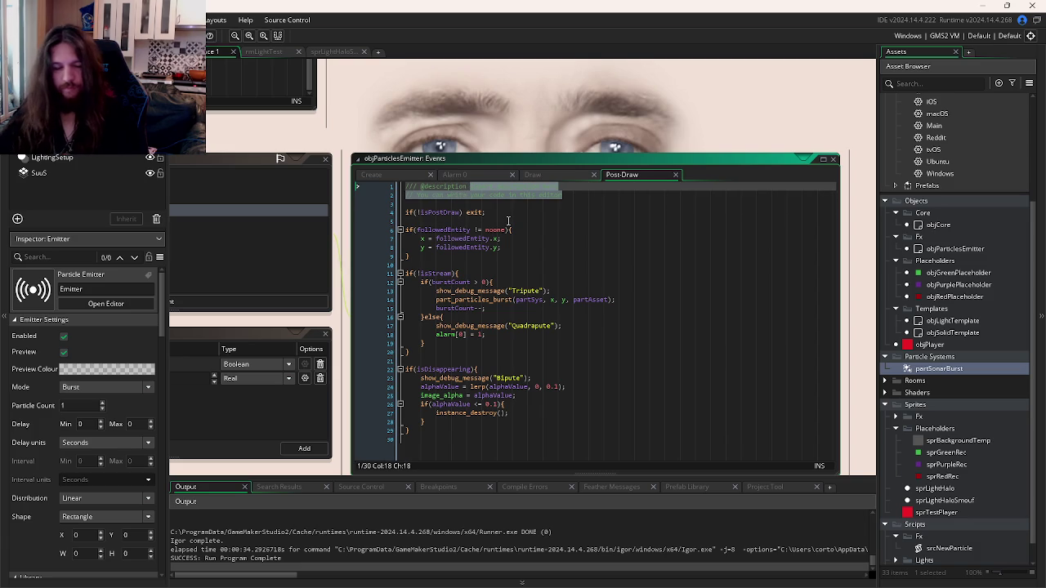
{"action": "type", "text": "Particles Above"}
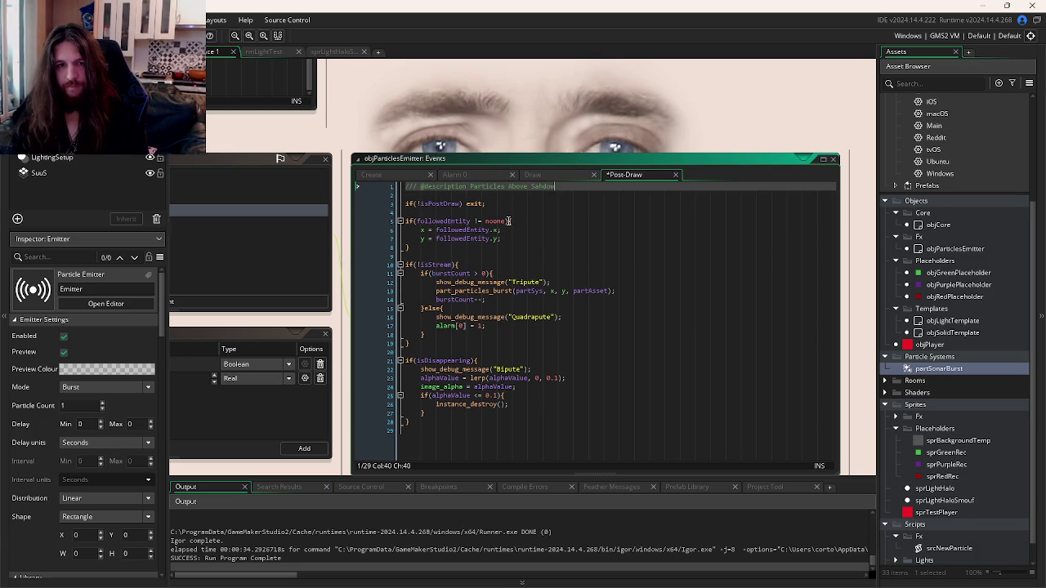
{"action": "type", "text": "ows"}
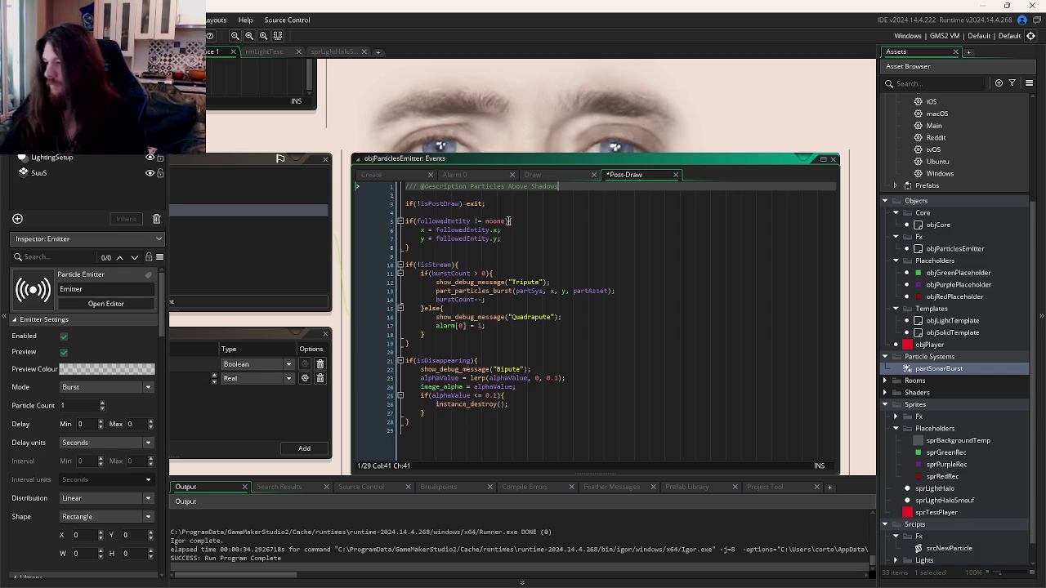
Step: Give the Draw event the description 'Particles Below Shadows'
{"action": "left_click_drag", "start_coordinate": [559, 187], "coordinate": [405, 187]}
{"action": "left_click", "coordinate": [558, 172]}
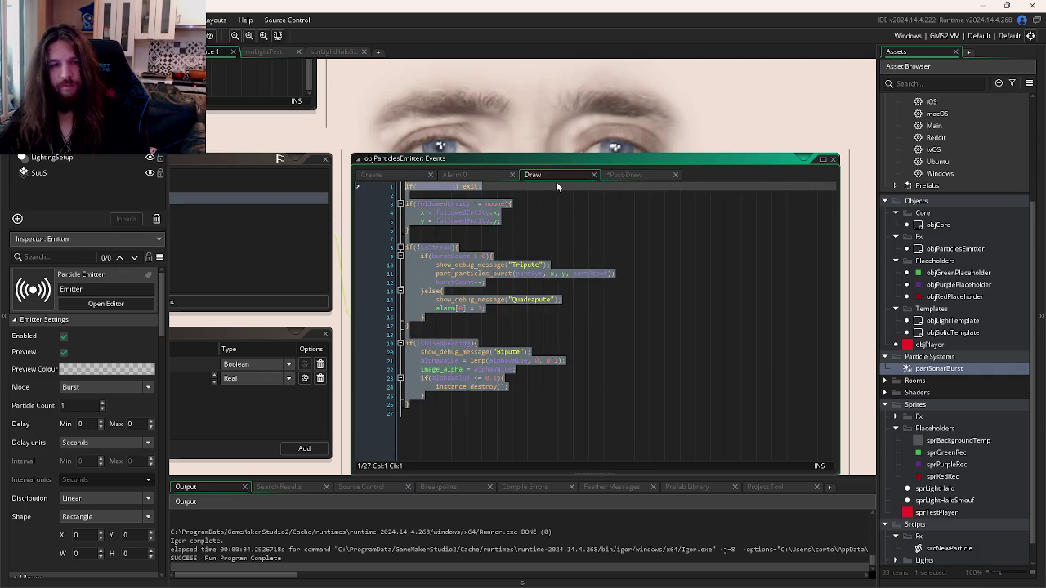
{"action": "key", "text": "Return"}
{"action": "key", "text": "Return"}
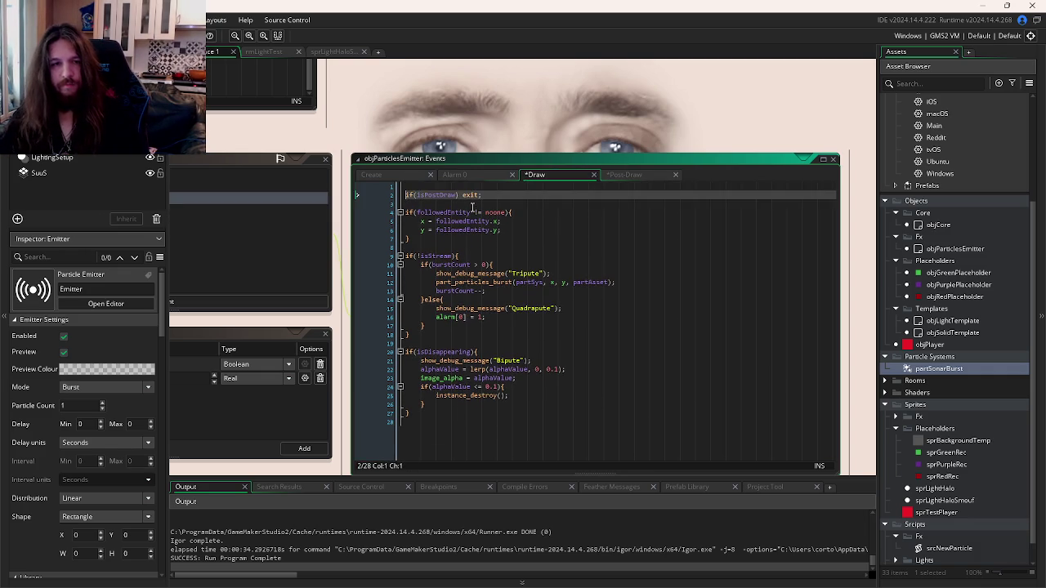
{"action": "key", "text": "Up"}
{"action": "key", "text": "Up"}
{"action": "key", "text": "ctrl+v"}
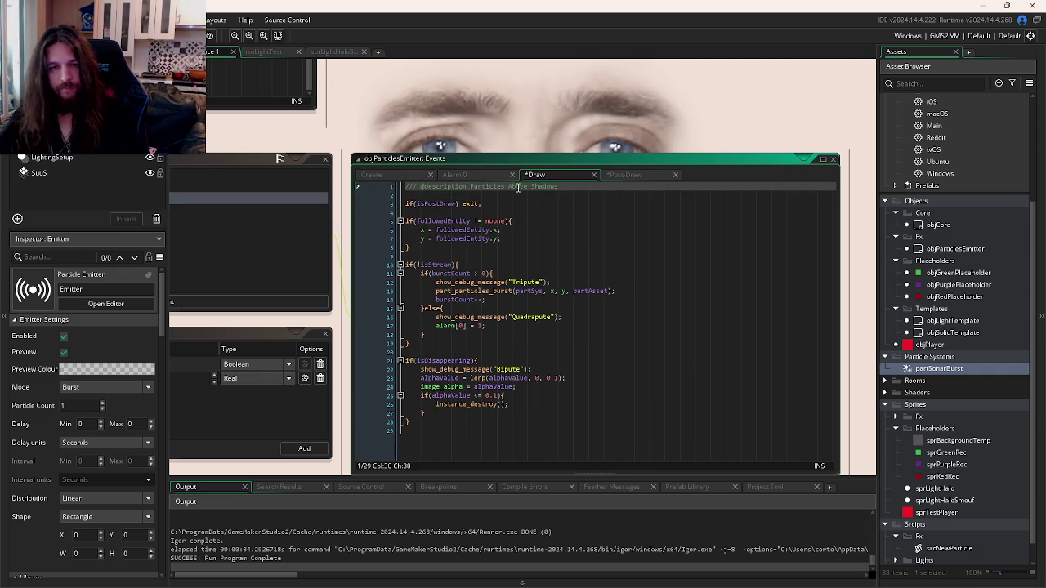
{"action": "type", "text": "Below"}
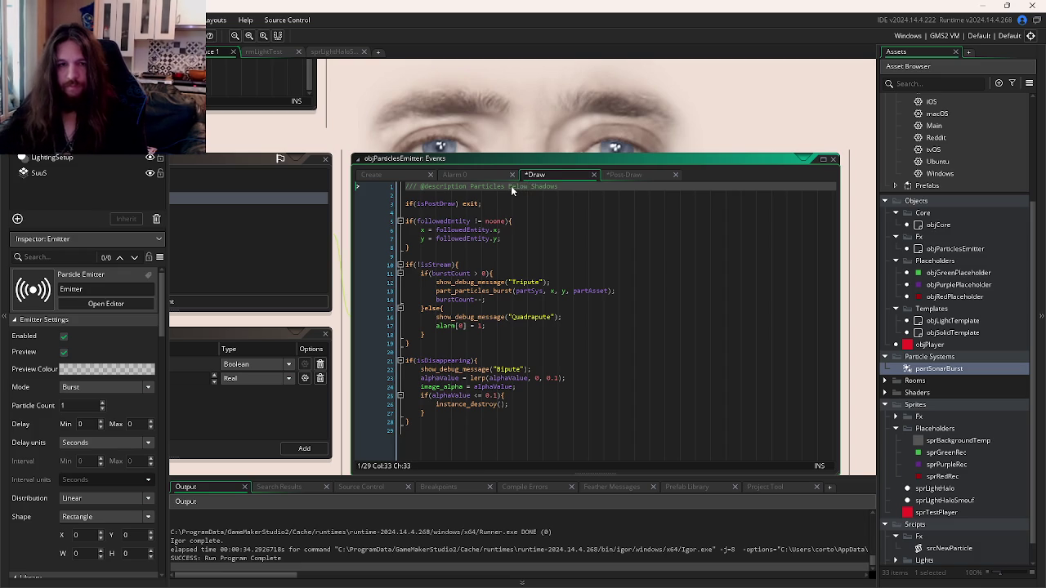
Step: Select the isDisappearing block in the Post-Draw code
{"action": "left_click", "coordinate": [624, 177]}
{"action": "left_click", "coordinate": [521, 256]}
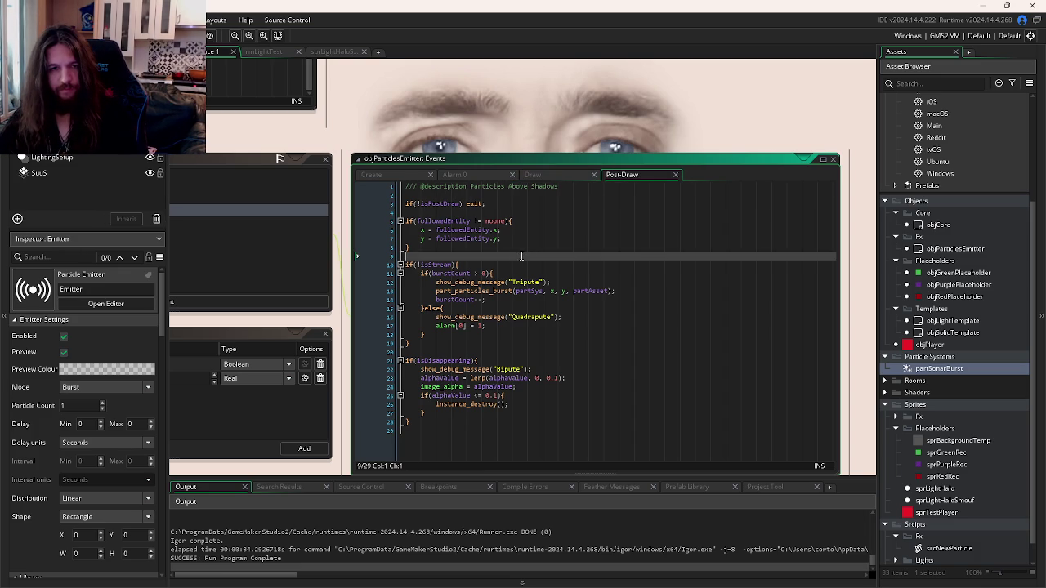
{"action": "left_click", "coordinate": [490, 369]}
{"action": "left_click_drag", "start_coordinate": [433, 425], "coordinate": [400, 362]}
{"action": "key", "text": "ctrl+c"}
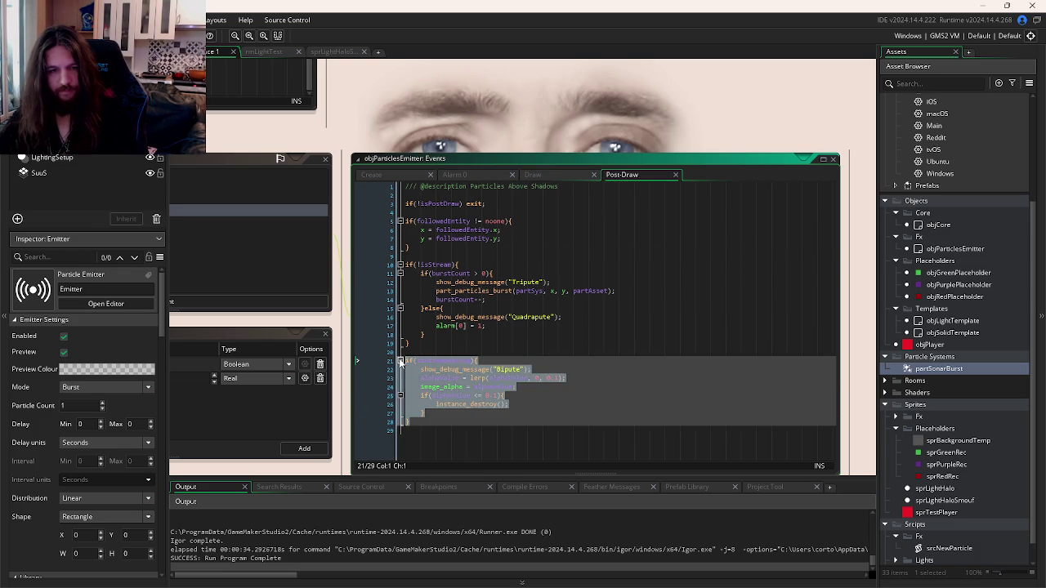
{"action": "left_click", "coordinate": [299, 307]}
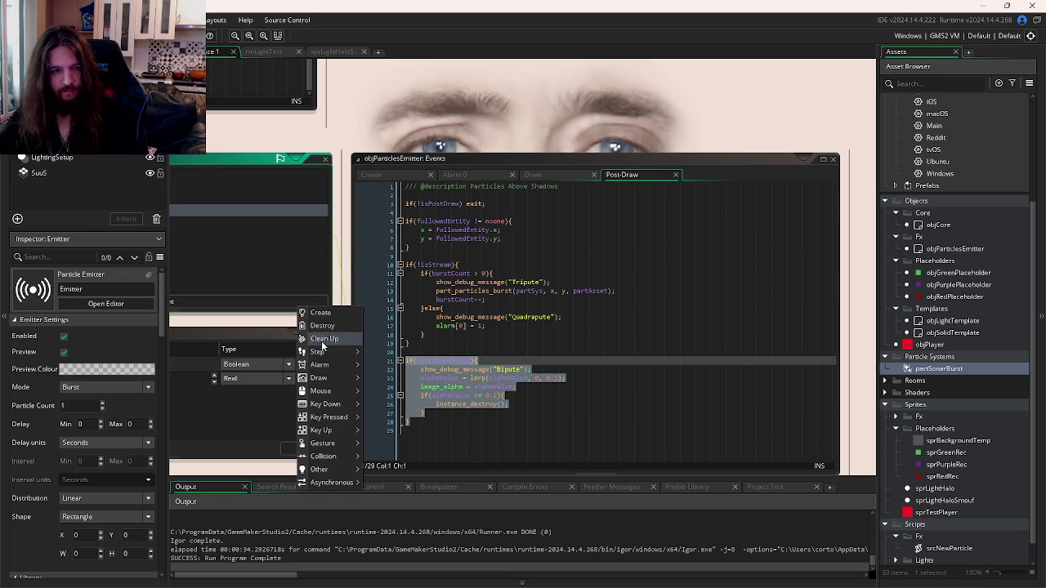
Step: Add a Step event and move the isDisappearing block from Post-Draw into it
{"action": "left_click", "coordinate": [363, 353]}
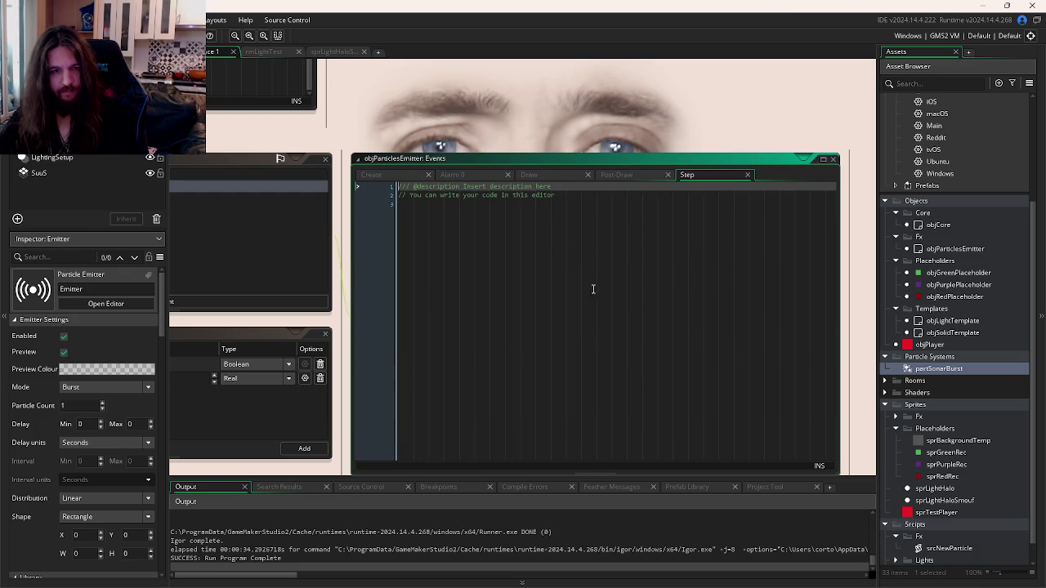
{"action": "left_click", "coordinate": [626, 175]}
{"action": "key", "text": "Delete"}
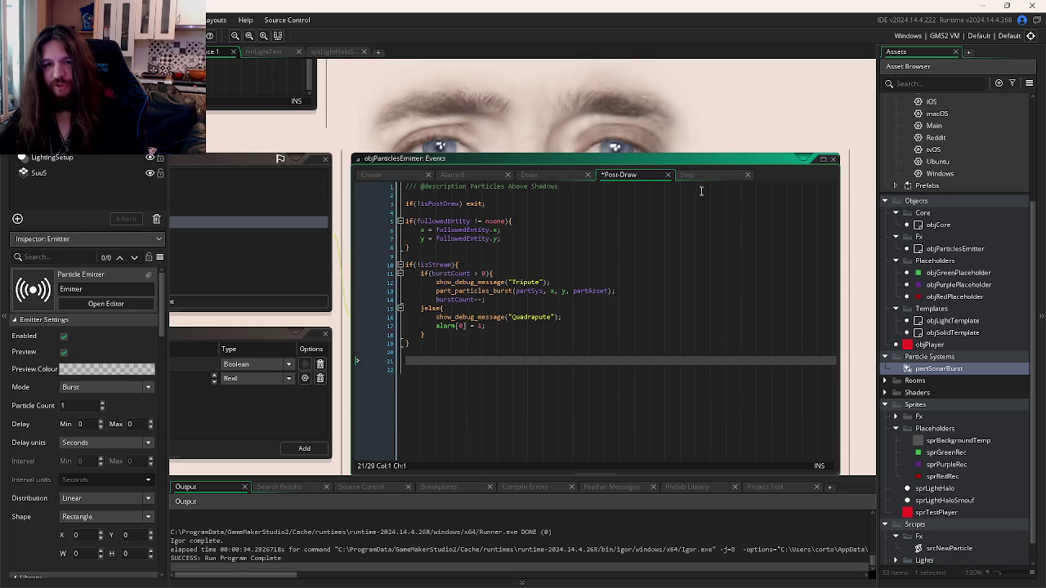
{"action": "left_click", "coordinate": [688, 174]}
{"action": "left_click", "coordinate": [549, 198]}
{"action": "key", "text": "Return"}
{"action": "key", "text": "ctrl+v"}
Step: Title the Step event 'Particle Disappearing' and save
{"action": "mouse_move", "coordinate": [549, 199]}
{"action": "left_mouse_down"}
{"action": "mouse_move", "coordinate": [531, 186]}
{"action": "mouse_move", "coordinate": [469, 184]}
{"action": "left_mouse_up"}
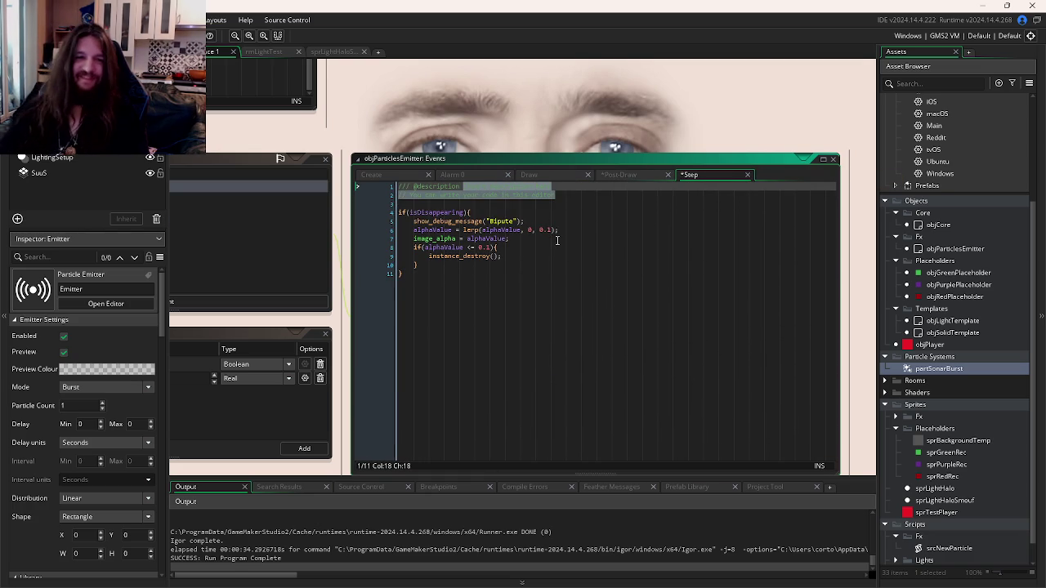
{"action": "key", "text": "Delete"}
{"action": "type", "text": "ticle"}
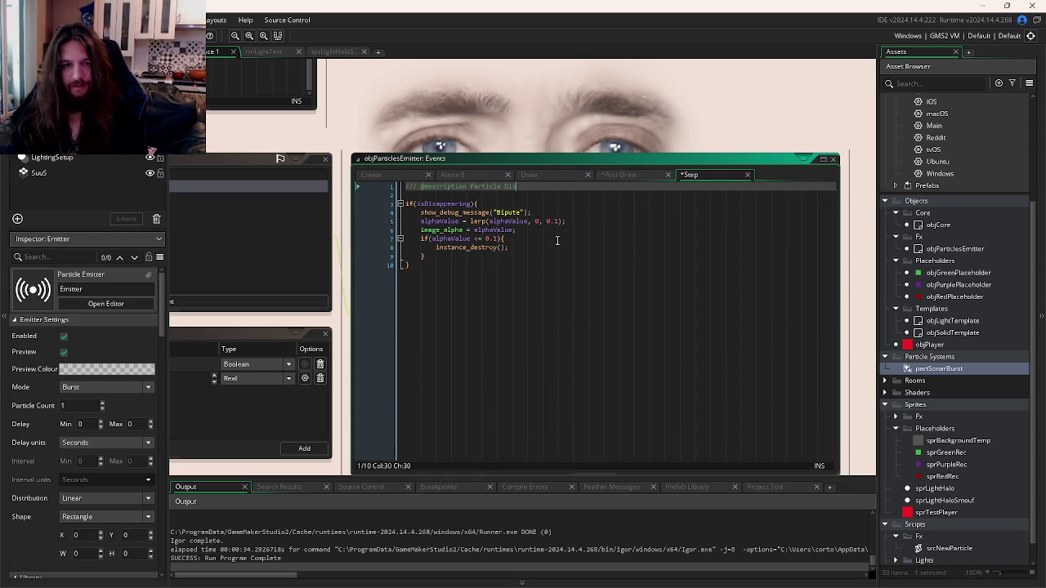
{"action": "key", "text": "ctrl+s"}
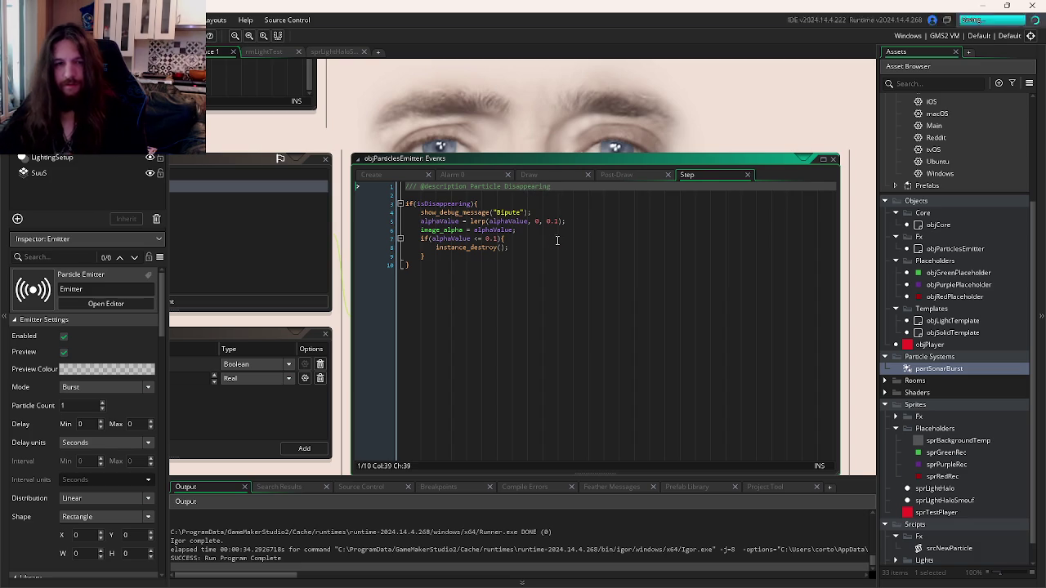
{"action": "left_click", "coordinate": [556, 241]}
Step: Remove the duplicate isDisappearing block from the Draw event
{"action": "left_click", "coordinate": [501, 186]}
{"action": "left_click", "coordinate": [616, 175]}
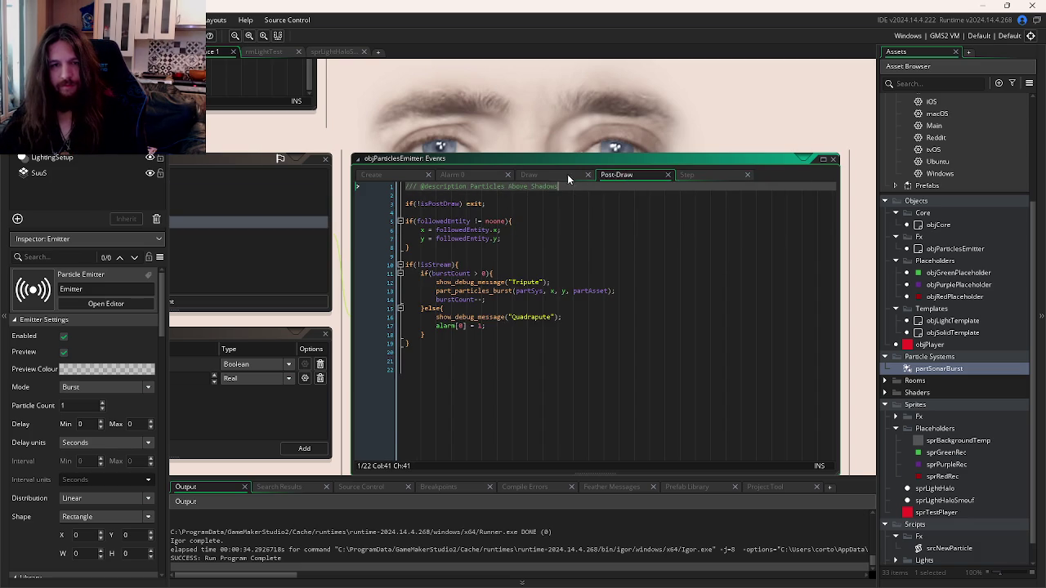
{"action": "left_click", "coordinate": [529, 175]}
{"action": "left_click_drag", "start_coordinate": [413, 431], "coordinate": [384, 351]}
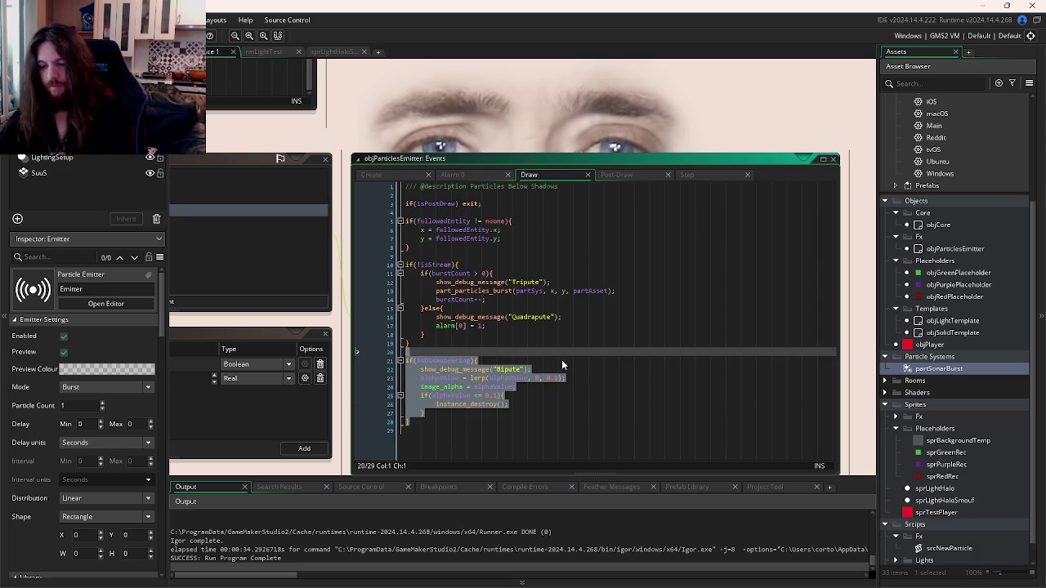
{"action": "key", "text": "Delete"}
Step: Delete the Quadrapute and Tripute debug lines in Draw and the Bipute line in Step
{"action": "left_click", "coordinate": [407, 317]}
{"action": "key", "text": "shift+Down"}
{"action": "key", "text": "Delete"}
{"action": "left_click", "coordinate": [549, 281]}
{"action": "key", "text": "shift+Home"}
{"action": "key", "text": "Delete"}
{"action": "key", "text": "BackSpace"}
{"action": "left_click", "coordinate": [690, 175]}
{"action": "left_click_drag", "start_coordinate": [538, 213], "coordinate": [333, 214]}
{"action": "key", "text": "Delete"}
{"action": "key", "text": "BackSpace"}
Step: Delete the Pentapute debug line in Alarm 0 and the last debug line in Create, then save
{"action": "left_click", "coordinate": [597, 175]}
{"action": "left_click", "coordinate": [480, 177]}
{"action": "left_click", "coordinate": [538, 202]}
{"action": "key", "text": "shift+Home"}
{"action": "key", "text": "Delete"}
{"action": "left_click", "coordinate": [372, 174]}
{"action": "key", "text": "shift+Home"}
{"action": "key", "text": "Delete"}
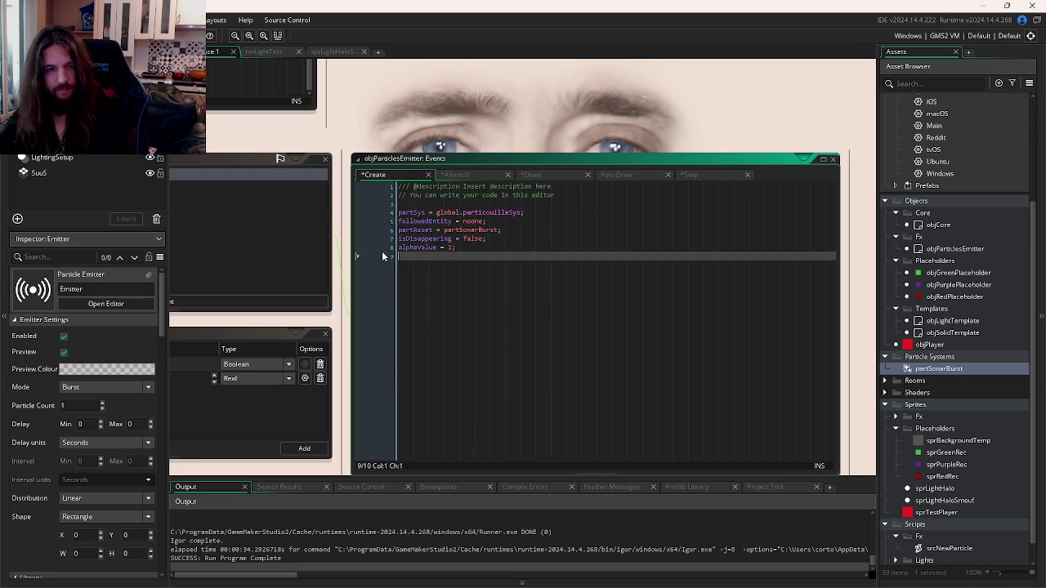
{"action": "key", "text": "Delete"}
{"action": "key", "text": "BackSpace"}
{"action": "key", "text": "ctrl+s"}
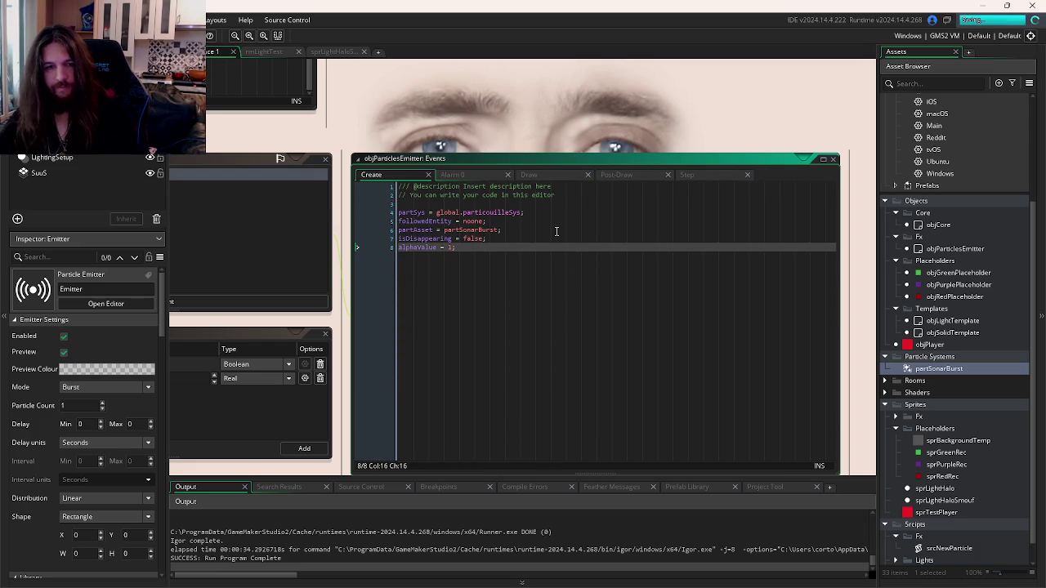
{"action": "key", "text": "ctrl+Tab"}
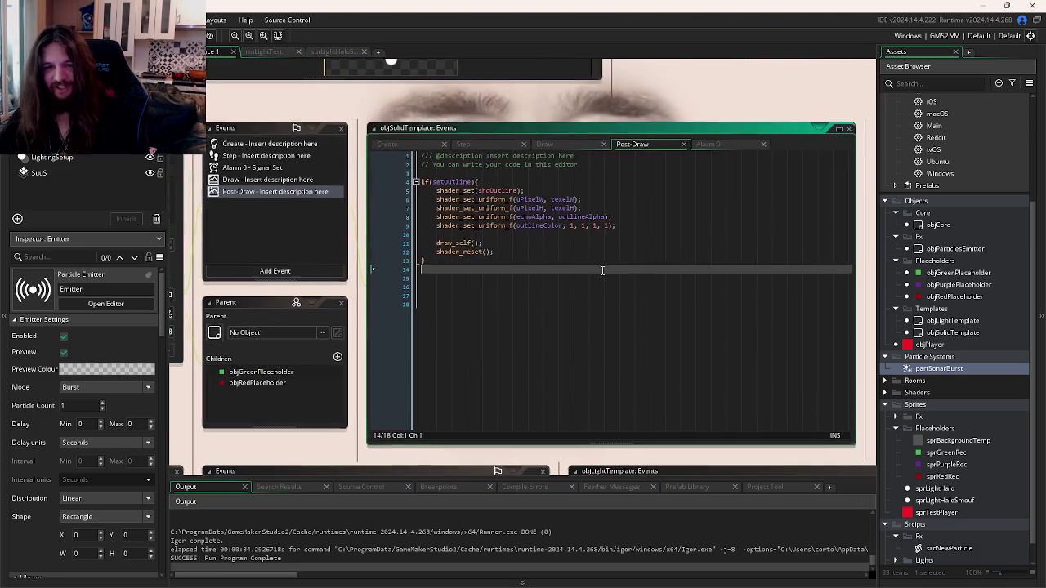
Step: Add 'noone, true' to objCore's Space-key srcNewParticle call and run the game with F5
{"action": "key", "text": "ctrl+Tab"}
{"action": "key", "text": "ctrl+Tab"}
{"action": "key", "text": "ctrl+Tab"}
{"action": "key", "text": "ctrl+Tab"}
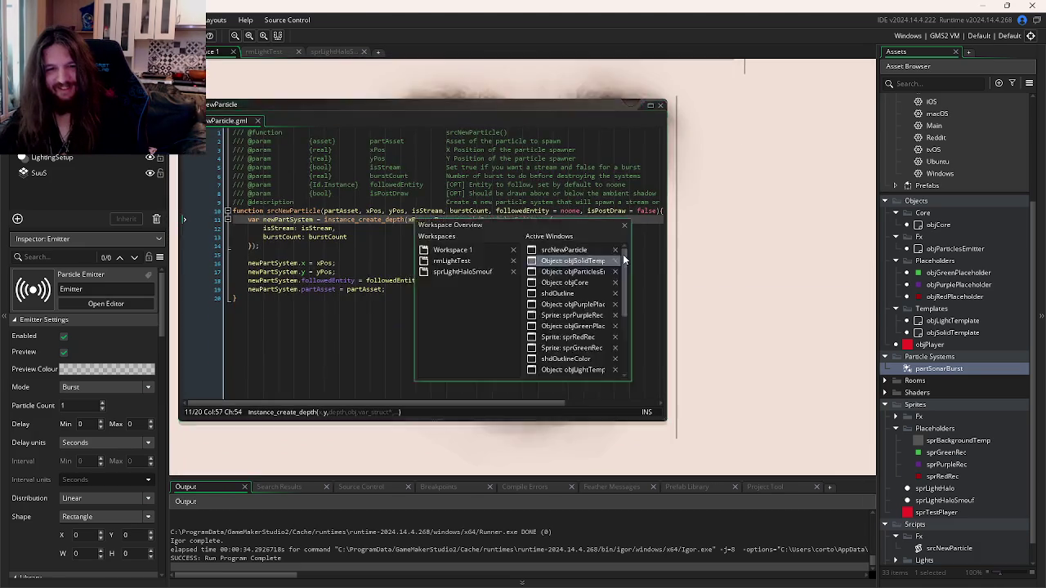
{"action": "key", "text": "ctrl+Tab"}
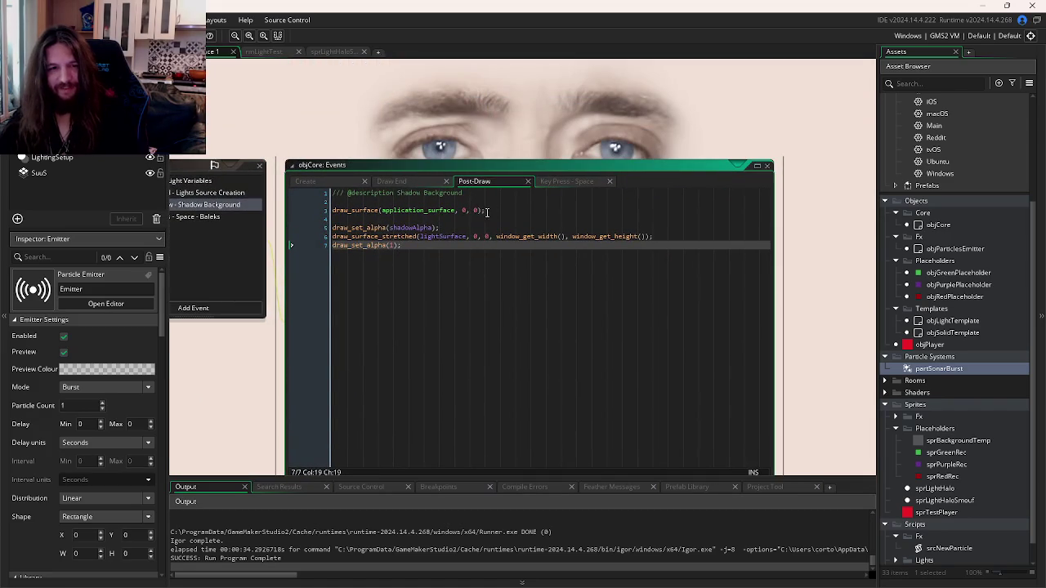
{"action": "left_click", "coordinate": [572, 182]}
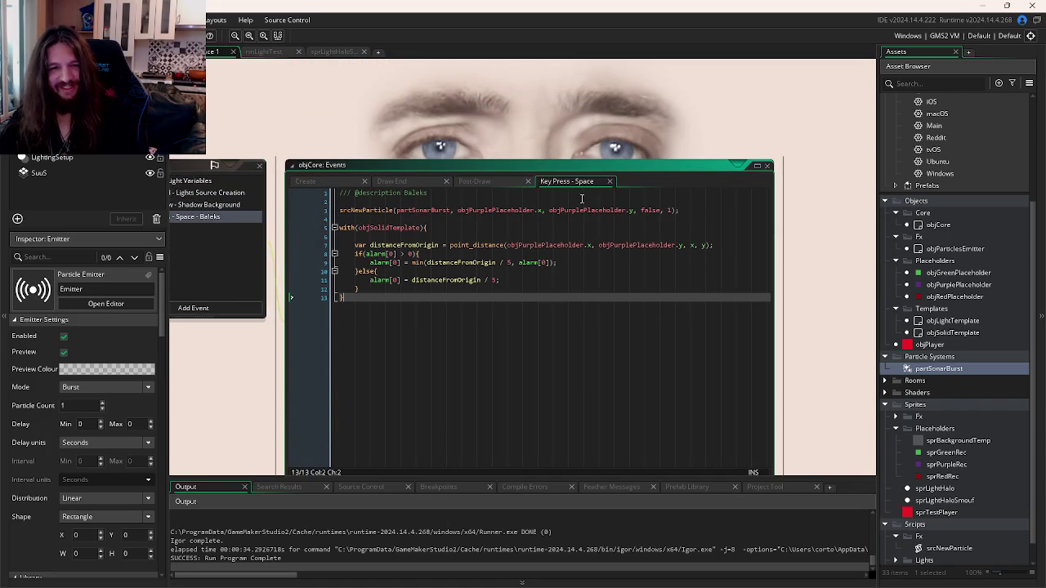
{"action": "left_click", "coordinate": [670, 210]}
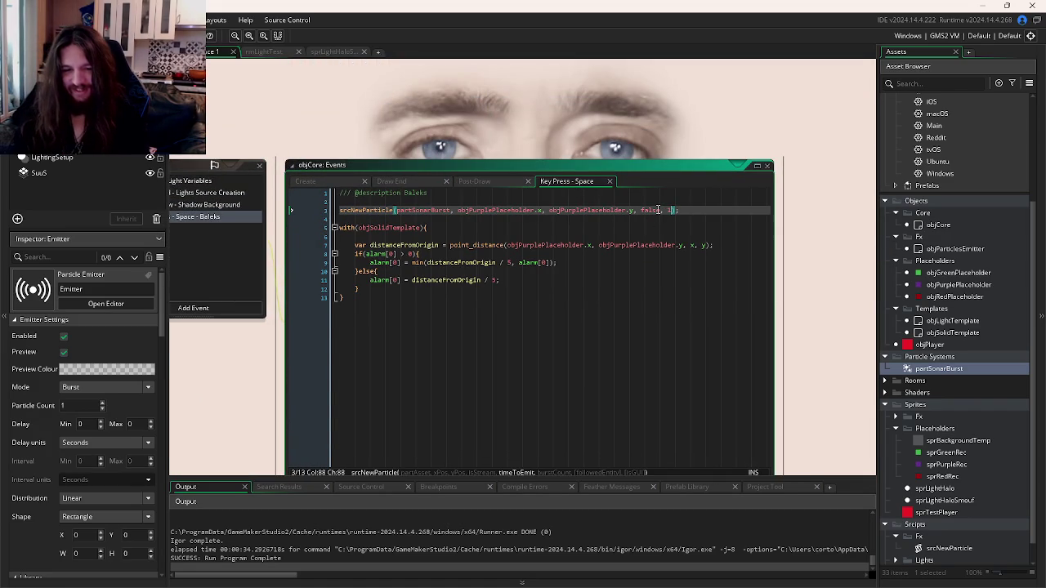
{"action": "type", "text": ", "}
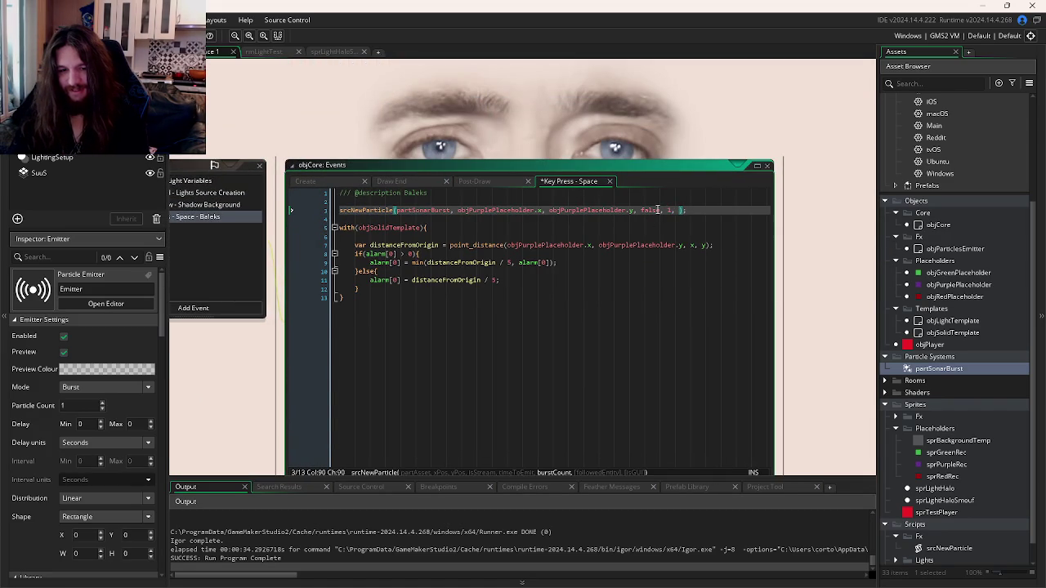
{"action": "type", "text": "noone, "}
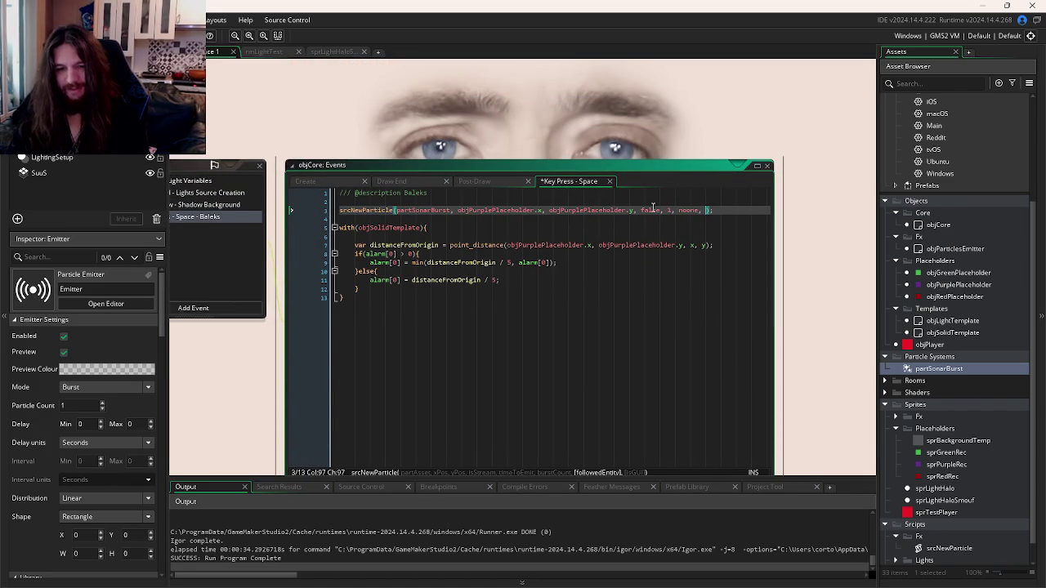
{"action": "type", "text": "true"}
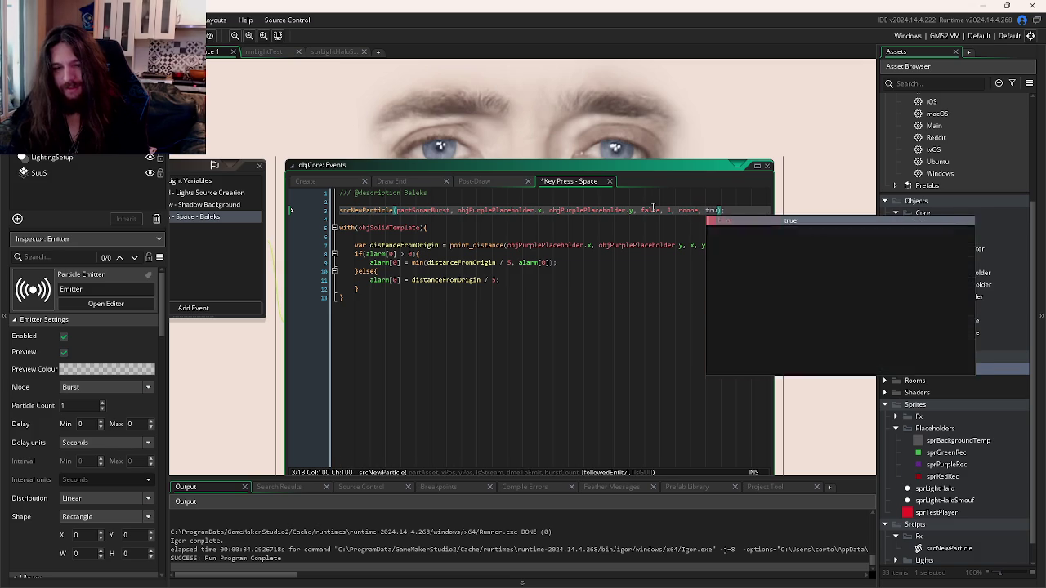
{"action": "key", "text": "F5"}
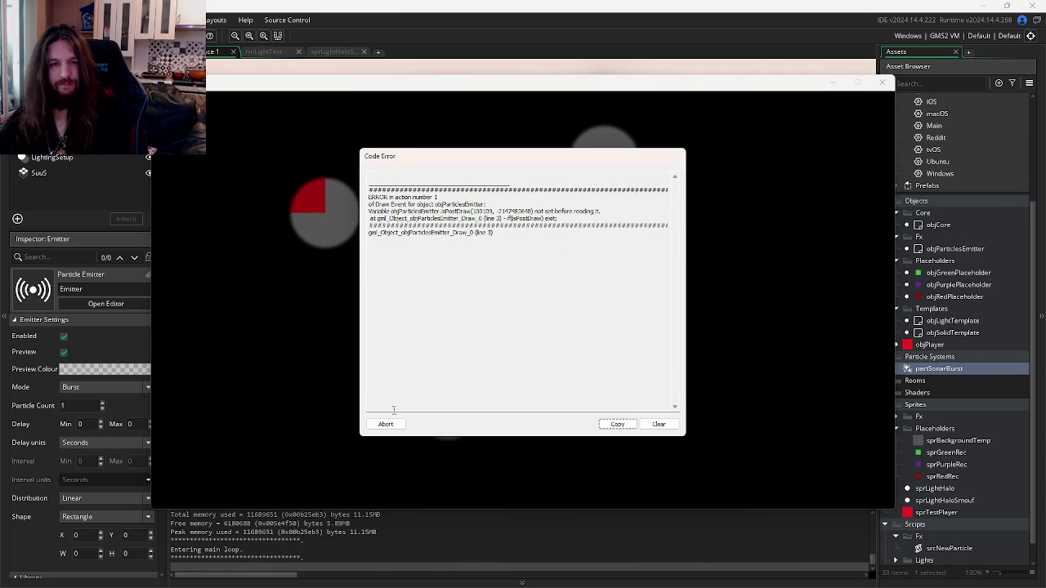
Step: Abort the game and pass isPostDraw: isPostDraw to the new emitter in the srcNewParticle script
{"action": "left_click", "coordinate": [384, 426]}
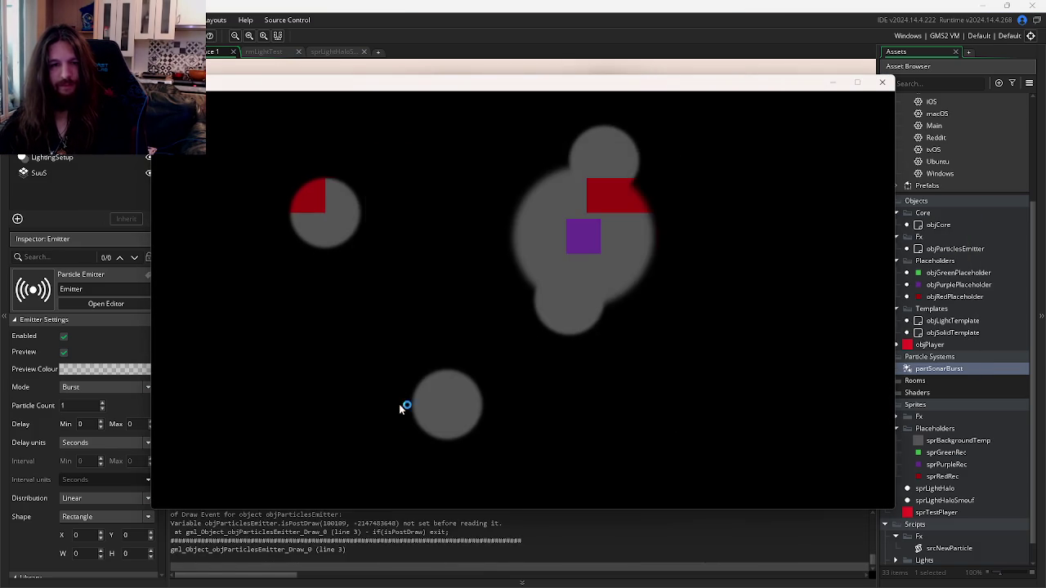
{"action": "key", "text": "F12"}
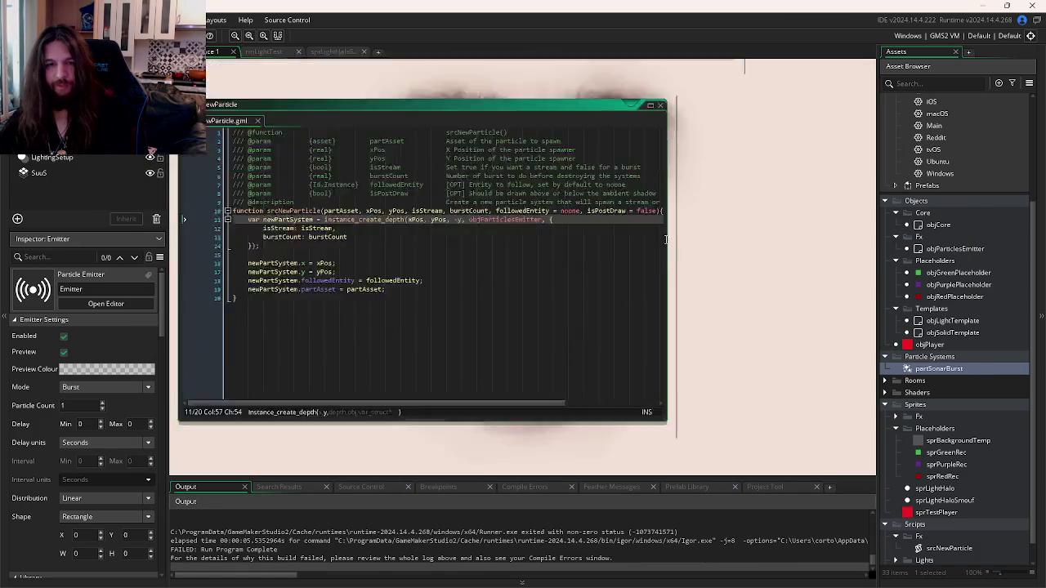
{"action": "left_click", "coordinate": [346, 237]}
{"action": "type", "text": ","}
{"action": "key", "text": "Return"}
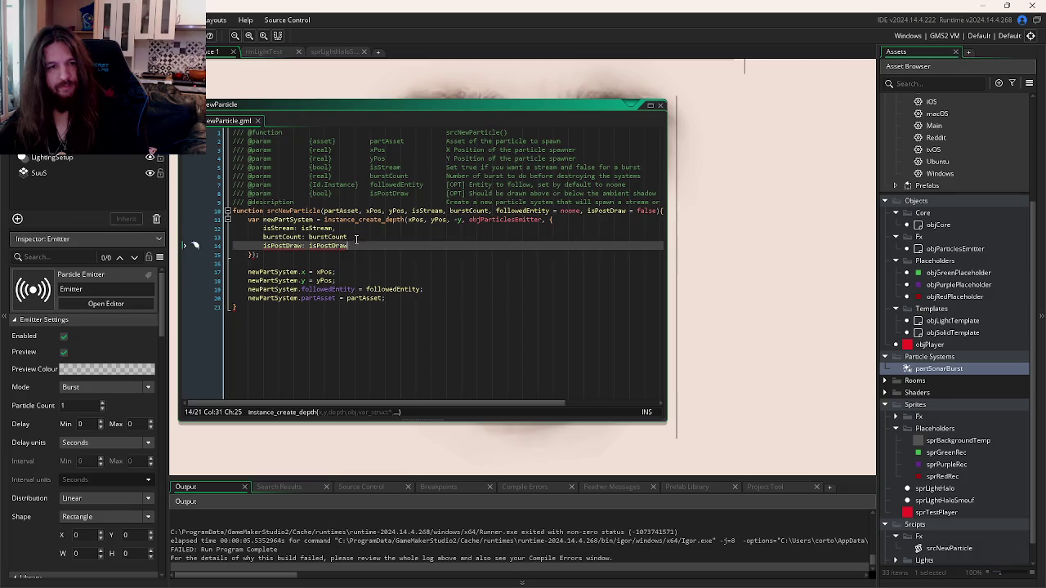
{"action": "type", "text": "isPostDraw: isPostDraw"}
{"action": "left_click", "coordinate": [427, 254]}
Step: Add a Boolean isPostDraw variable definition to objParticlesEmitter and set its default value
{"action": "key", "text": "ctrl+Tab"}
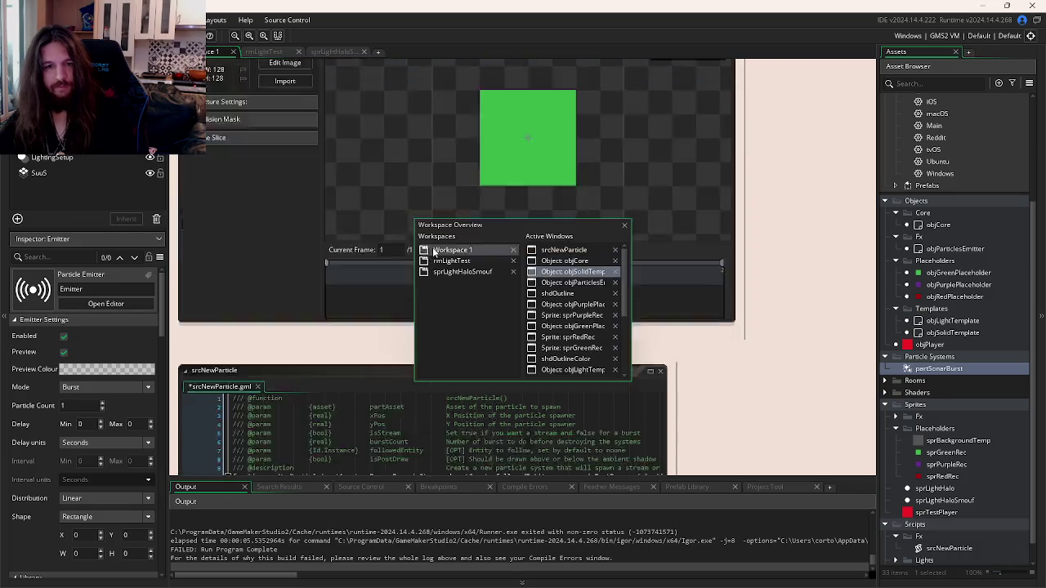
{"action": "key", "text": "ctrl+Tab"}
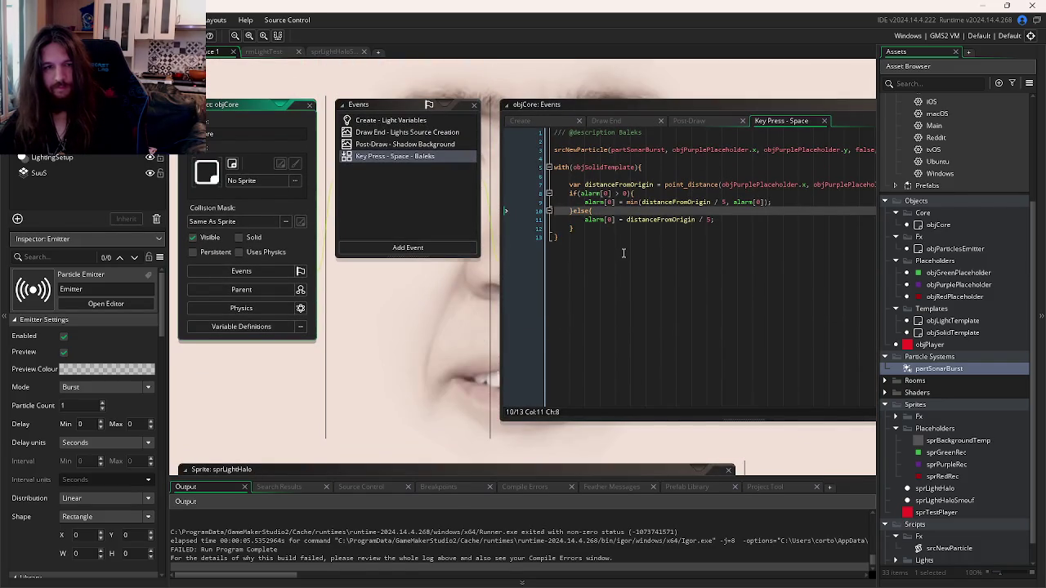
{"action": "key", "text": "ctrl+Tab"}
{"action": "left_click", "coordinate": [578, 282]}
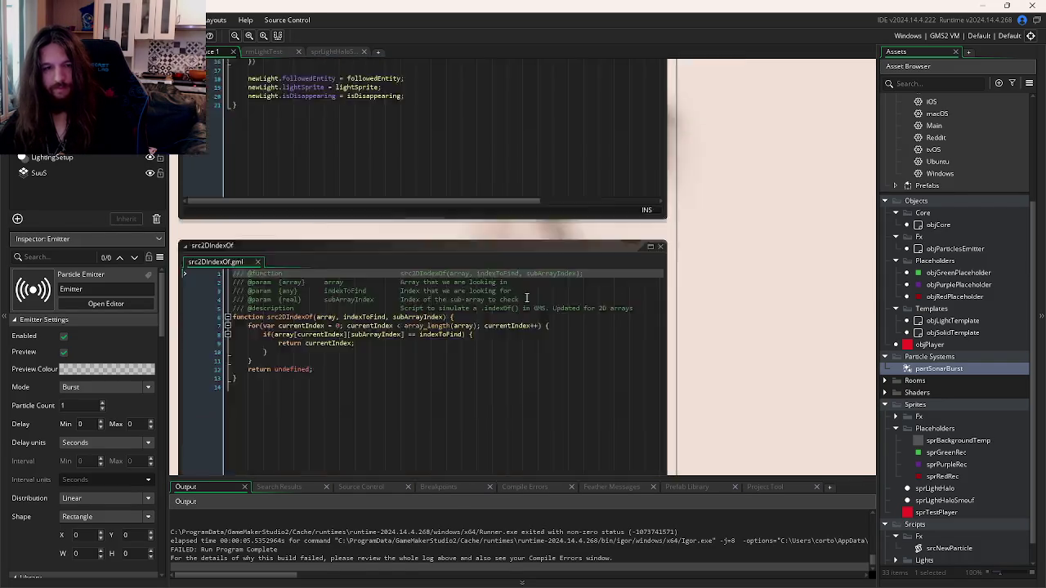
{"action": "left_click", "coordinate": [655, 394]}
{"action": "type", "text": "isPostDraw"}
{"action": "left_click", "coordinate": [614, 339]}
{"action": "left_click", "coordinate": [601, 381]}
{"action": "left_click", "coordinate": [460, 338]}
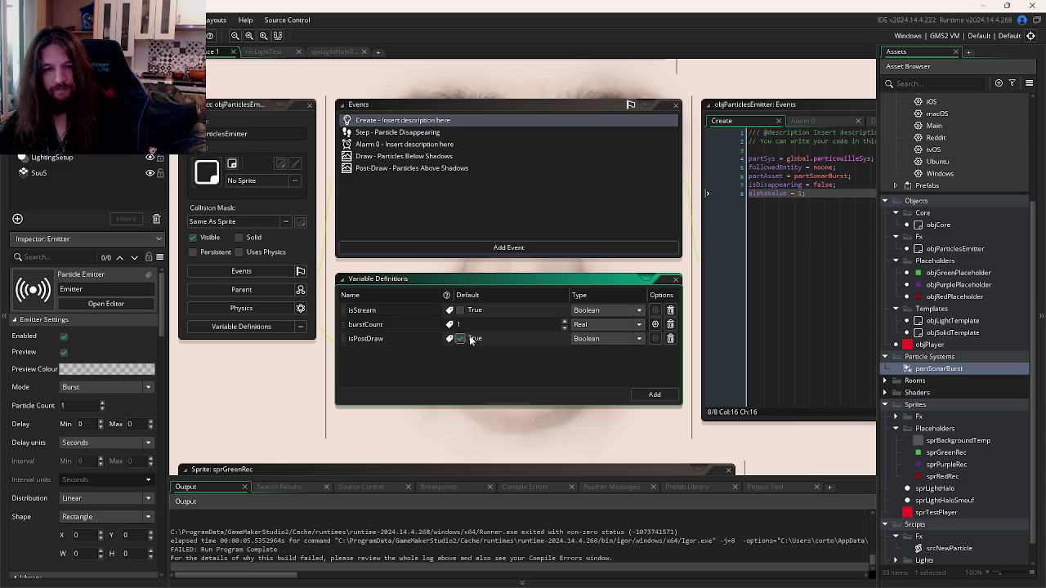
Step: Test-run the game, triggering two sonar bursts from the player
{"action": "key", "text": "F5"}
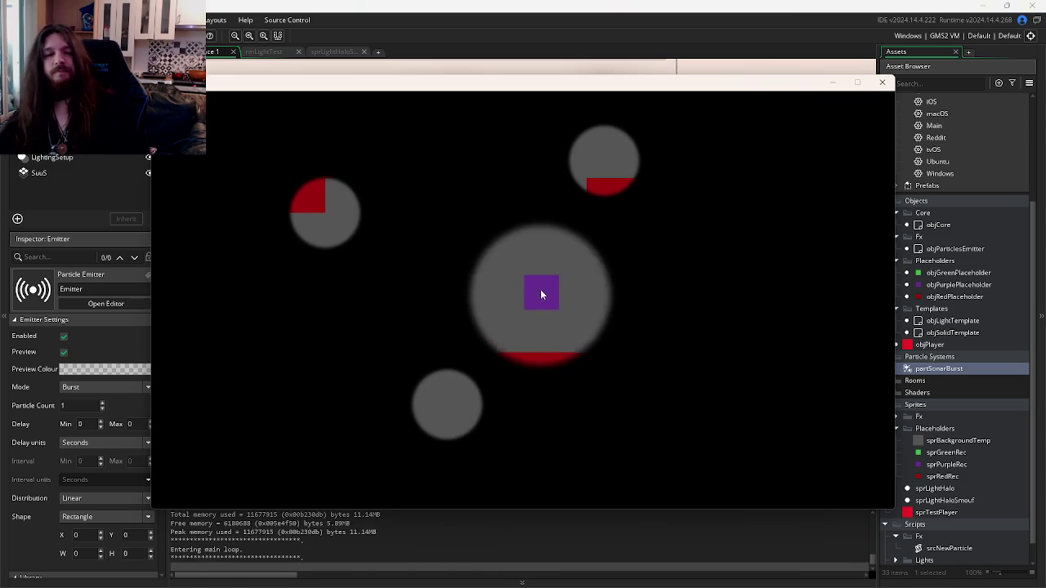
{"action": "left_click", "coordinate": [505, 295]}
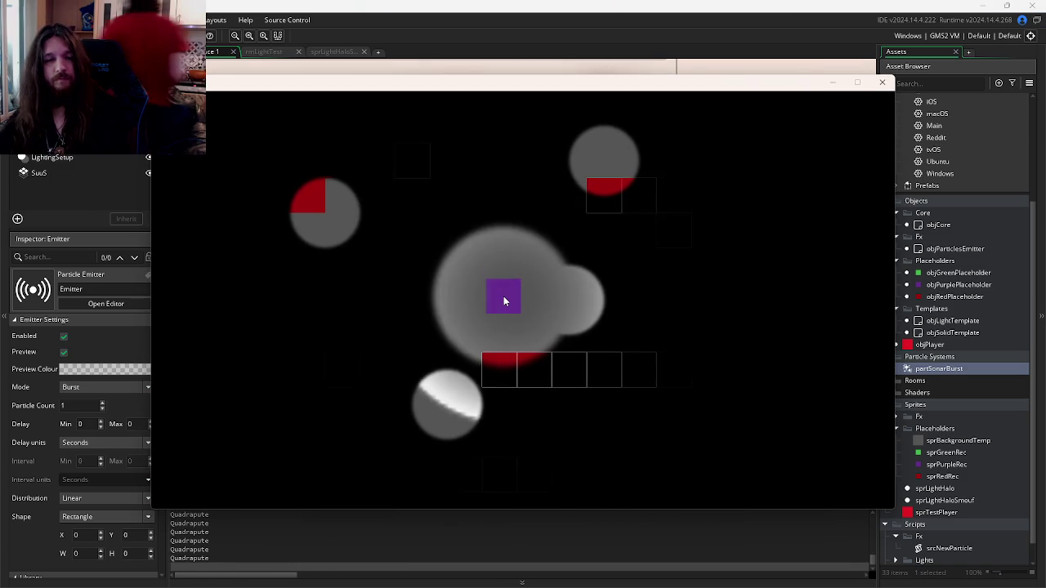
{"action": "left_click", "coordinate": [503, 296]}
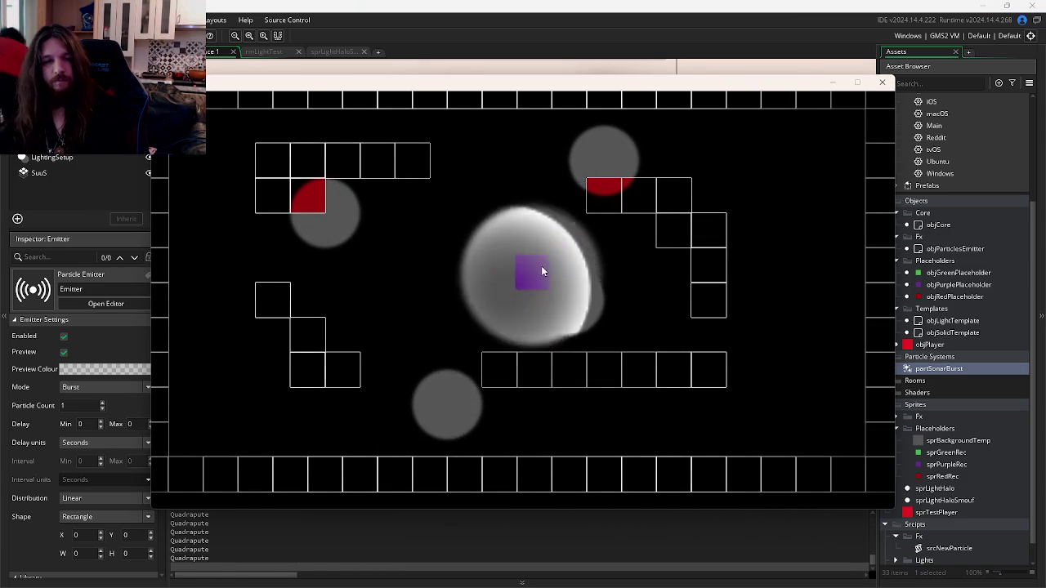
{"action": "left_click", "coordinate": [882, 81]}
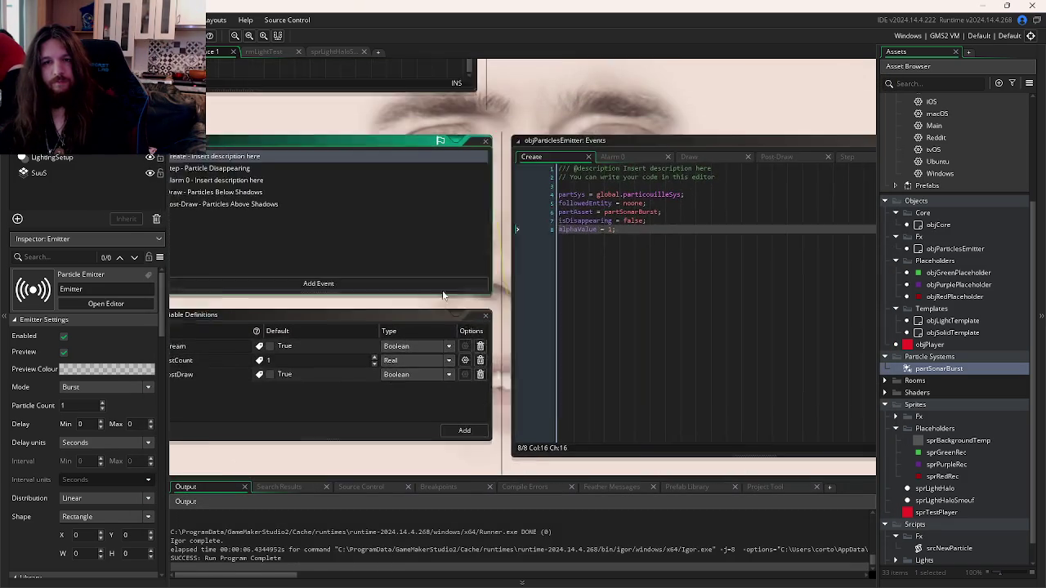
Step: Add show_debug_message("Pute"); after the exit line in Post-Draw and test-run it
{"action": "left_click", "coordinate": [724, 164]}
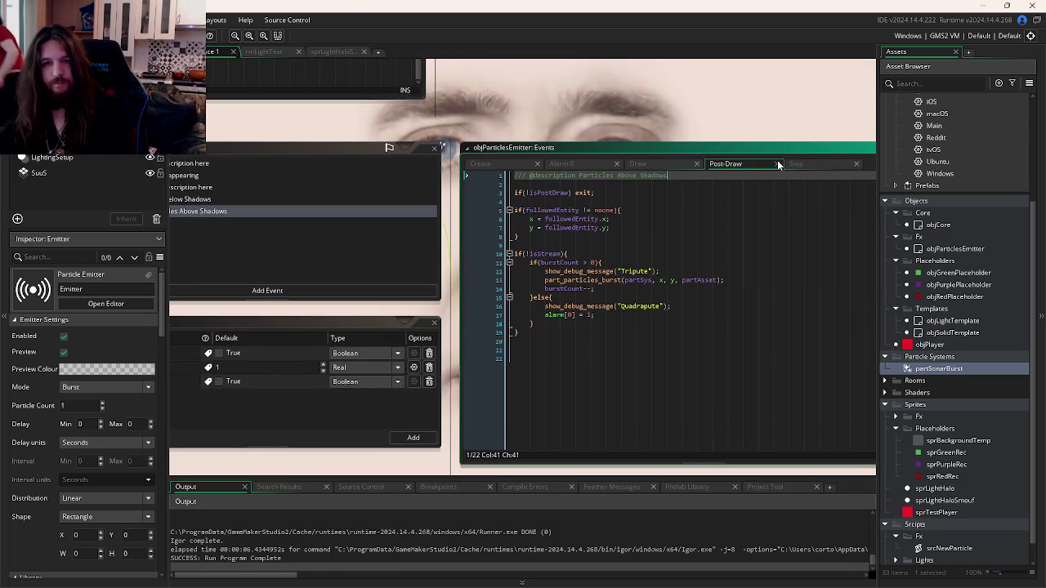
{"action": "left_click", "coordinate": [617, 189]}
{"action": "key", "text": "Return"}
{"action": "key", "text": "Return"}
{"action": "type", "text": "sho"}
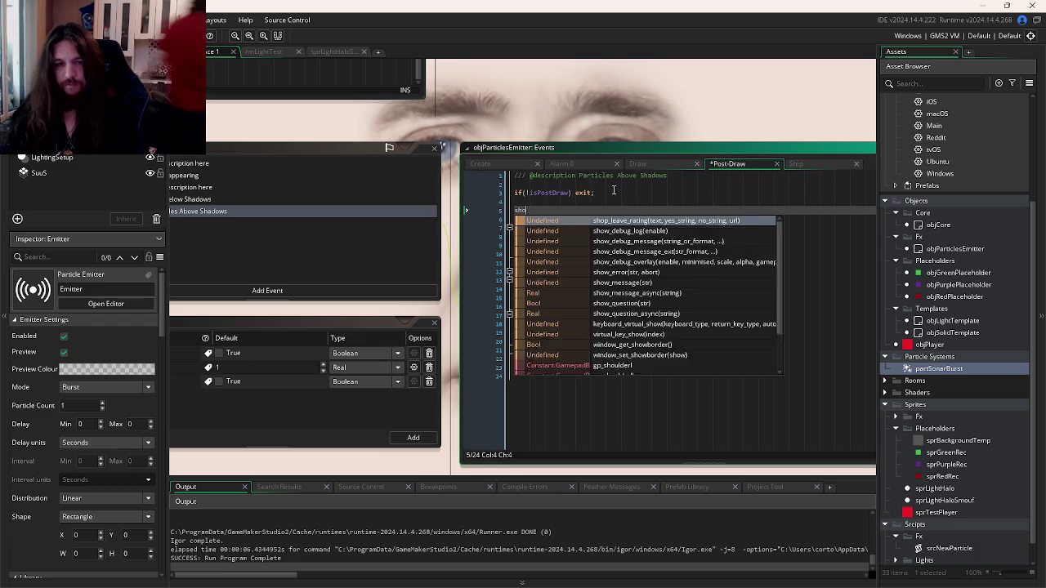
{"action": "type", "text": "w"}
{"action": "key", "text": "Down"}
{"action": "key", "text": "Down"}
{"action": "key", "text": "Up"}
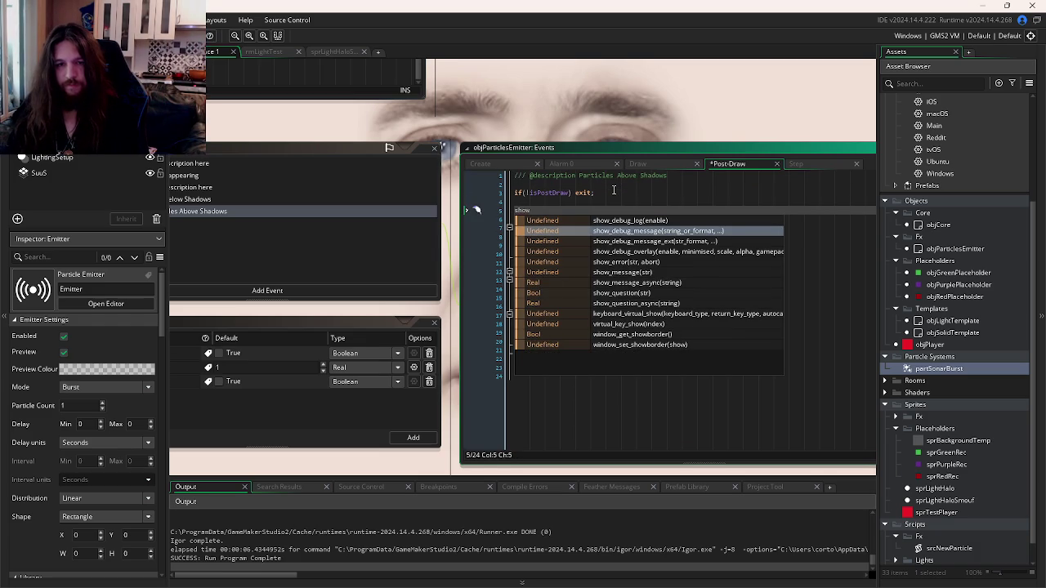
{"action": "key", "text": "Return"}
{"action": "type", "text": "\"Pute"}
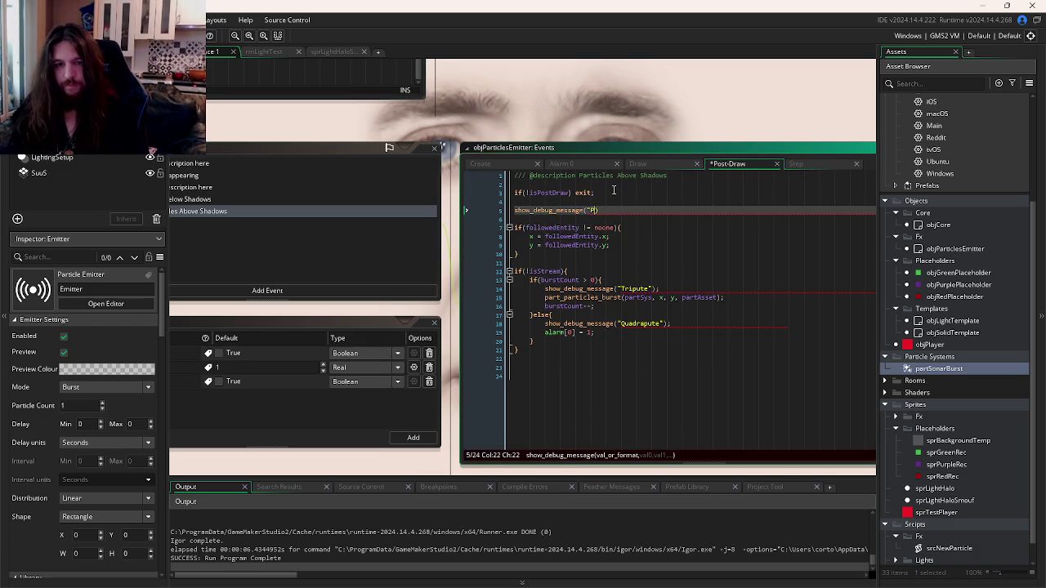
{"action": "type", "text": "\");"}
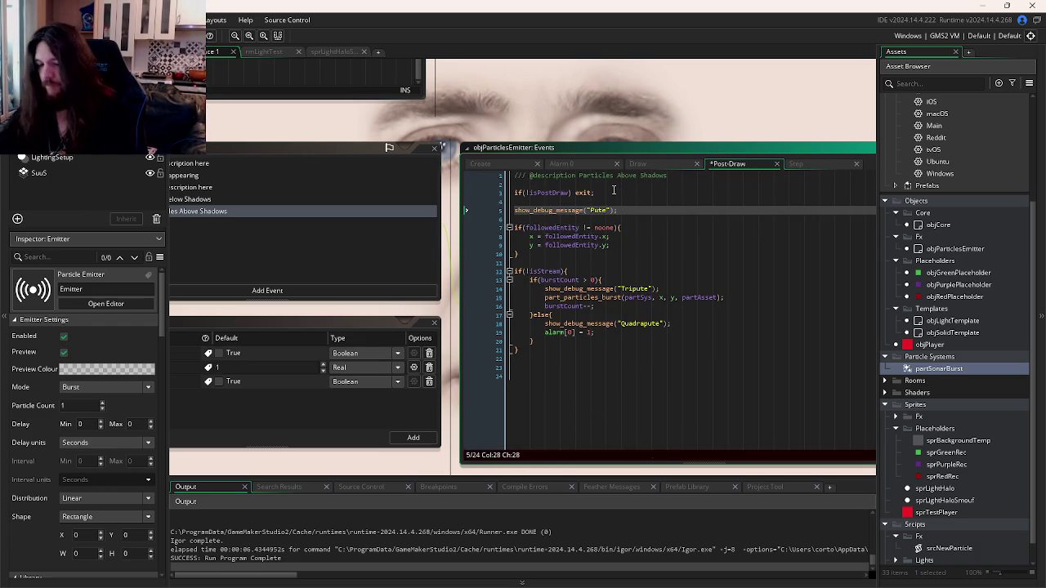
{"action": "key", "text": "F5"}
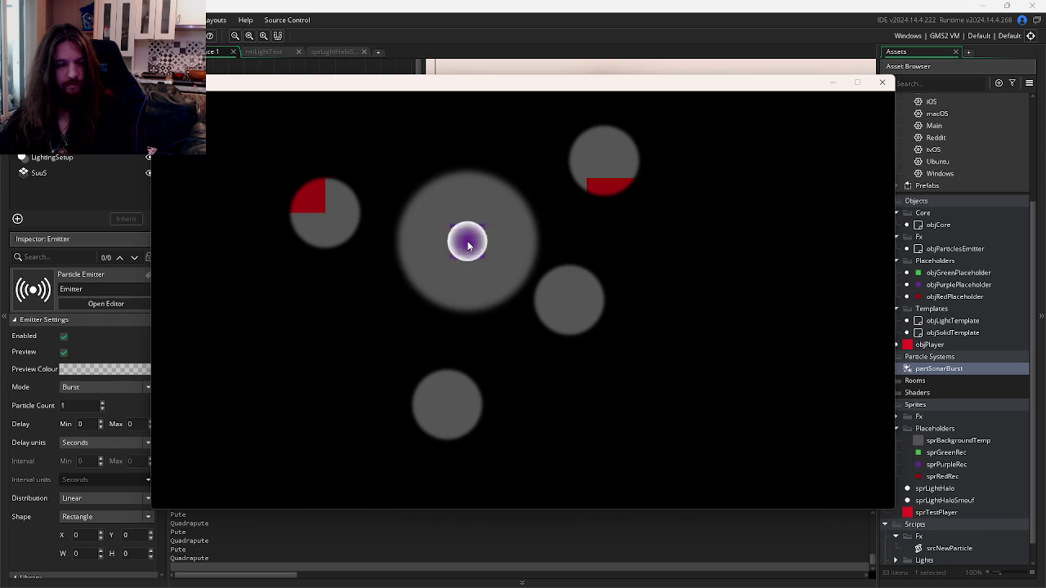
{"action": "left_click", "coordinate": [881, 82]}
Step: Delete the Pute, Tripute and Quadrapute debug lines from the Post-Draw code
{"action": "triple_click", "coordinate": [654, 210]}
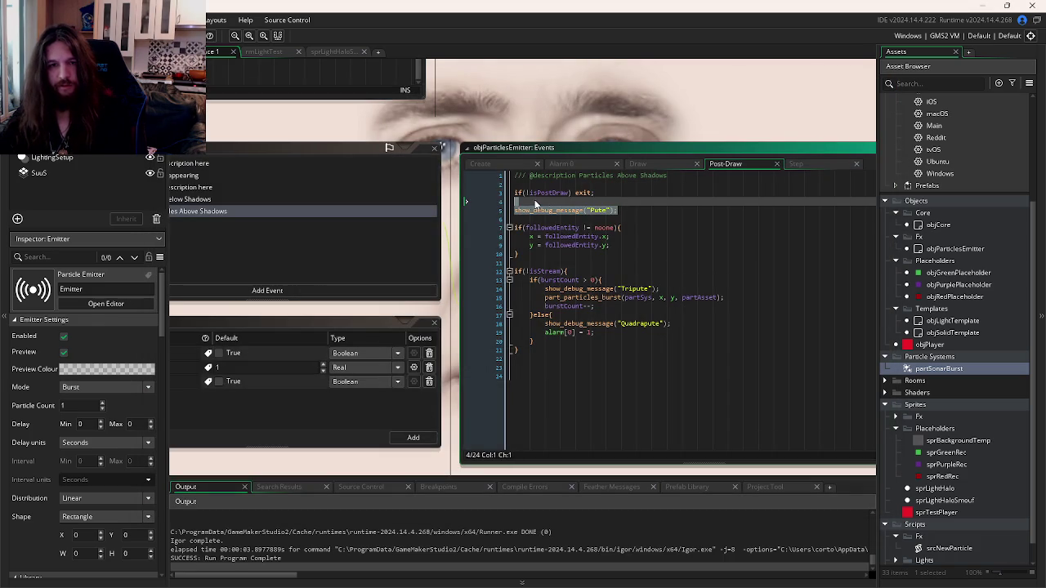
{"action": "key", "text": "BackSpace"}
{"action": "key", "text": "BackSpace"}
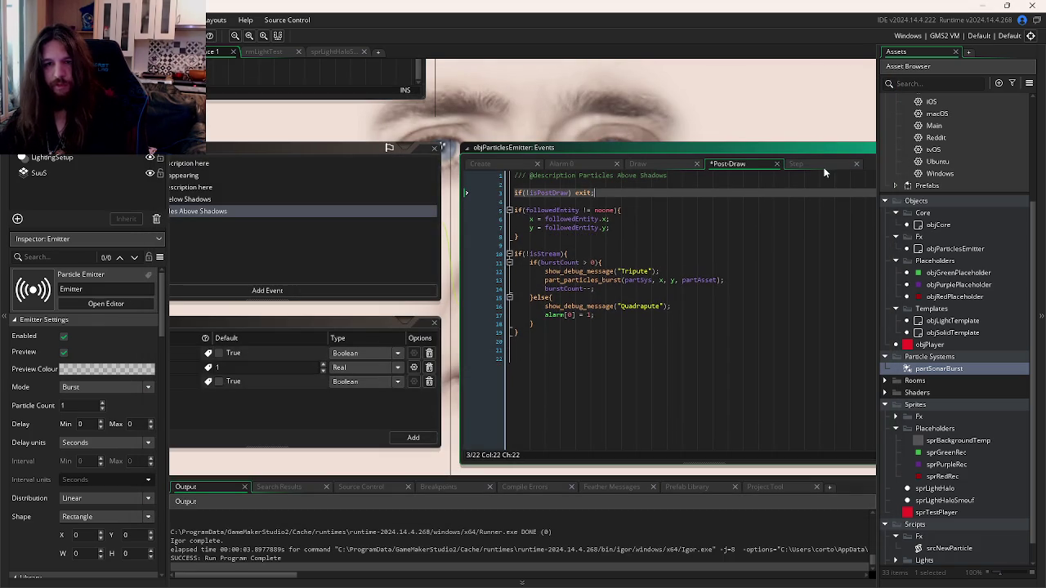
{"action": "left_click", "coordinate": [645, 164]}
{"action": "left_click", "coordinate": [582, 164]}
{"action": "left_click", "coordinate": [653, 164]}
{"action": "left_click", "coordinate": [727, 164]}
{"action": "left_click", "coordinate": [484, 271]}
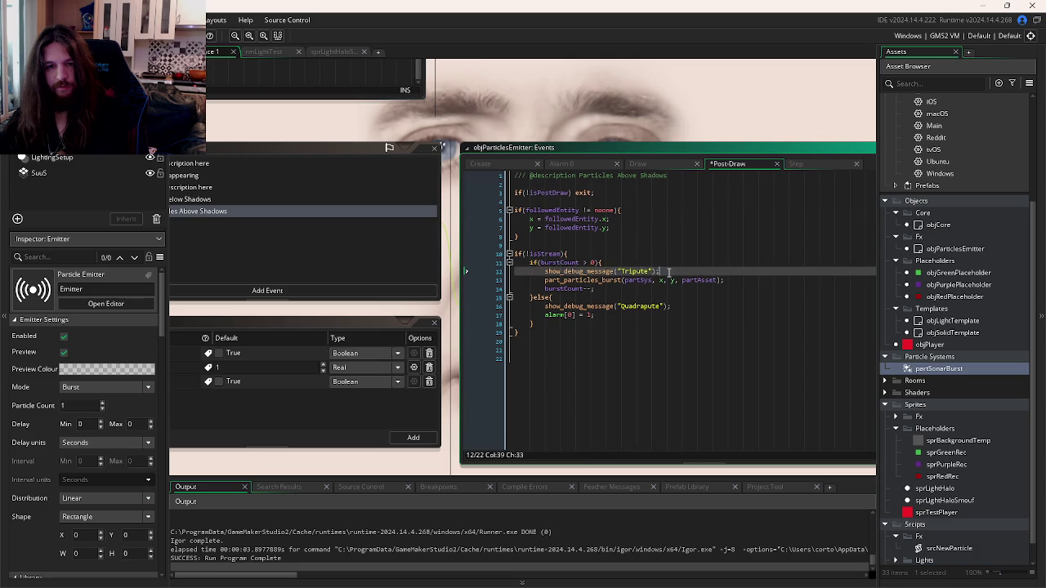
{"action": "key", "text": "BackSpace"}
{"action": "left_click", "coordinate": [485, 298]}
{"action": "key", "text": "BackSpace"}
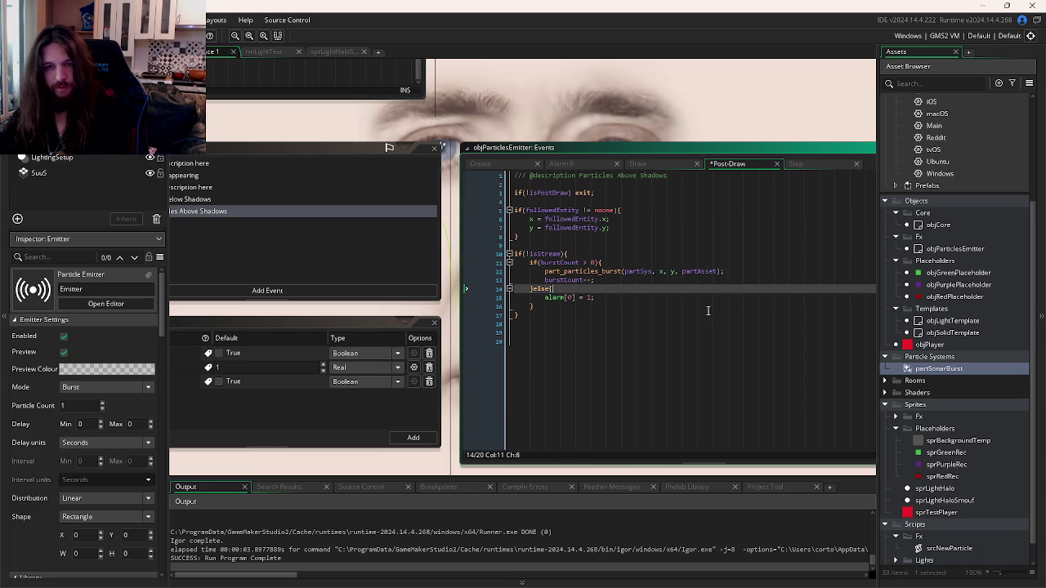
{"action": "left_click", "coordinate": [706, 311]}
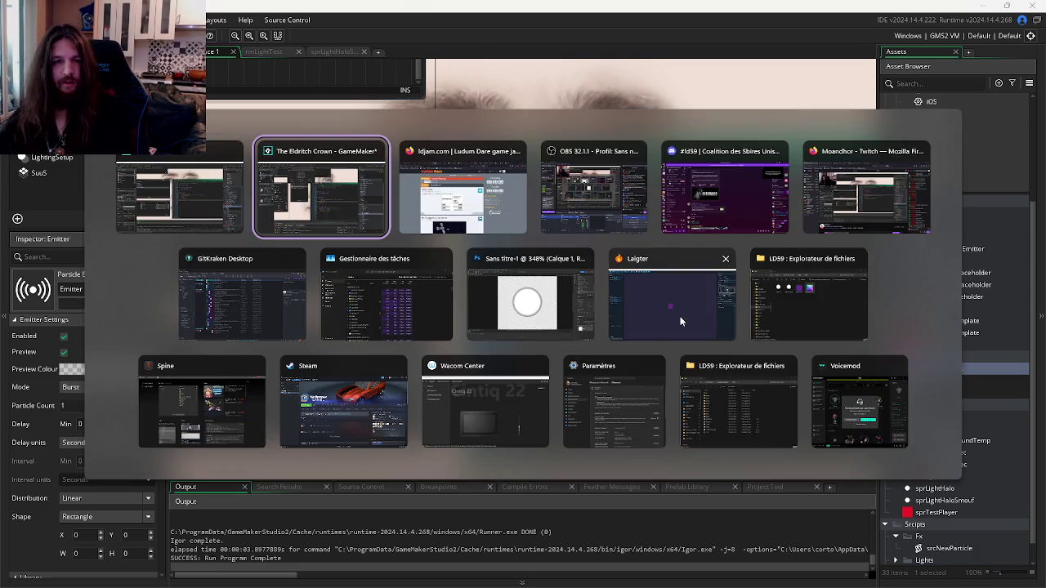
Step: Review objSolidTemplate's Draw and Post-Draw code
{"action": "key", "text": "ctrl+Tab"}
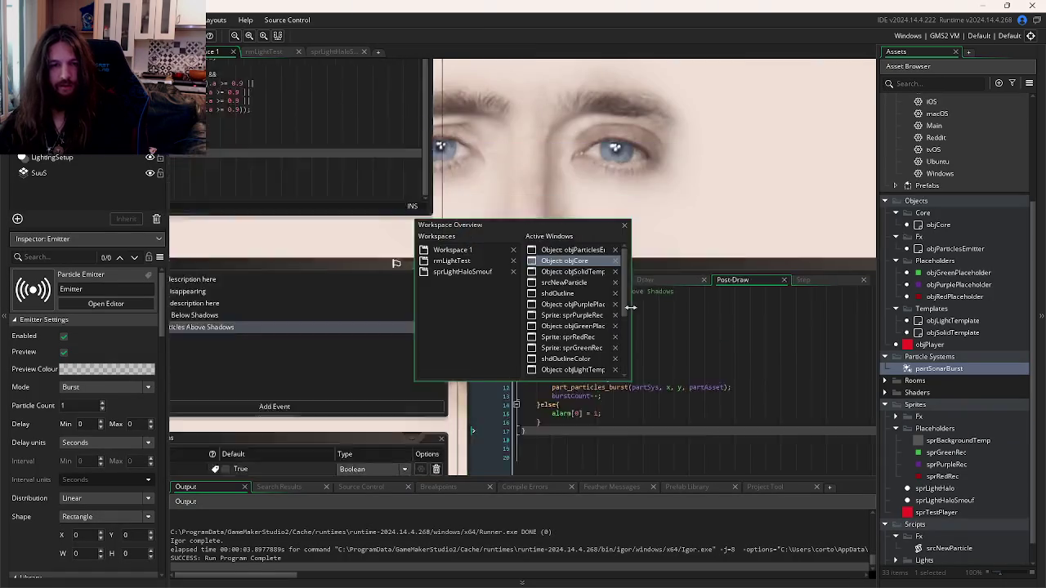
{"action": "key", "text": "Left"}
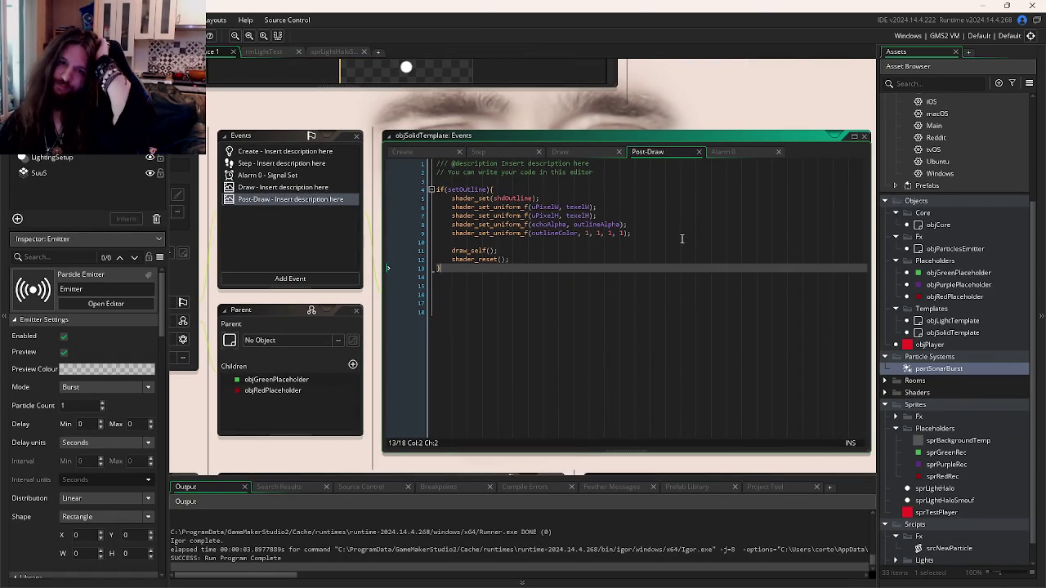
{"action": "left_click", "coordinate": [576, 153]}
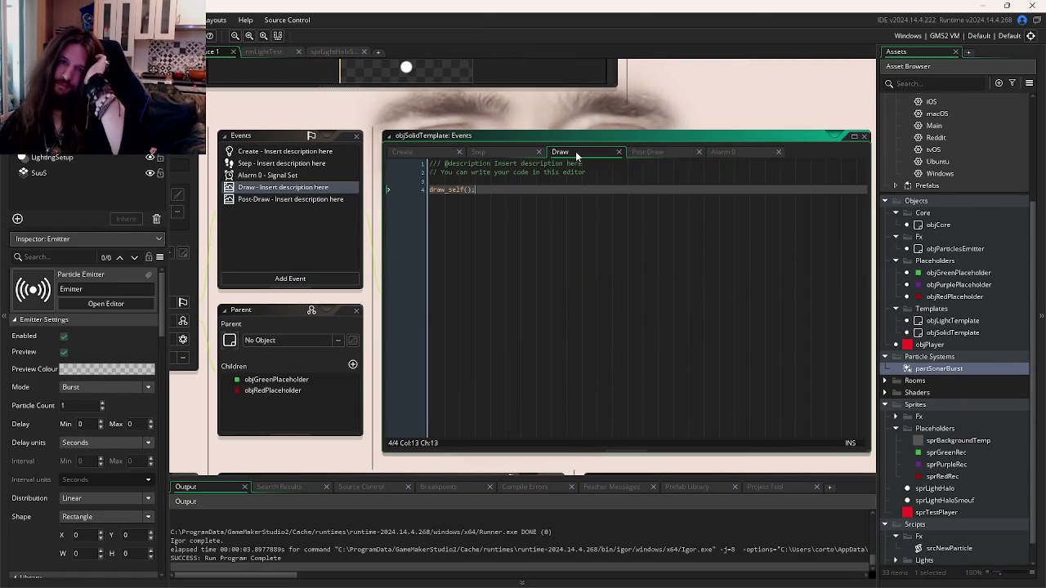
{"action": "left_click", "coordinate": [649, 156]}
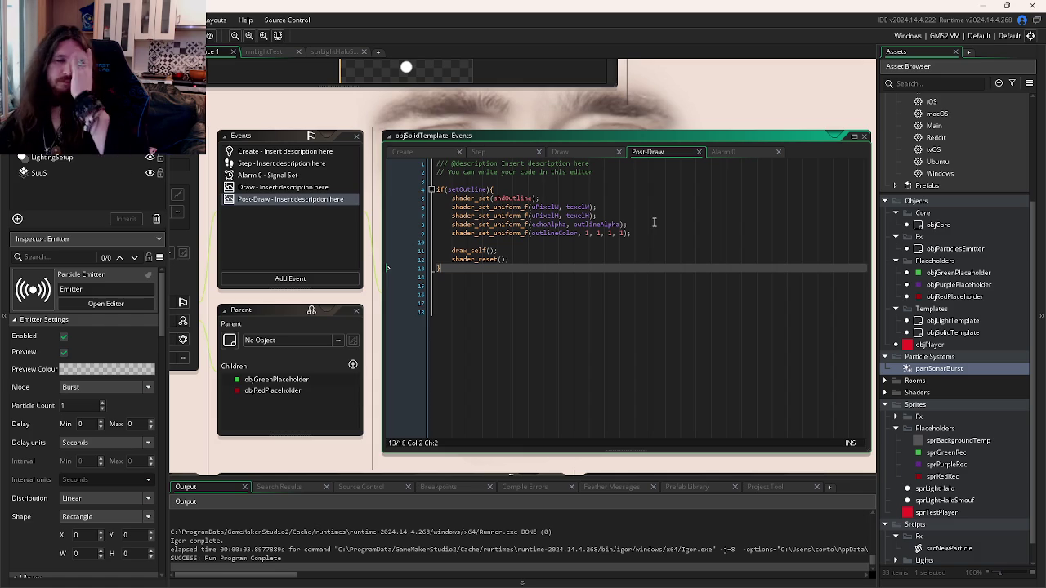
Step: Open objCore's events and view its Draw End and Key Press - Space code
{"action": "key", "text": "ctrl+Tab"}
{"action": "key", "text": "ctrl+Tab"}
{"action": "key", "text": "ctrl+Tab"}
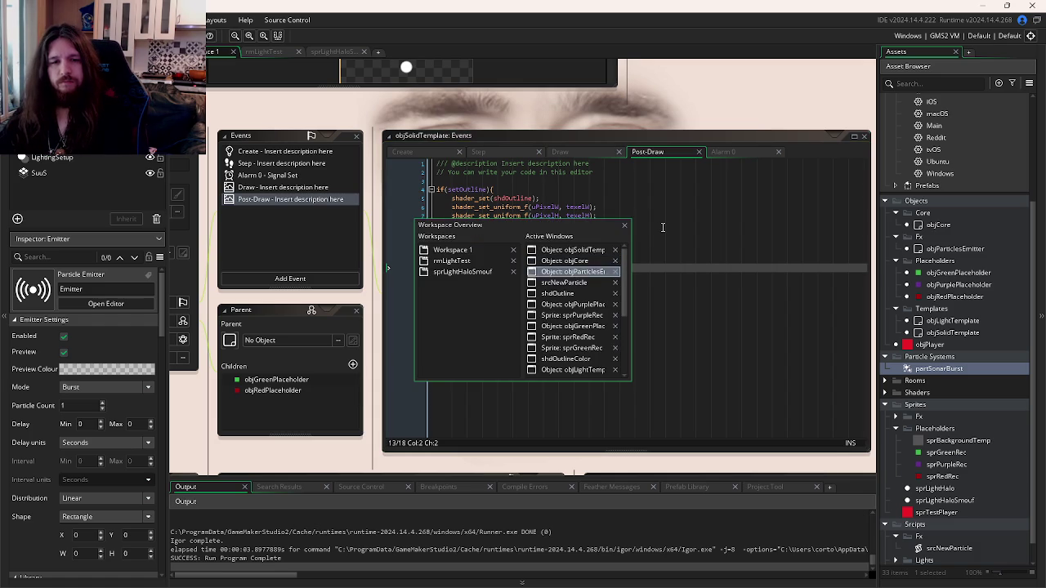
{"action": "left_click", "coordinate": [530, 262]}
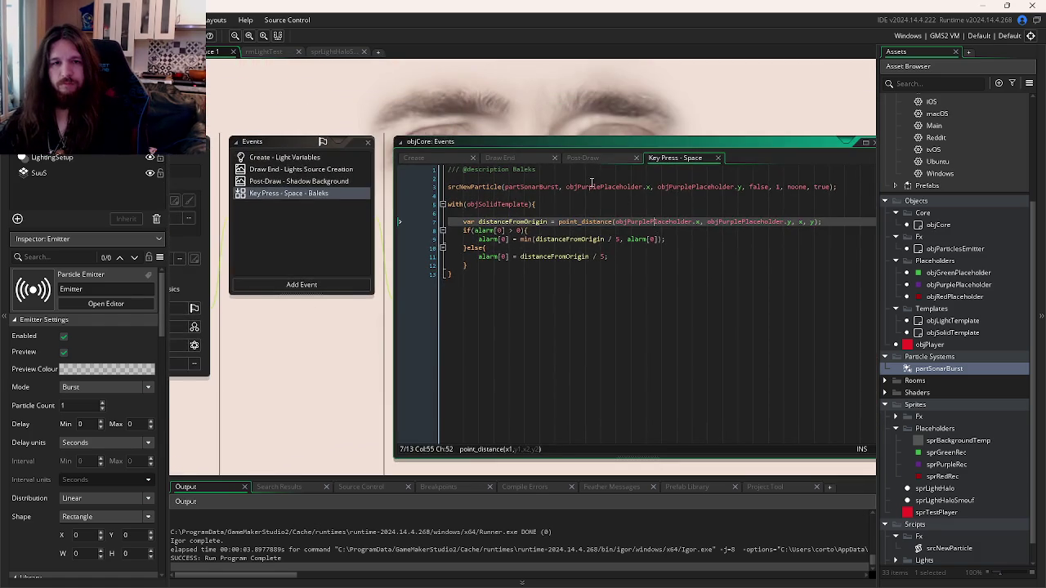
{"action": "left_click", "coordinate": [525, 161]}
{"action": "left_click", "coordinate": [642, 277]}
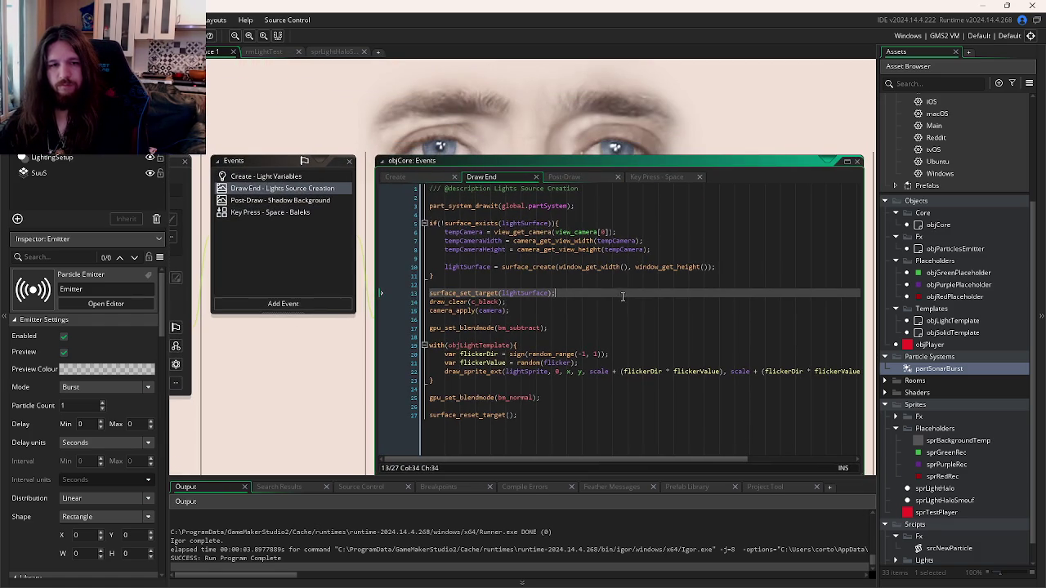
{"action": "left_click", "coordinate": [701, 325]}
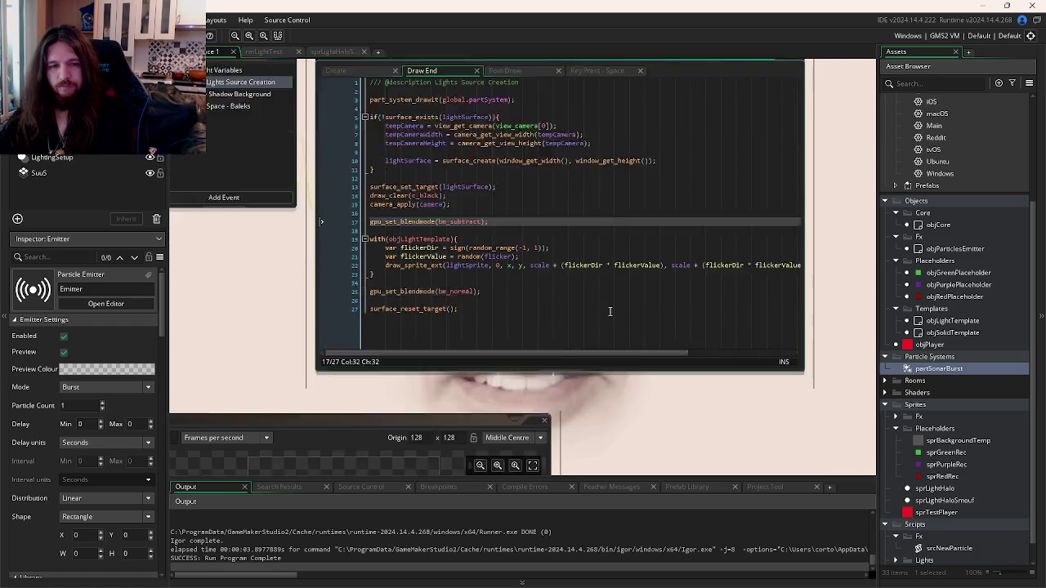
{"action": "key", "text": "Down"}
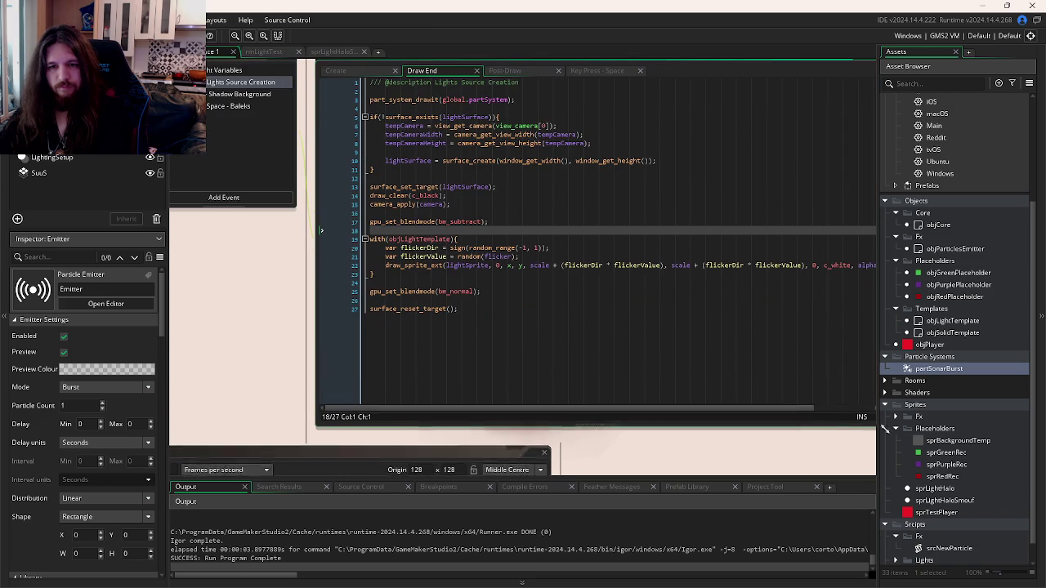
{"action": "left_click", "coordinate": [651, 333]}
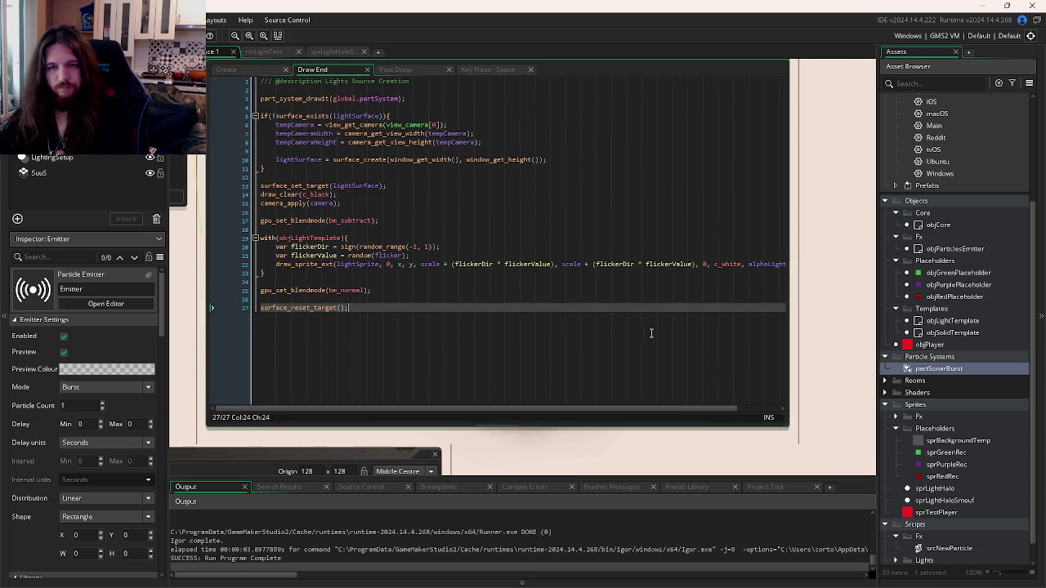
{"action": "left_click", "coordinate": [482, 72]}
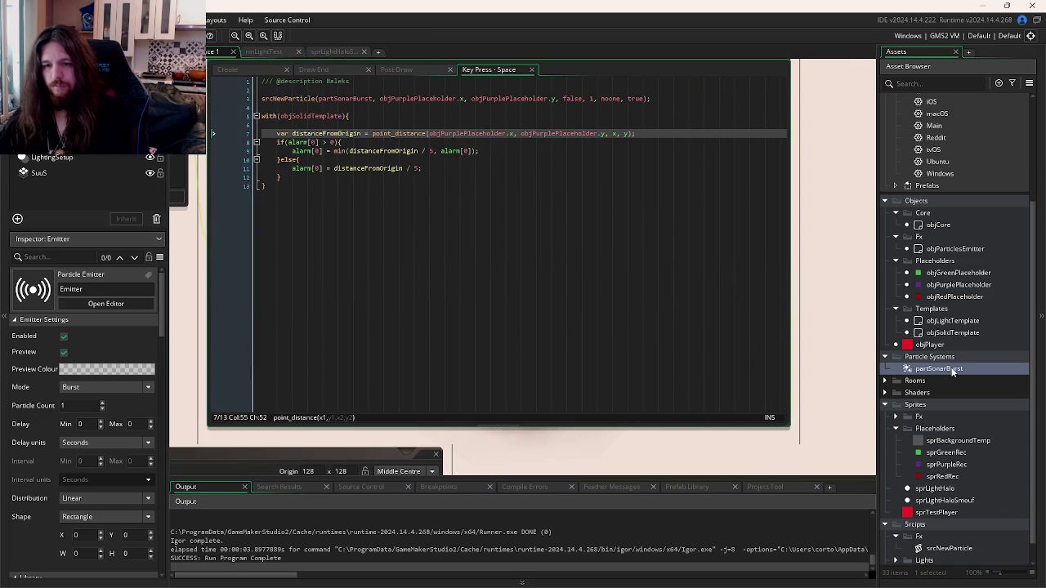
Step: Open sprLightHalo and rmLightTest, then open the partSonarBurst particle system
{"action": "left_click", "coordinate": [331, 52]}
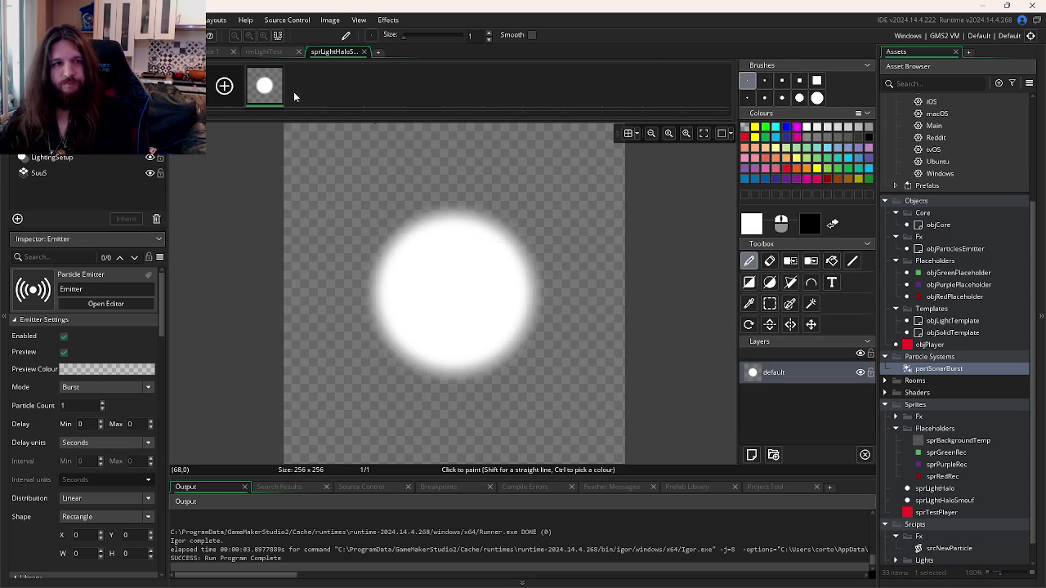
{"action": "left_click", "coordinate": [262, 52]}
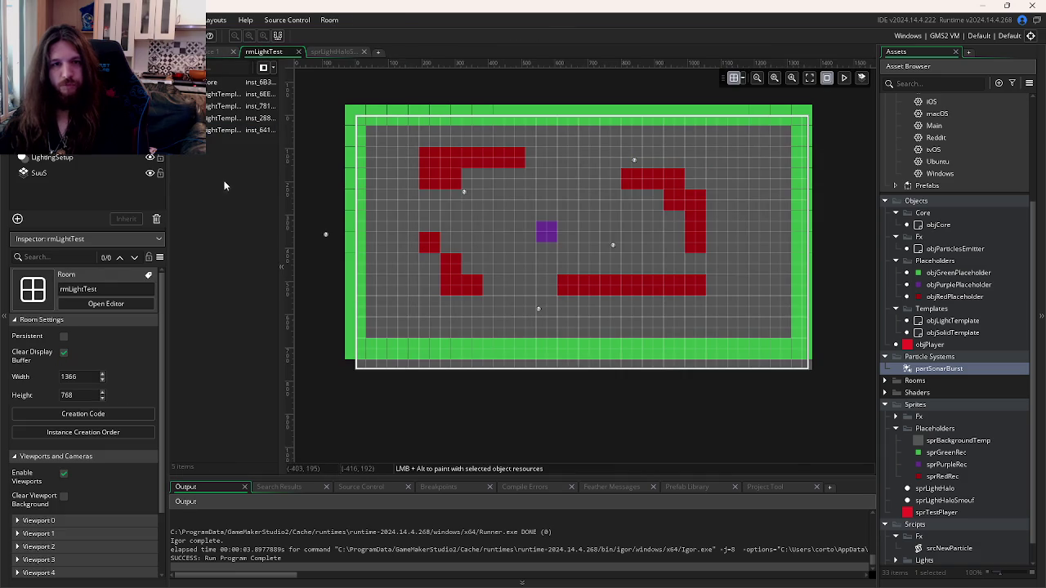
{"action": "key", "text": "ctrl+Tab"}
{"action": "scroll", "coordinate": [944, 378], "scroll_direction": "down", "scroll_amount": 1}
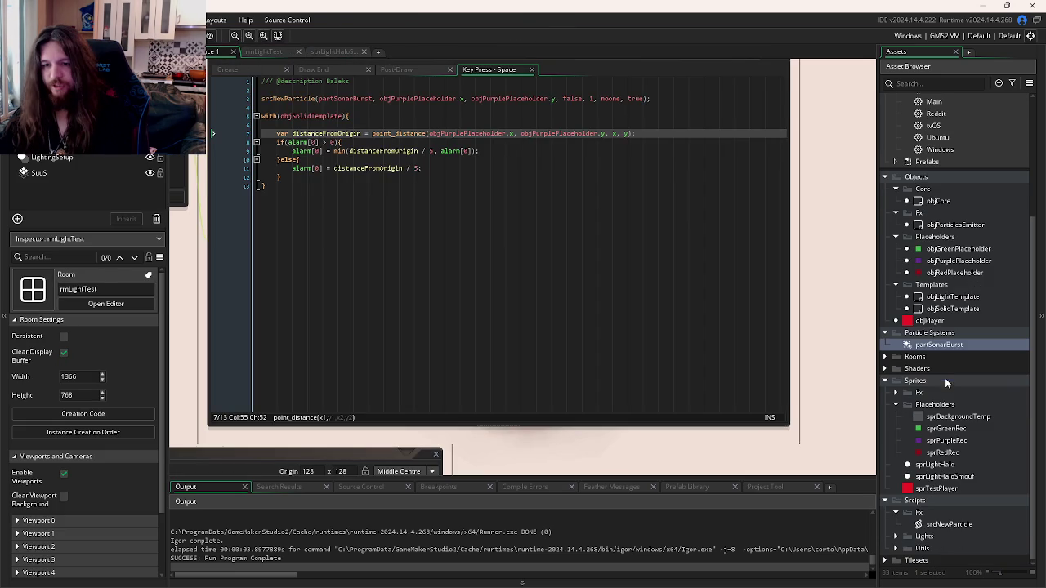
{"action": "double_click", "coordinate": [952, 345]}
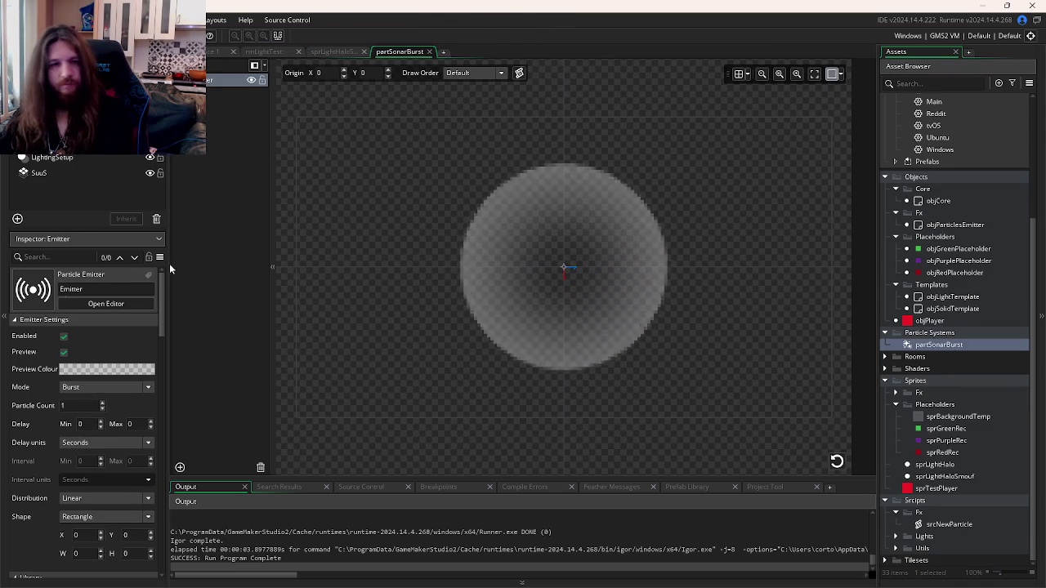
Step: Adjust partSonarBurst's particle size increment and test the burst in a game run
{"action": "scroll", "coordinate": [103, 392], "scroll_direction": "down", "scroll_amount": 3}
{"action": "scroll", "coordinate": [103, 392], "scroll_direction": "down", "scroll_amount": 10}
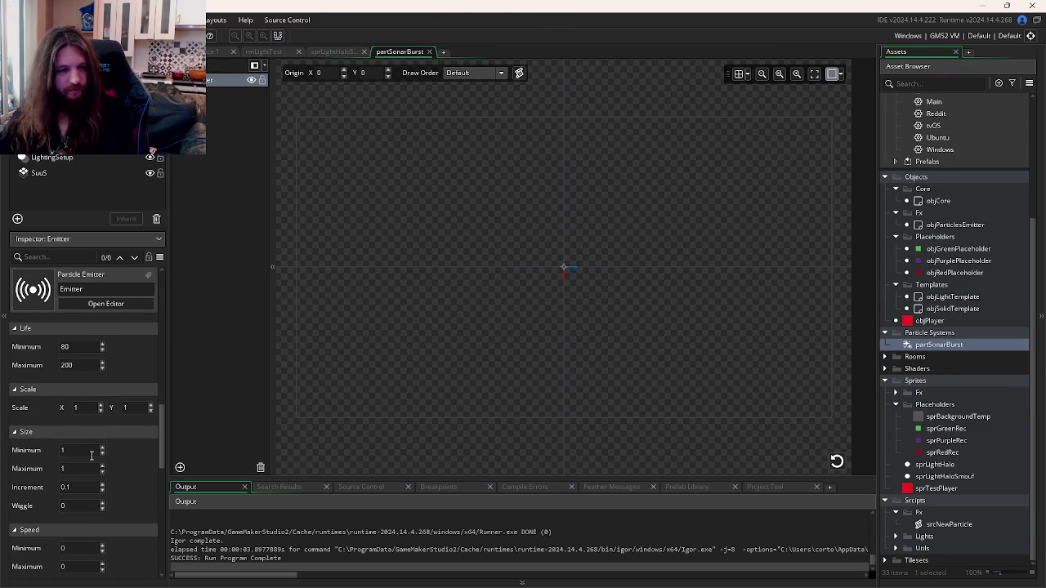
{"action": "scroll", "coordinate": [91, 456], "scroll_direction": "down", "scroll_amount": 2}
{"action": "left_click", "coordinate": [72, 421]}
{"action": "type", "text": "0.0"}
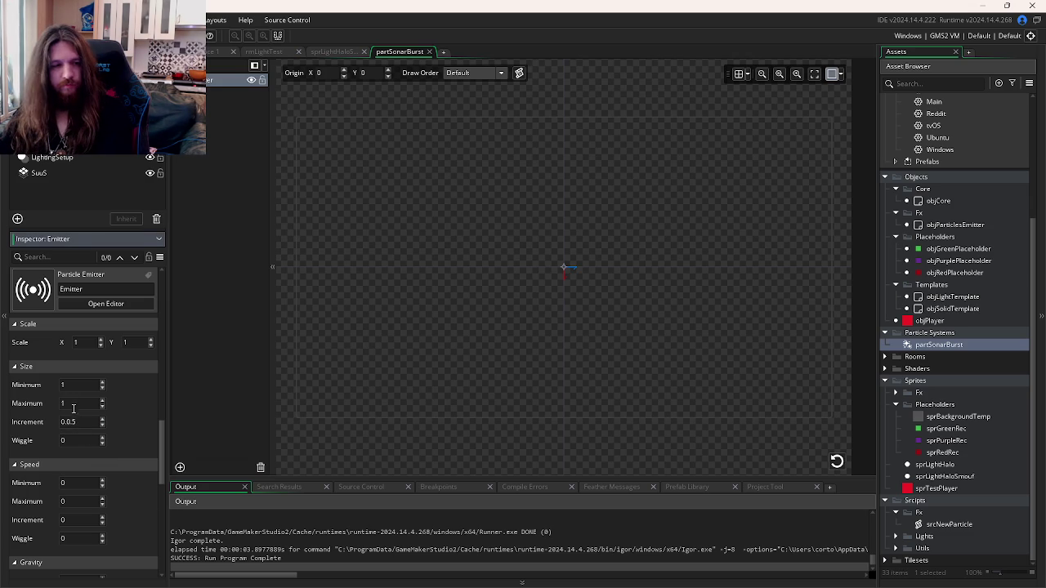
{"action": "type", "text": "5"}
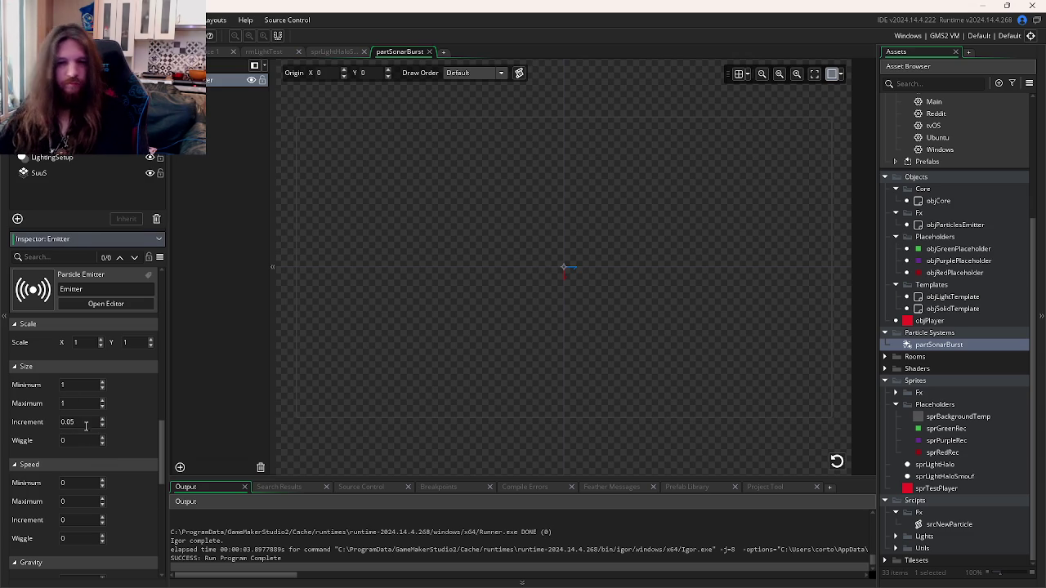
{"action": "left_click", "coordinate": [837, 461]}
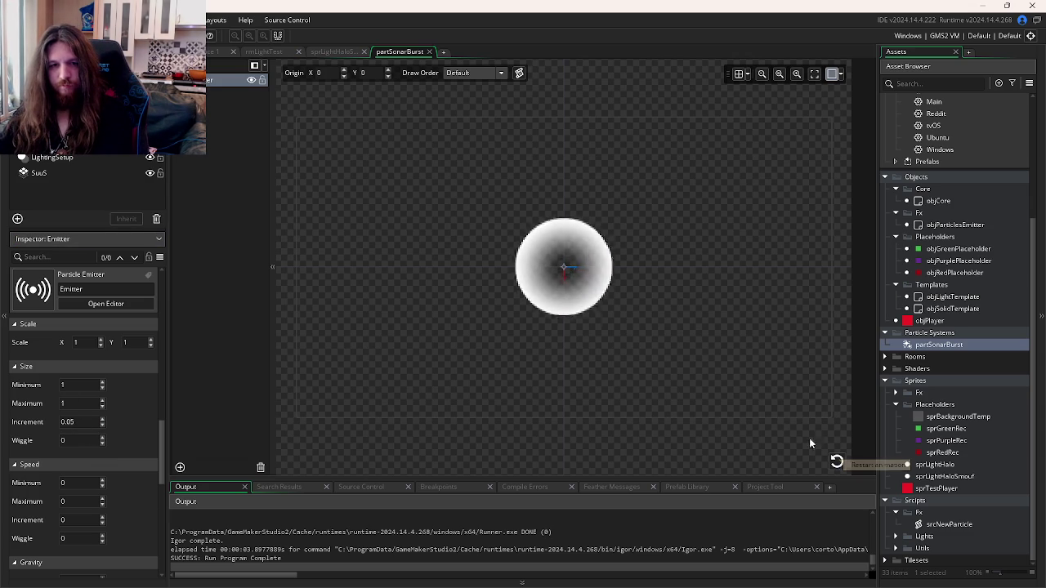
{"action": "key", "text": "F5"}
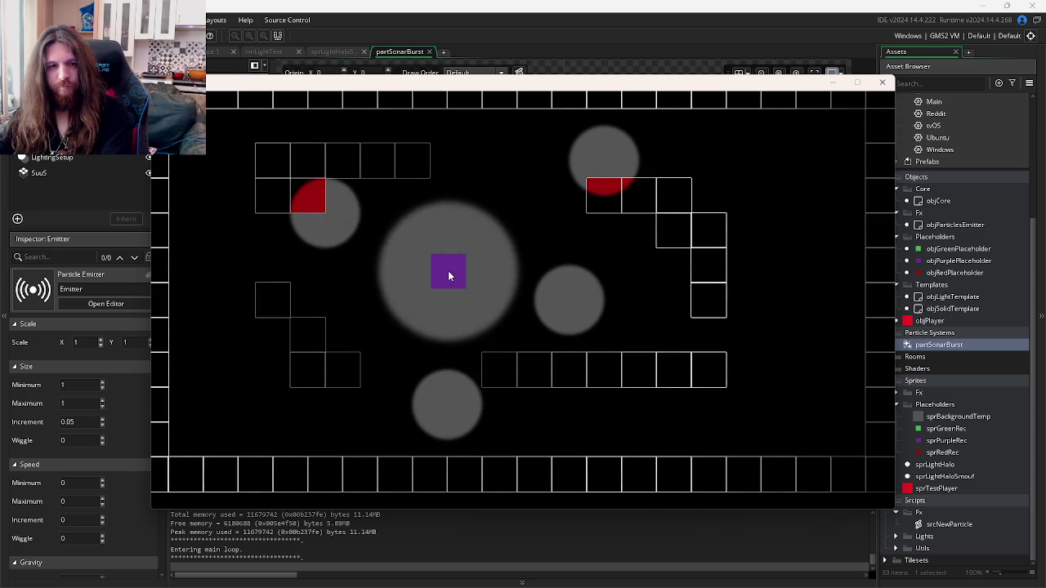
{"action": "left_click", "coordinate": [445, 235]}
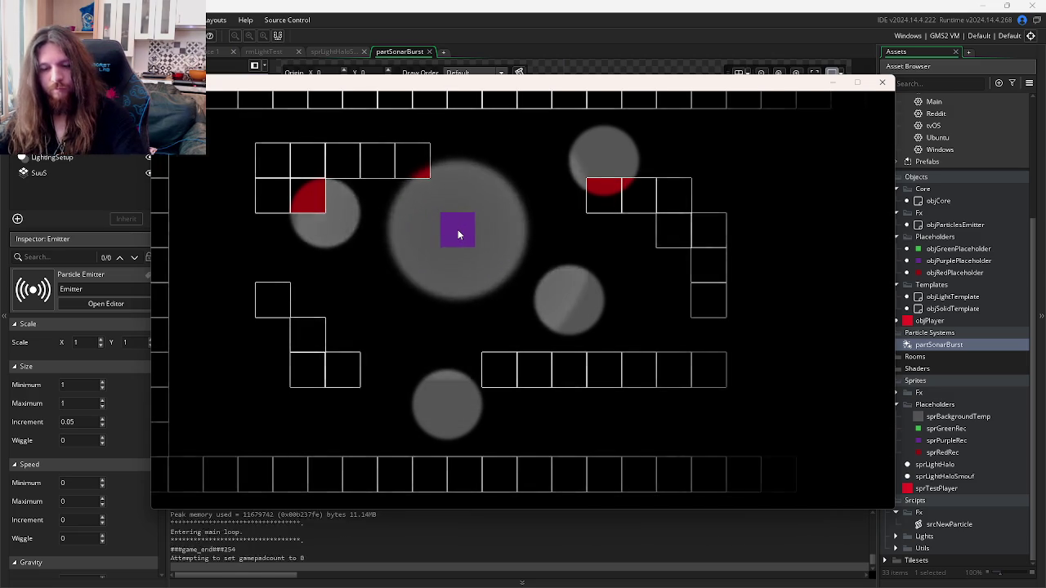
{"action": "key", "text": "Escape"}
Step: Fix particle Life at 100 minimum and 100 maximum, then launch a new test run
{"action": "left_click", "coordinate": [75, 420]}
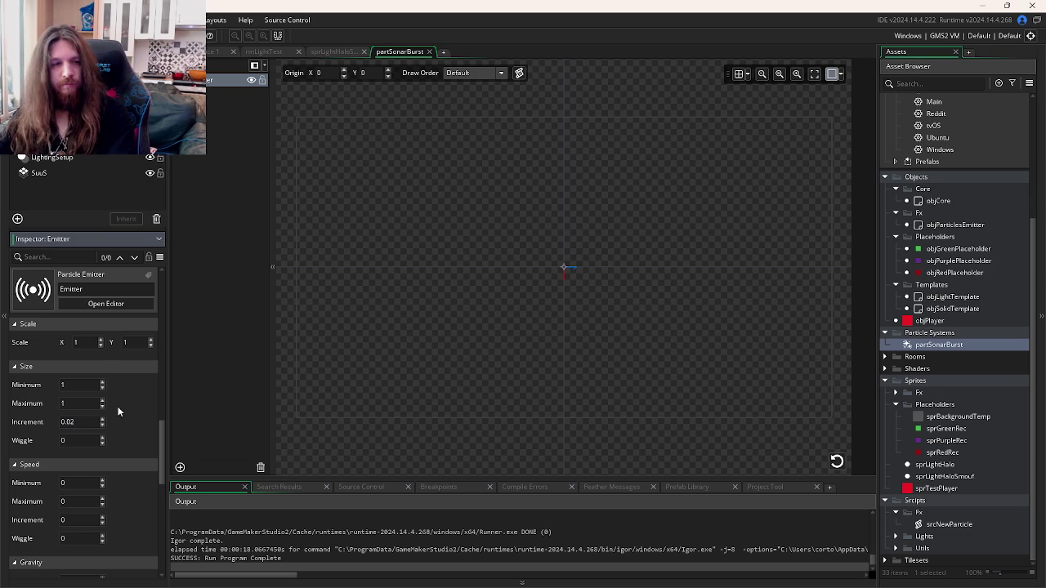
{"action": "scroll", "coordinate": [117, 411], "scroll_direction": "up", "scroll_amount": 3}
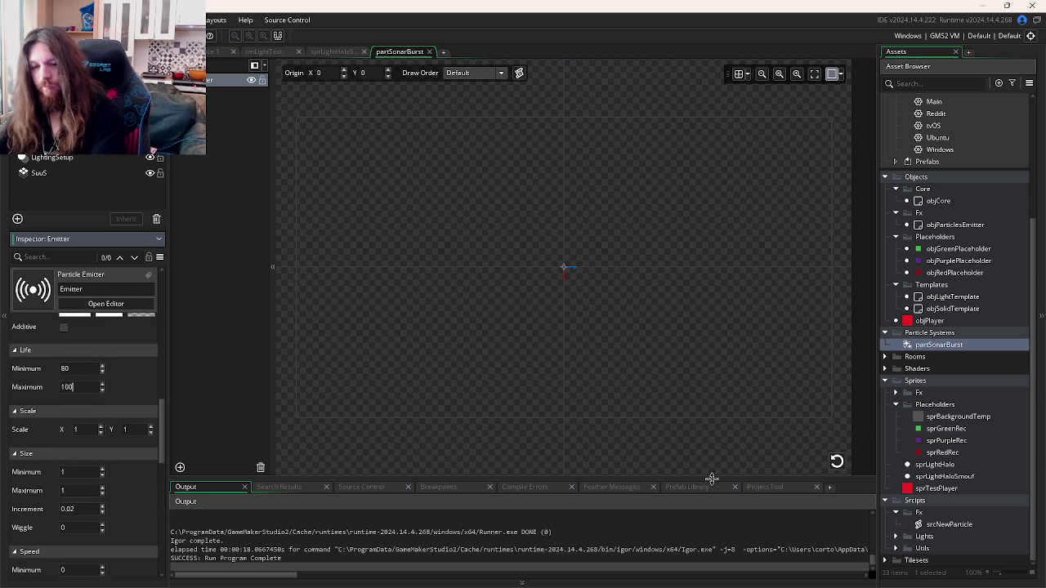
{"action": "left_click", "coordinate": [837, 461]}
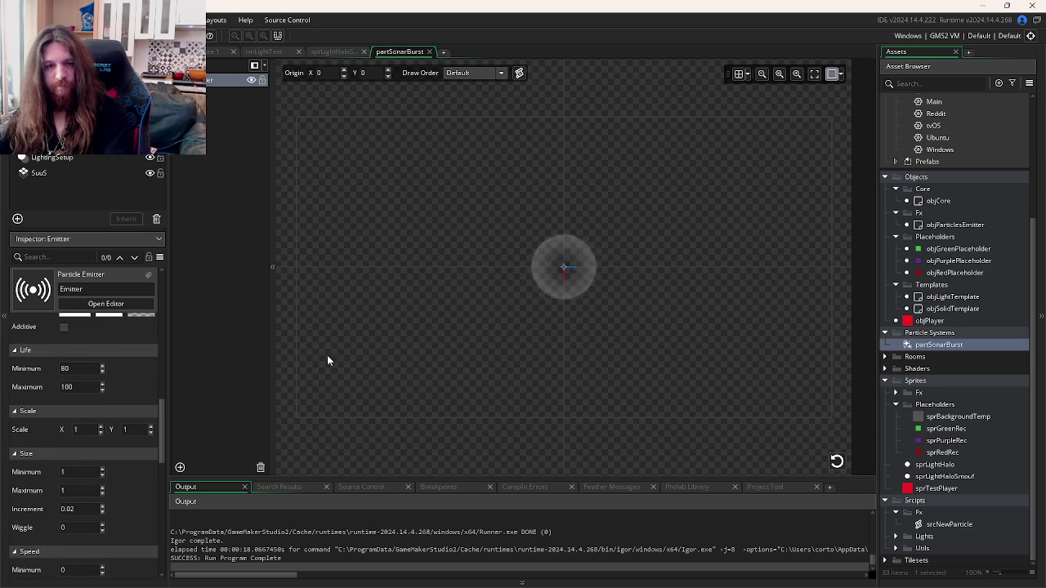
{"action": "left_click", "coordinate": [76, 368]}
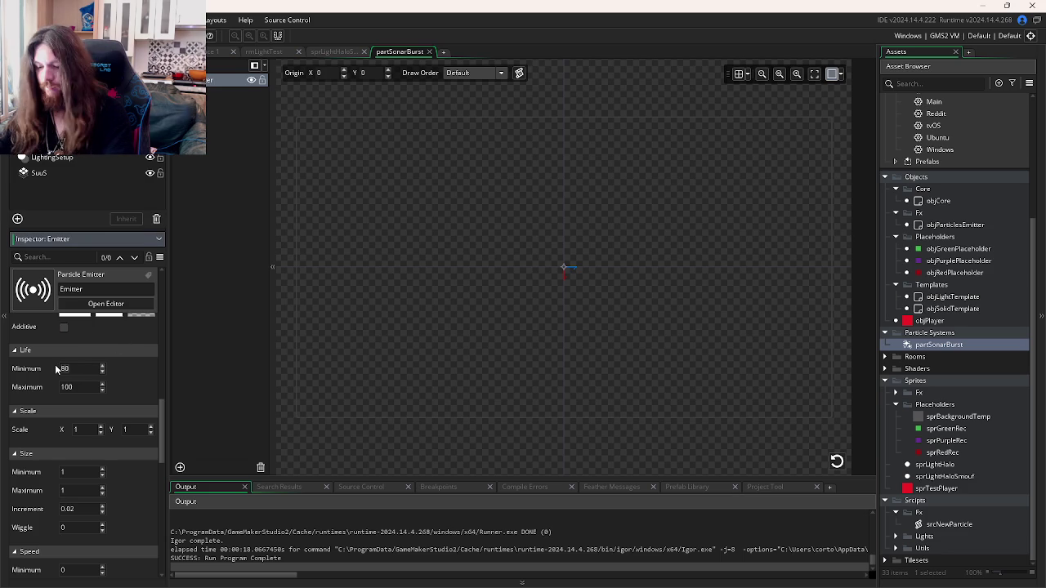
{"action": "type", "text": "100"}
{"action": "left_click", "coordinate": [836, 461]}
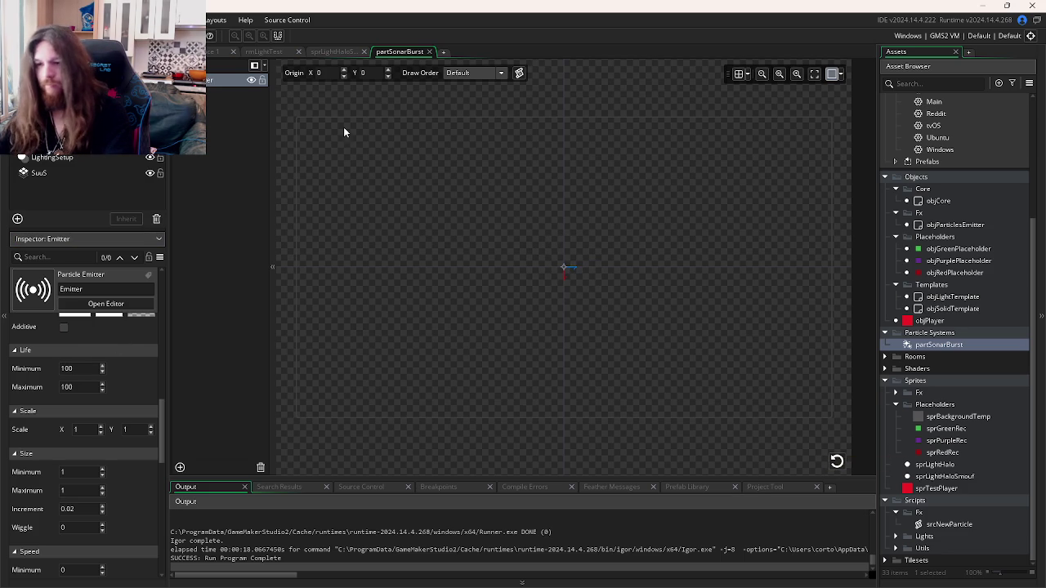
{"action": "key", "text": "F5"}
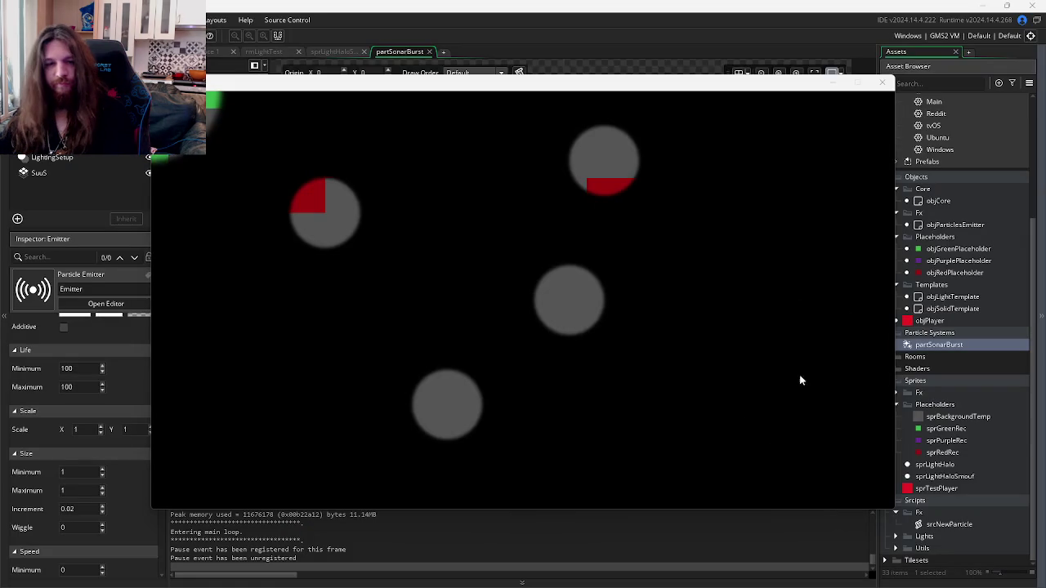
Step: Test the burst in the running game, then restart it with a changed size increment
{"action": "left_click", "coordinate": [549, 318]}
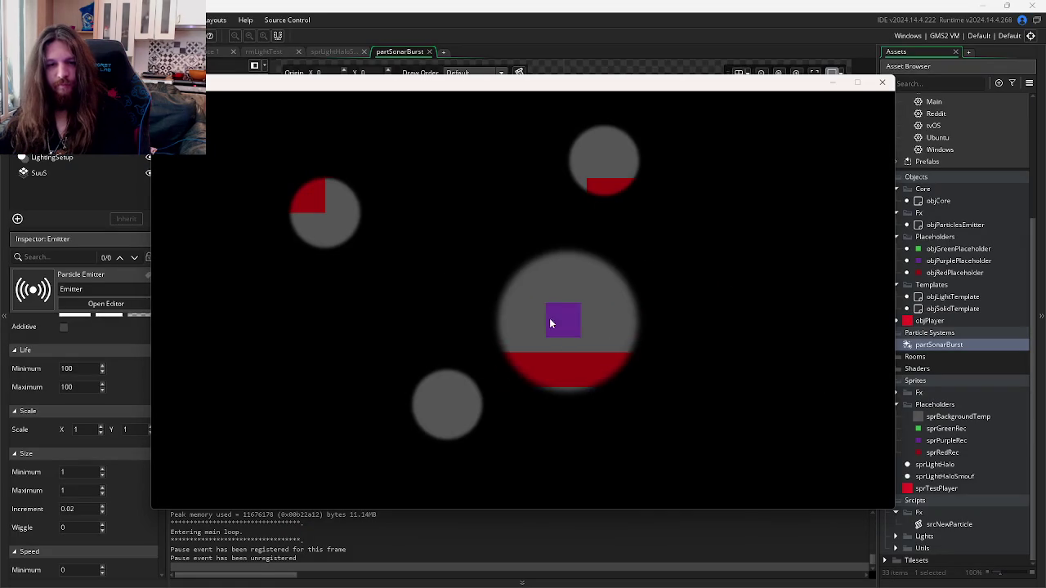
{"action": "left_click", "coordinate": [503, 306]}
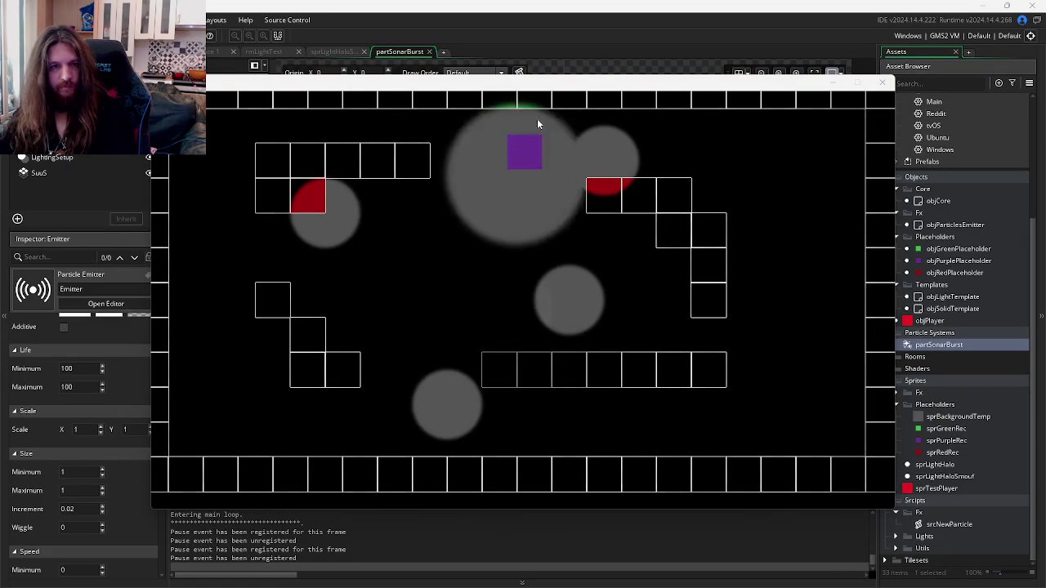
{"action": "left_click", "coordinate": [559, 34]}
{"action": "scroll", "coordinate": [116, 475], "scroll_direction": "down", "scroll_amount": 2}
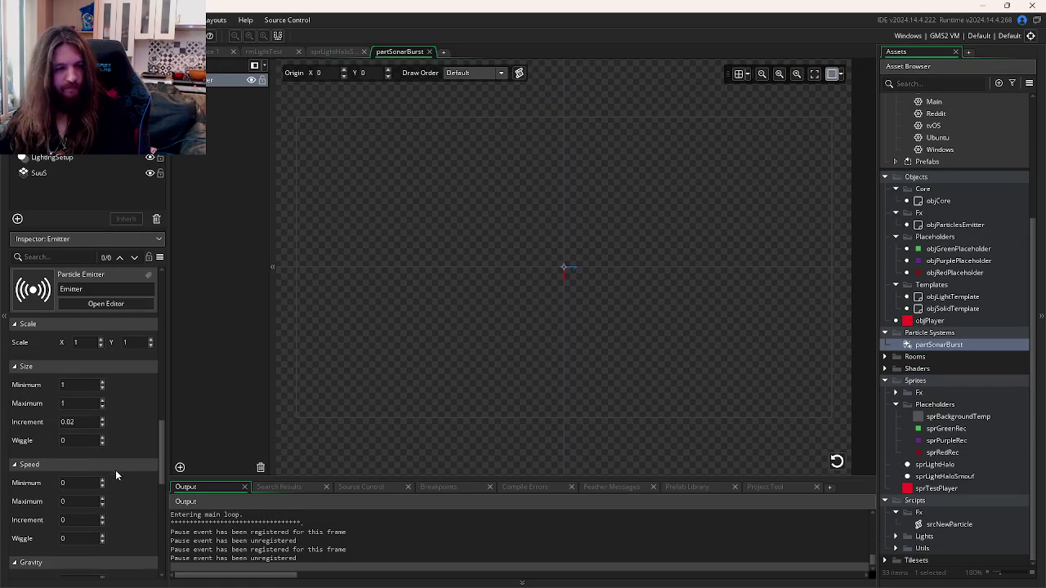
{"action": "left_click", "coordinate": [70, 422]}
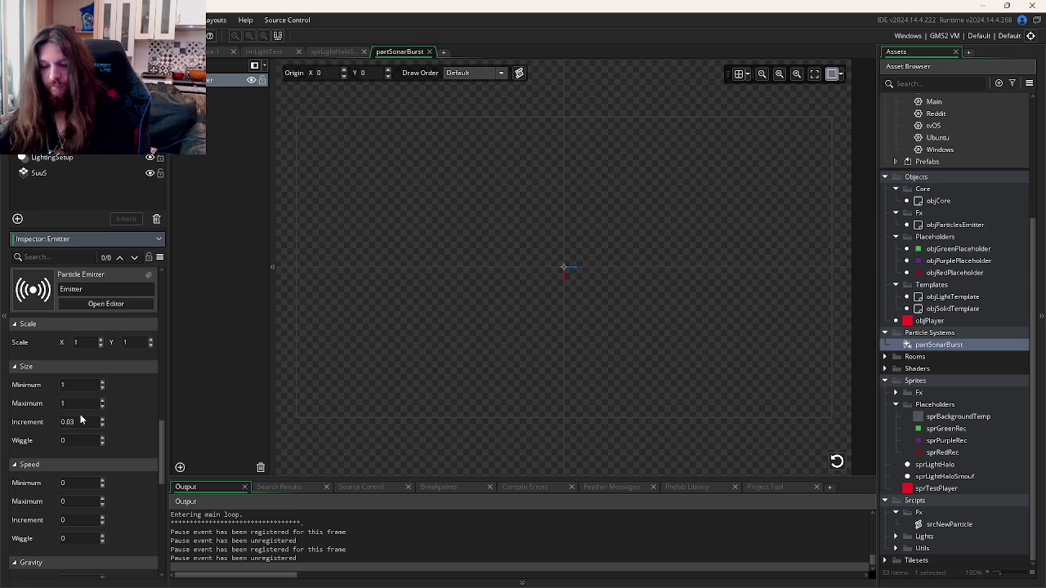
{"action": "type", "text": "0.04"}
{"action": "key", "text": "F5"}
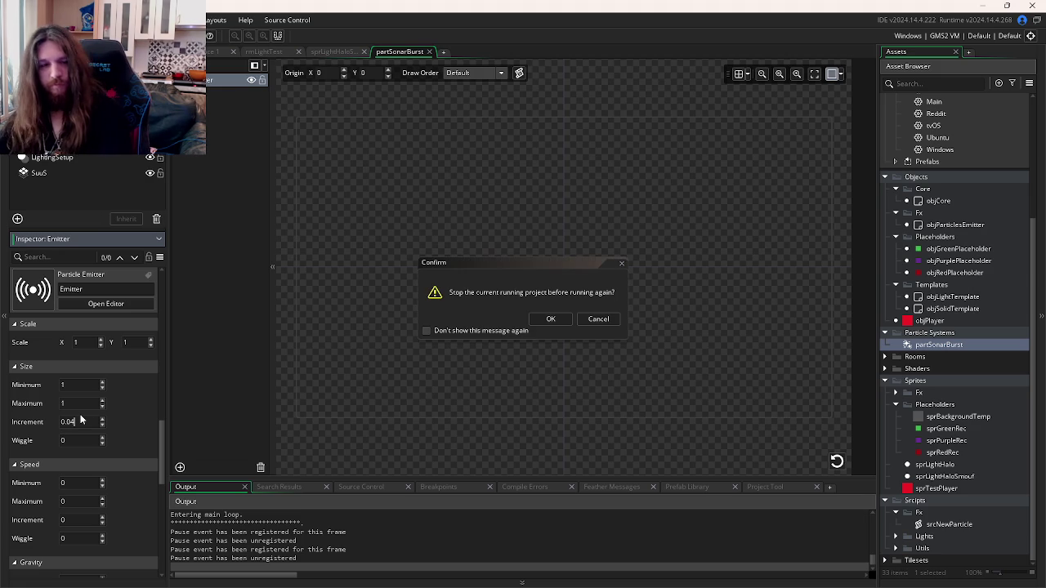
{"action": "left_click", "coordinate": [540, 318]}
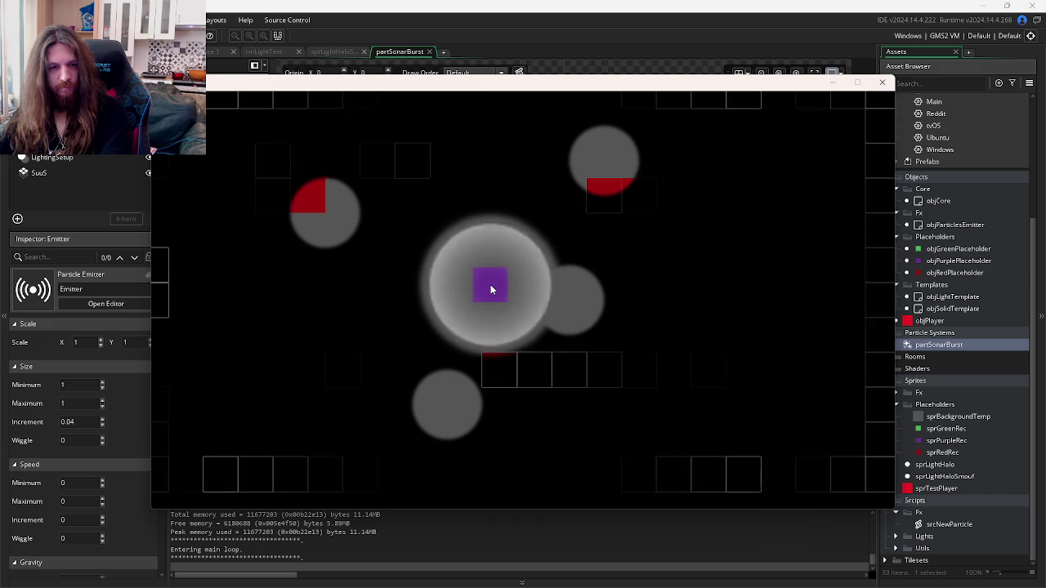
{"action": "left_click", "coordinate": [882, 82]}
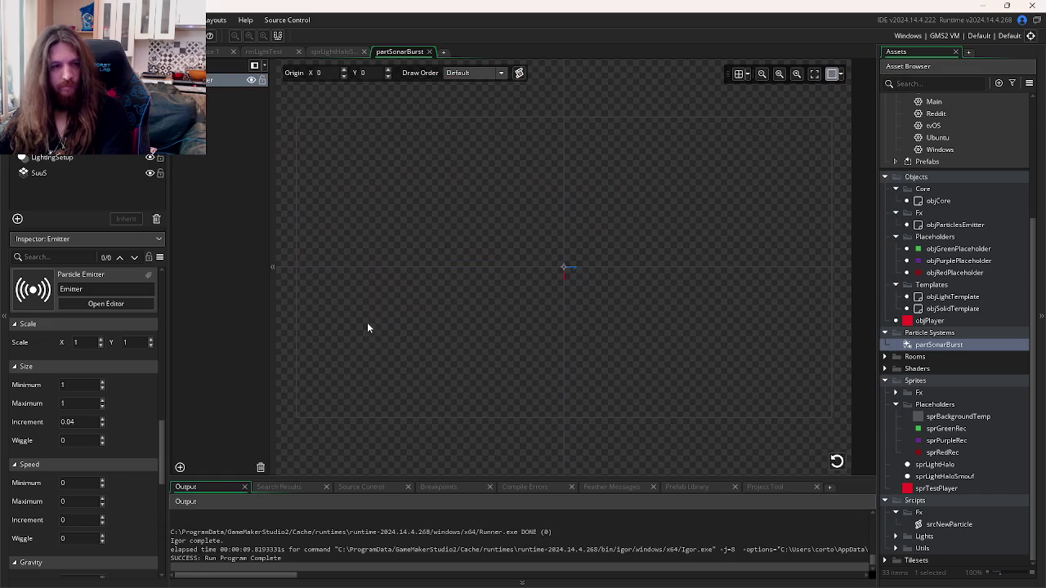
Step: Set the size increment to 0.035 and check it in another test run
{"action": "left_click", "coordinate": [75, 420]}
{"action": "type", "text": "0.035"}
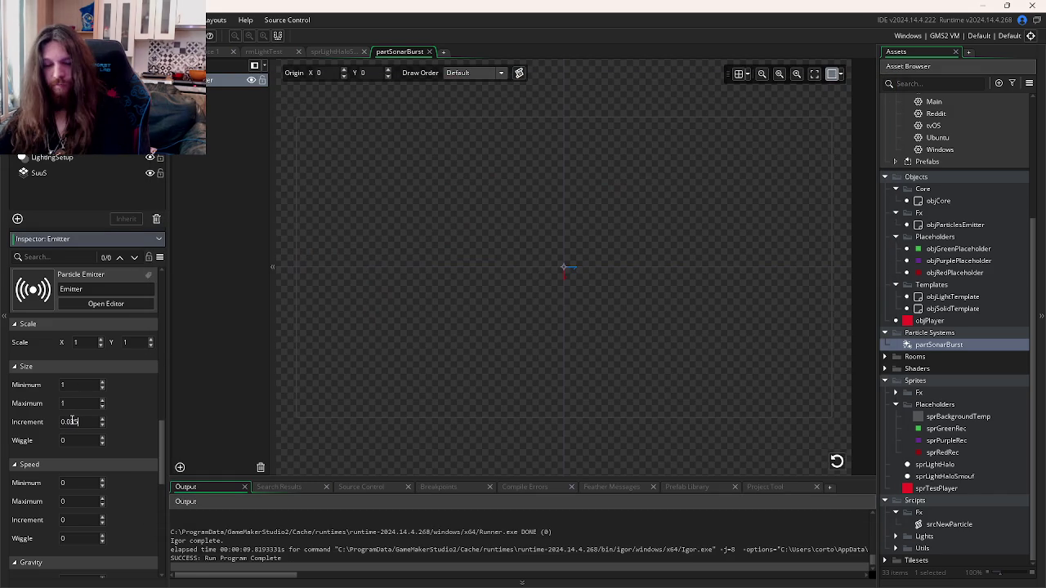
{"action": "key", "text": "F5"}
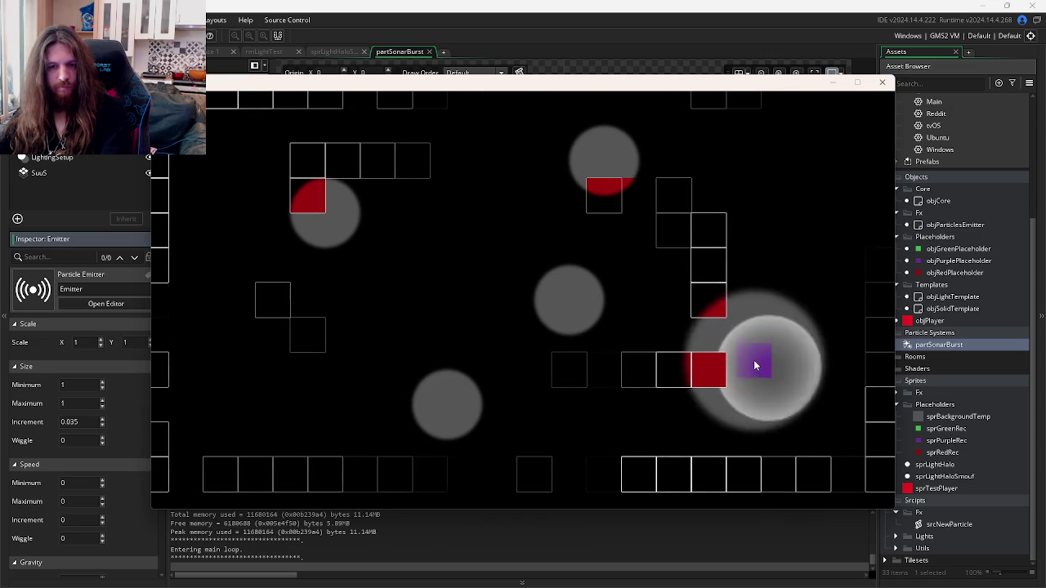
{"action": "left_click", "coordinate": [882, 83]}
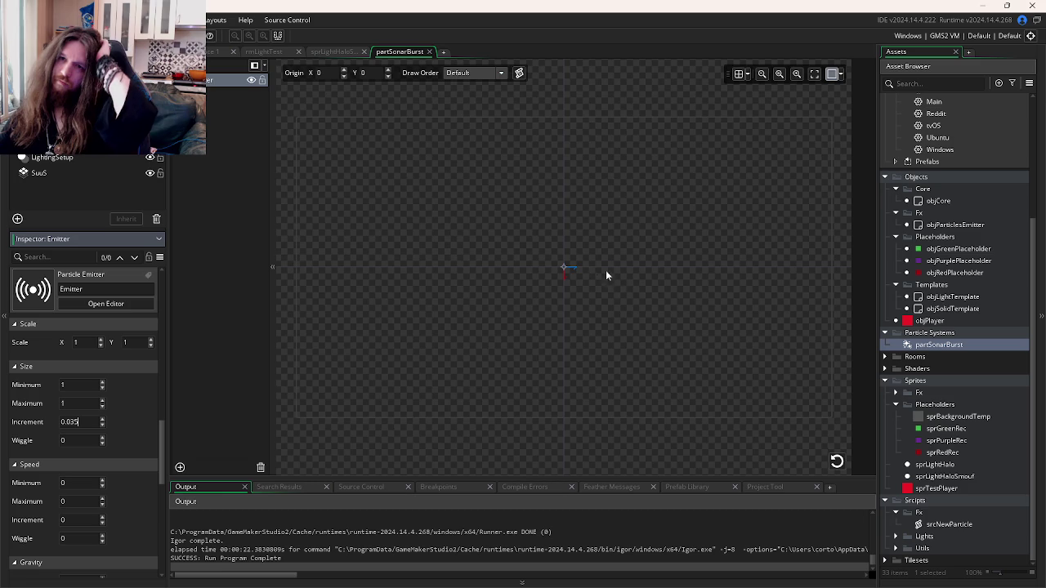
{"action": "key", "text": "ctrl+Tab"}
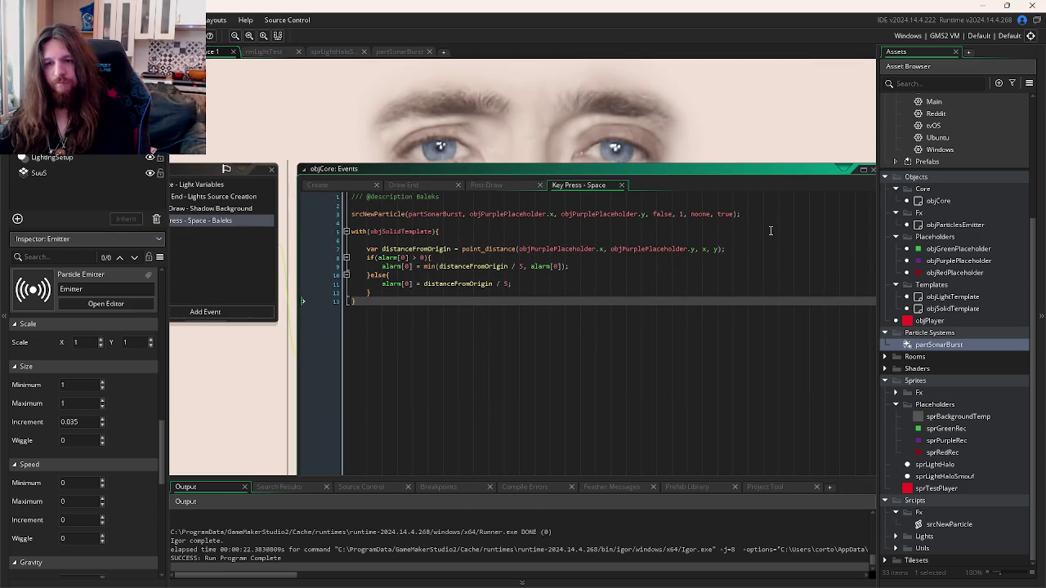
Step: Copy the light creation line from objPurplePlaceholder's Create event into the Space event below the particle spawn
{"action": "double_click", "coordinate": [960, 260]}
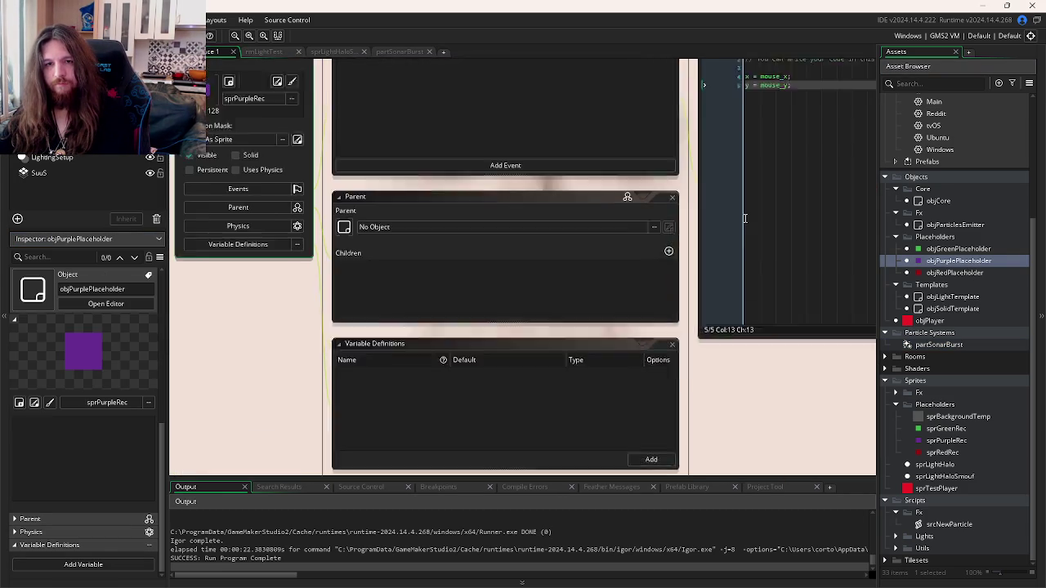
{"action": "left_click", "coordinate": [493, 166]}
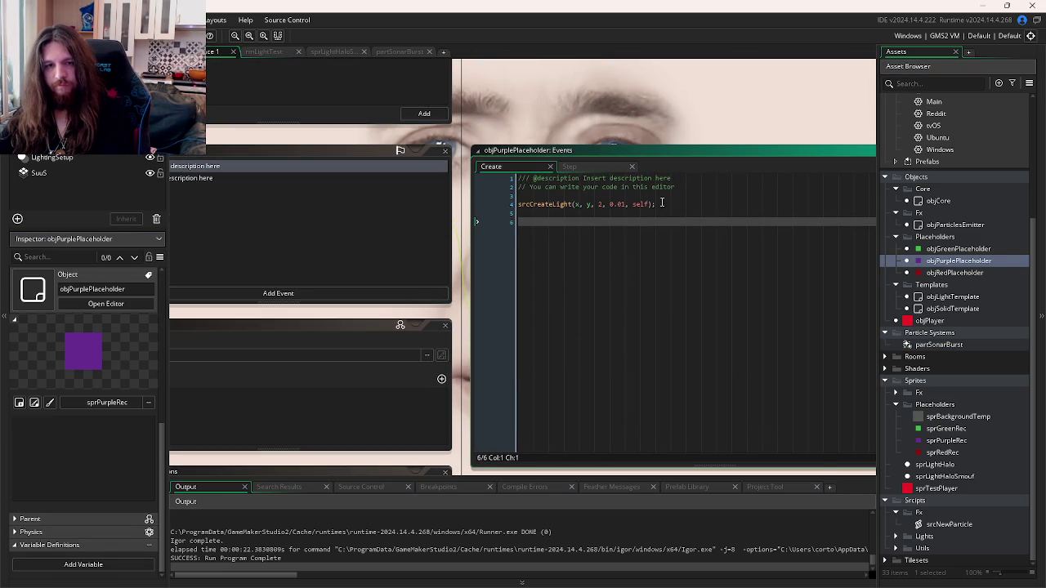
{"action": "left_click", "coordinate": [475, 204]}
{"action": "key", "text": "ctrl+Tab"}
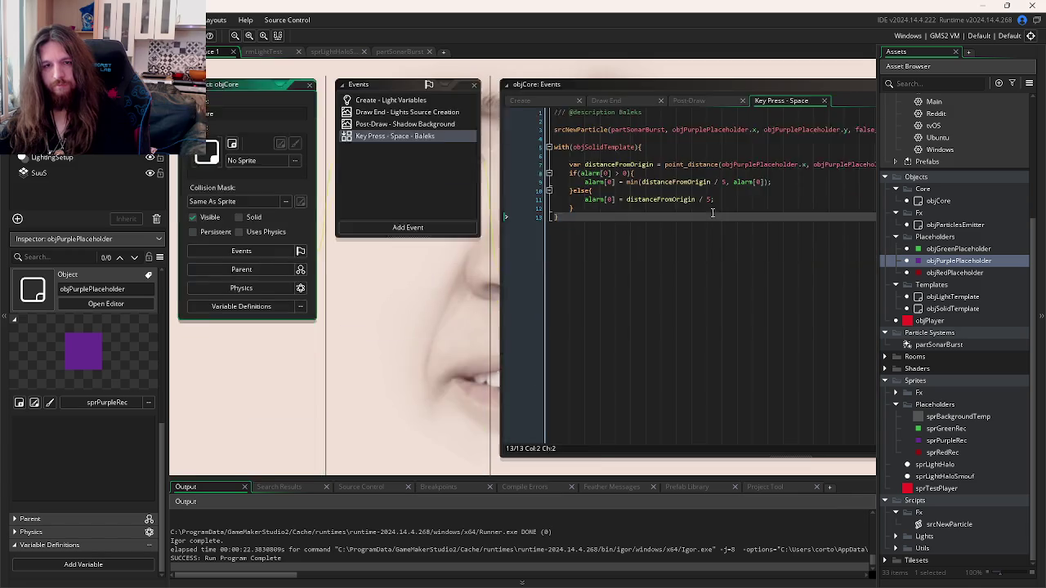
{"action": "left_click", "coordinate": [801, 173]}
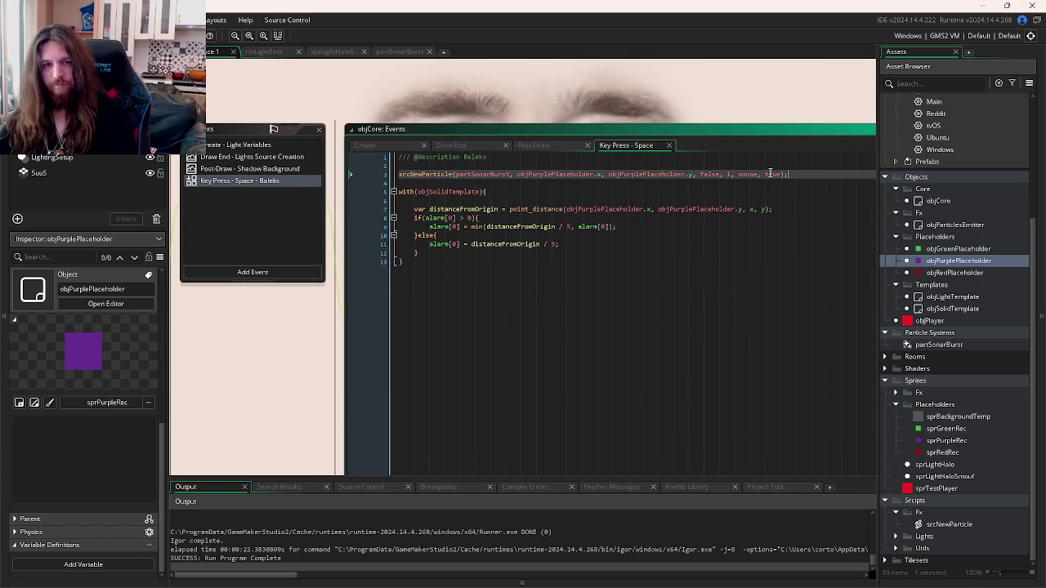
{"action": "key", "text": "Return"}
{"action": "type", "text": "srcCreateLight(x, y, 2, 0.01, self);"}
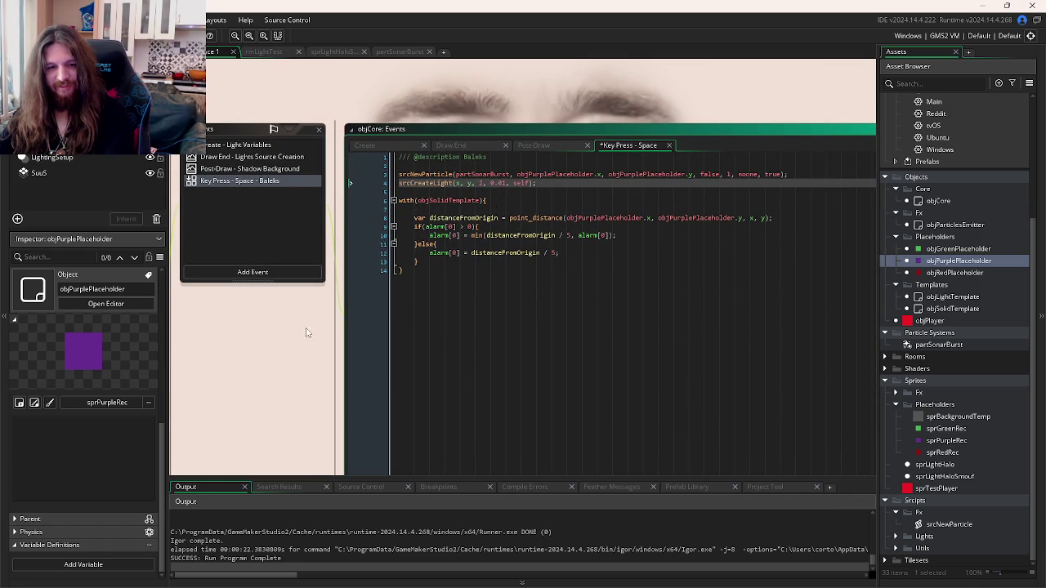
Step: Set the pasted call to srcCreateLight(x, y, 1, 0.01, self), then switch to the browser
{"action": "left_click_drag", "start_coordinate": [307, 332], "coordinate": [331, 292]}
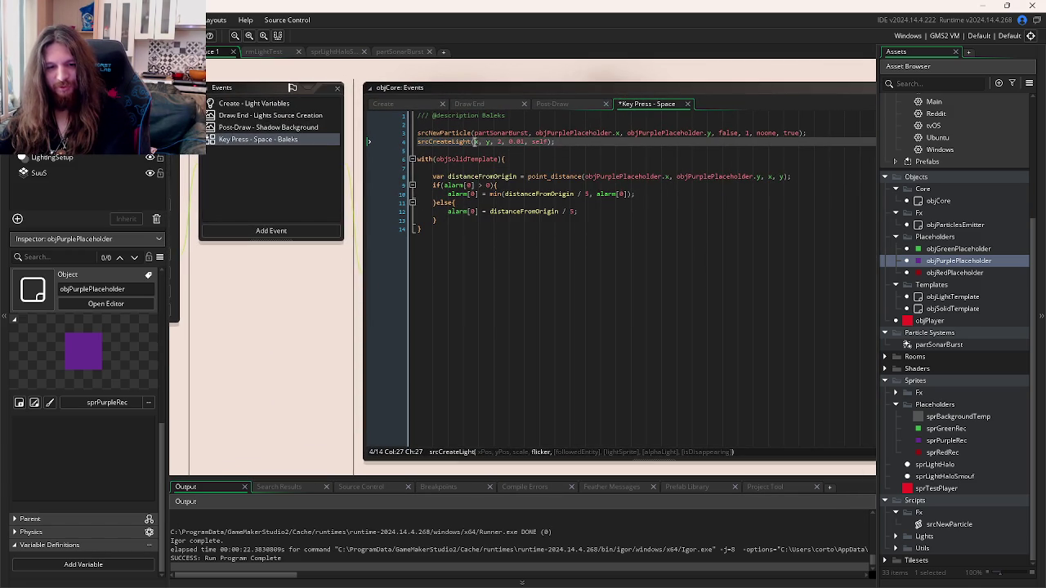
{"action": "left_click", "coordinate": [500, 141]}
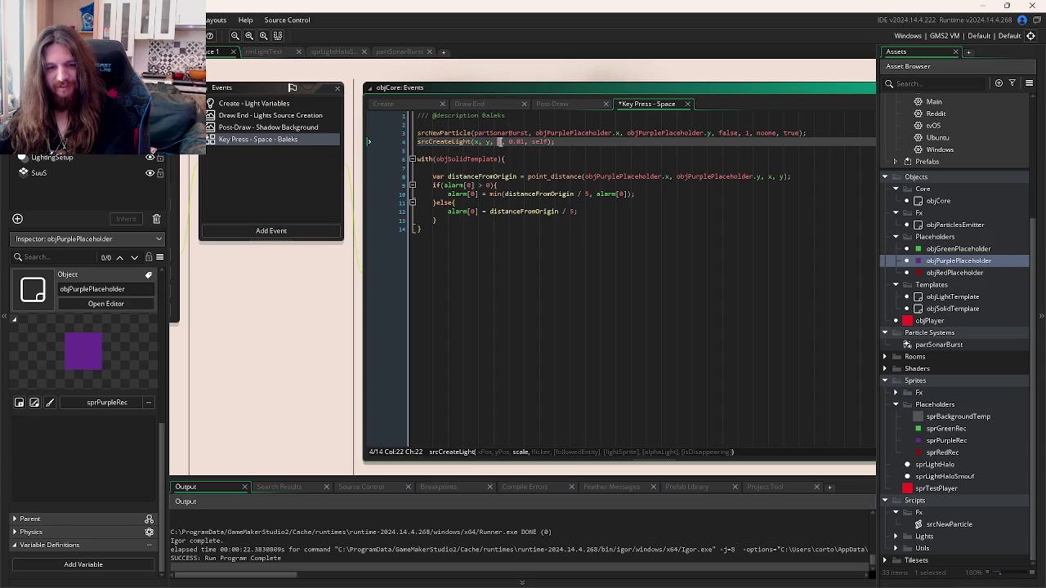
{"action": "type", "text": "1"}
{"action": "left_click", "coordinate": [526, 142]}
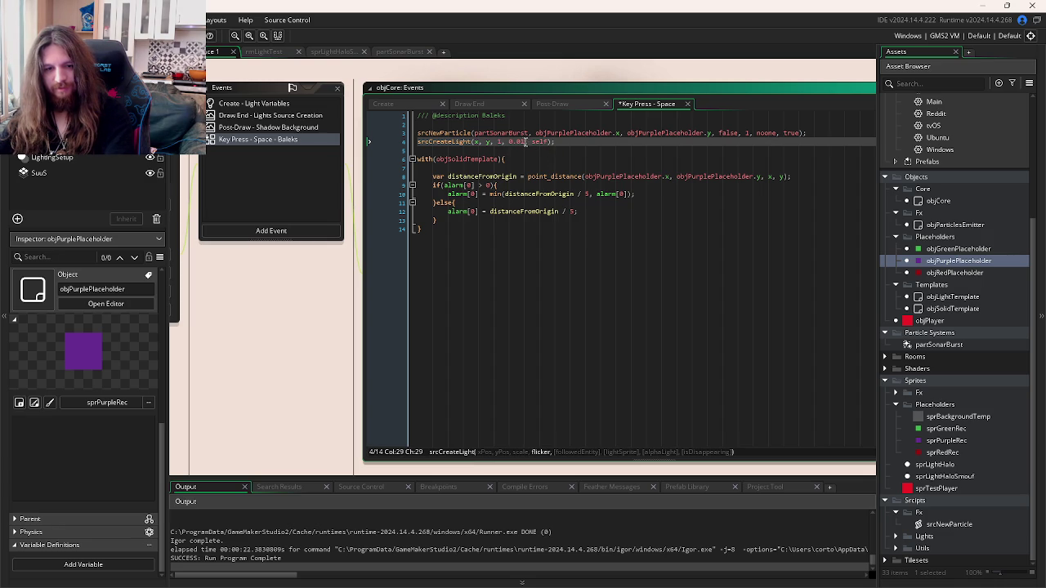
{"action": "left_click", "coordinate": [539, 142]}
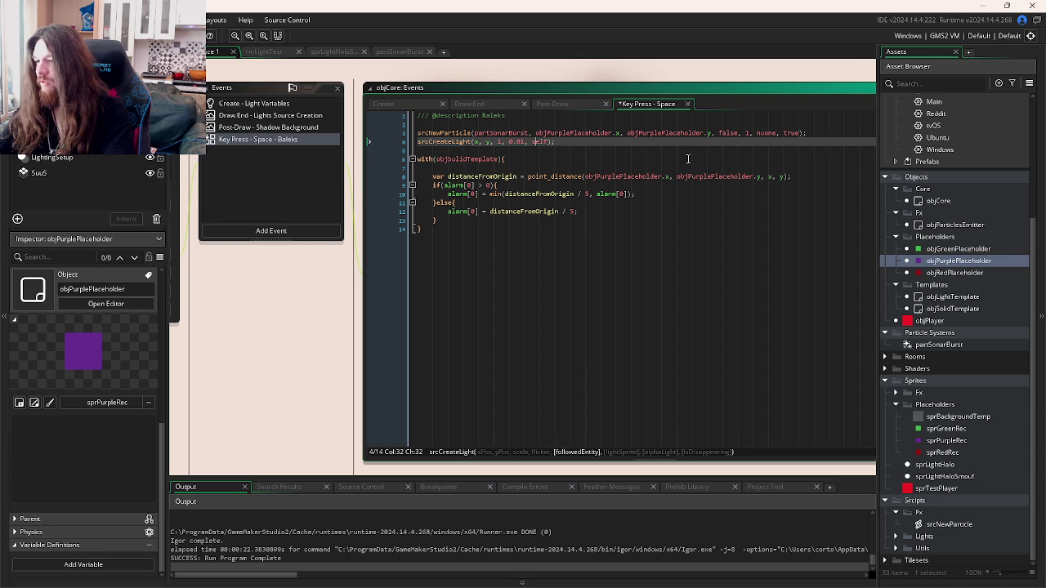
{"action": "key", "text": "alt+Tab"}
{"action": "key", "text": "Tab"}
{"action": "key", "text": "Tab"}
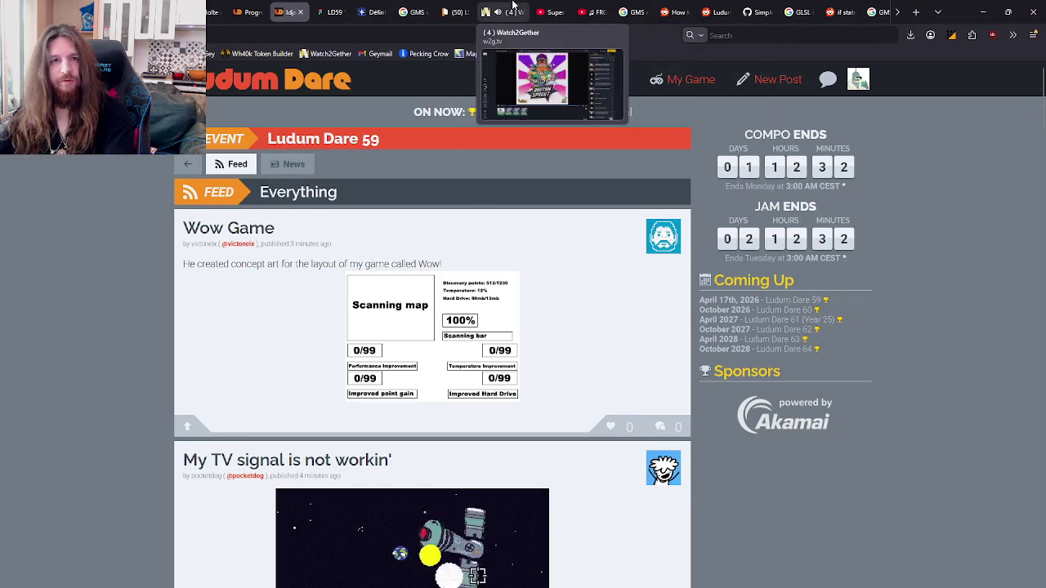
Step: Check the shared Rhythm Sprout video in Watch2Gether, then return to GameMaker's code editor
{"action": "left_click", "coordinate": [502, 12]}
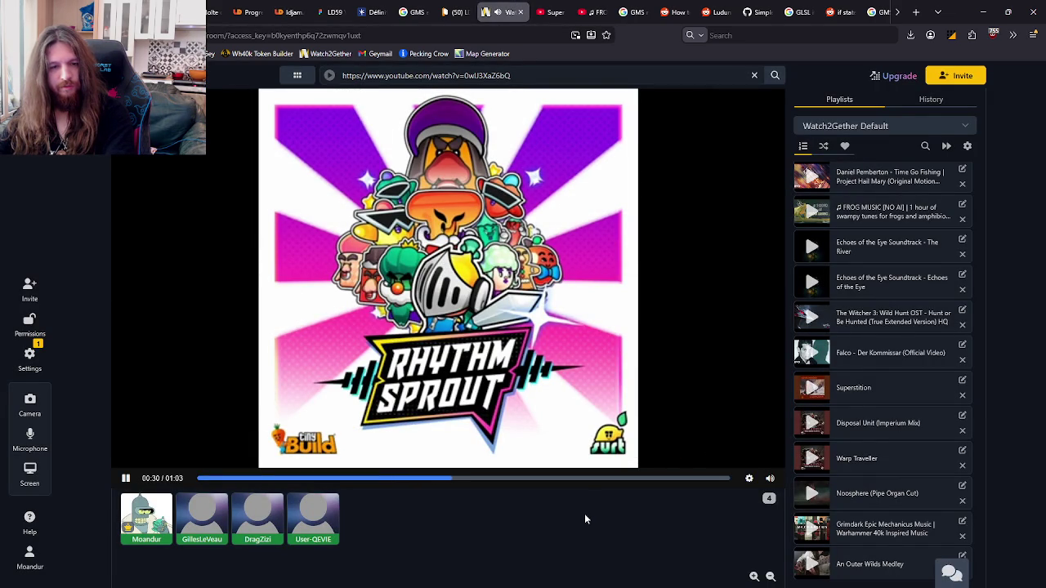
{"action": "key", "text": "alt+Tab"}
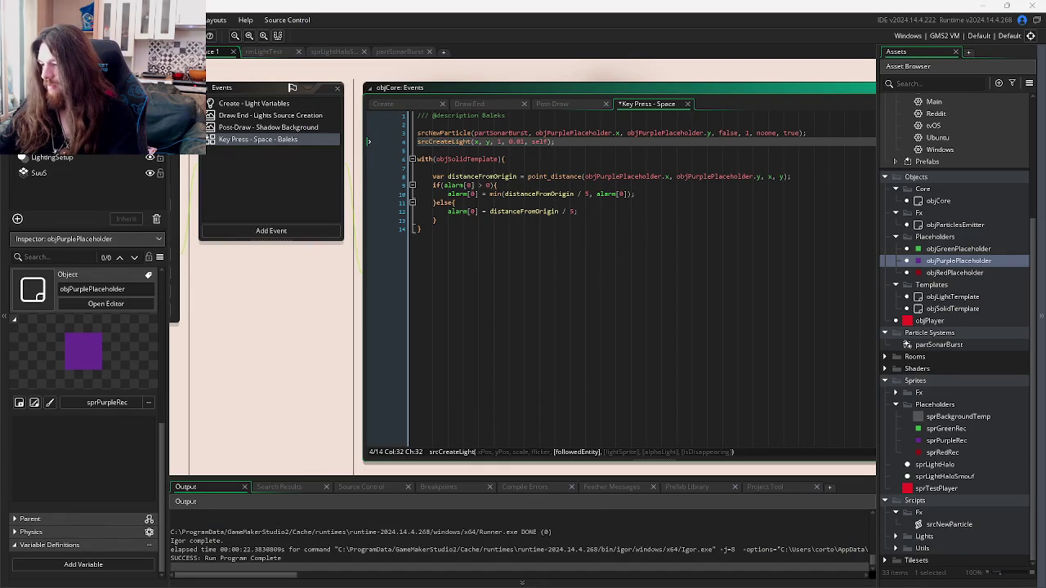
Step: Change the light call's arguments to noone, sprLightHaloSmouf, 0.25, true, save, and run the game
{"action": "left_click", "coordinate": [576, 140]}
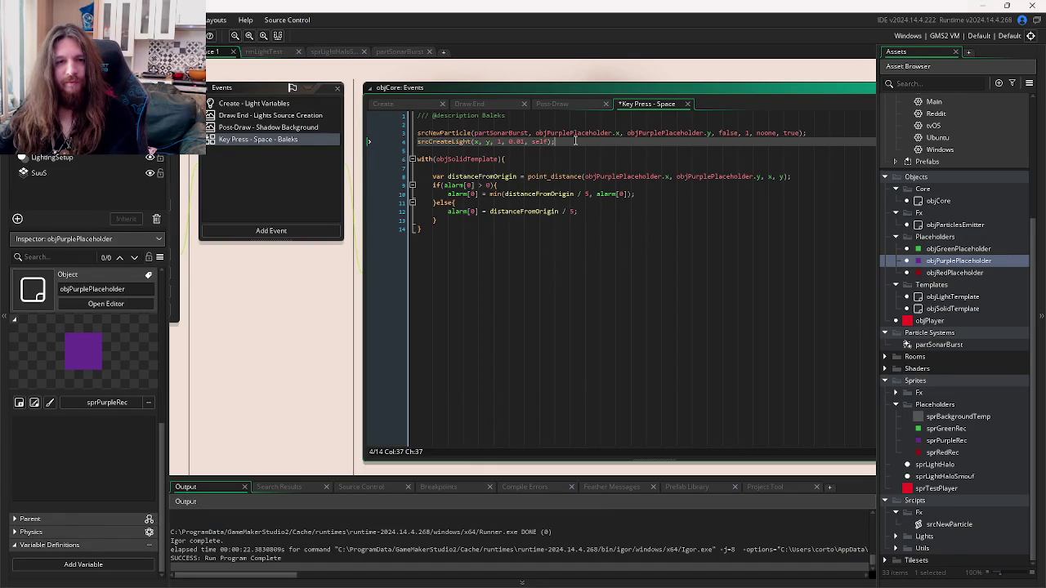
{"action": "key", "text": "Left"}
{"action": "key", "text": "Left"}
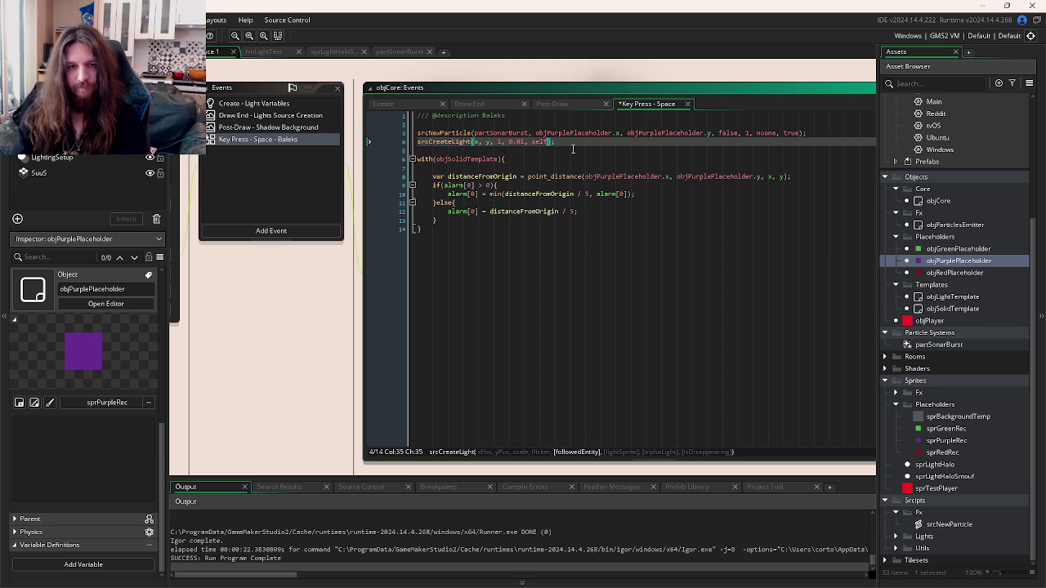
{"action": "key", "text": "BackSpace"}
{"action": "key", "text": "BackSpace"}
{"action": "key", "text": "BackSpace"}
{"action": "type", "text": "n"}
{"action": "key", "text": "Escape"}
{"action": "type", "text": "oone, sp"}
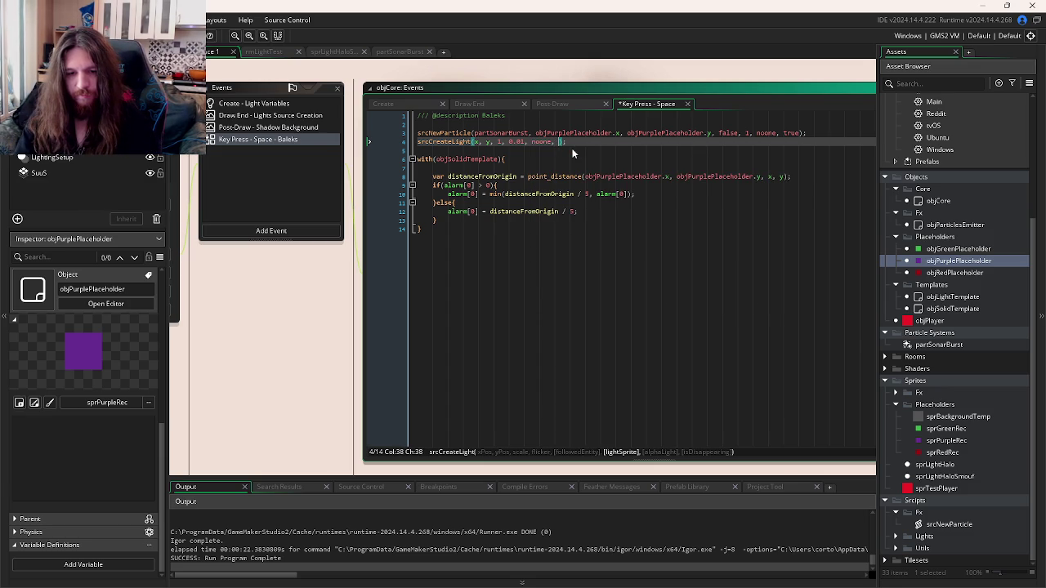
{"action": "type", "text": "rH"}
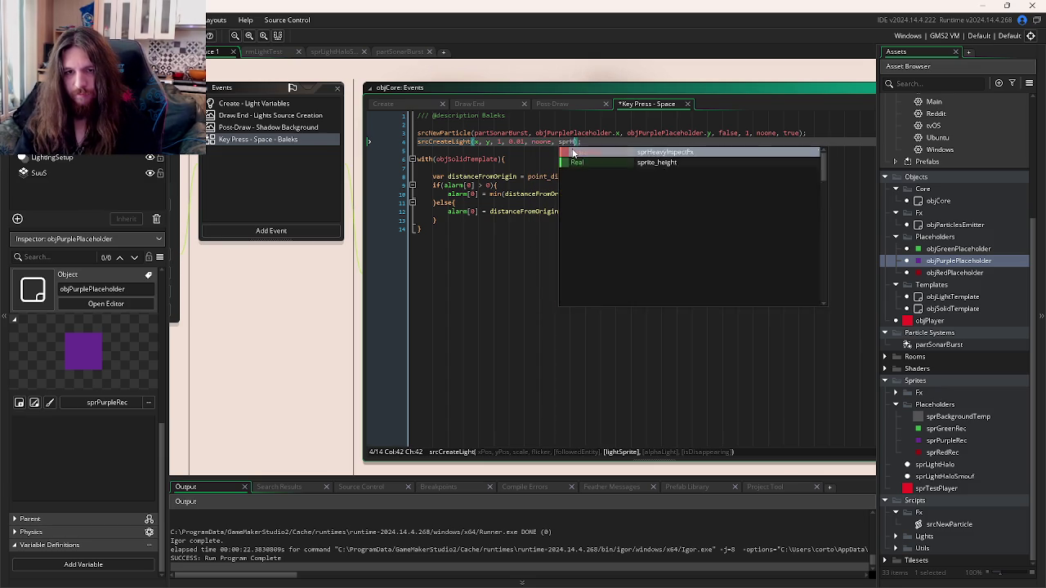
{"action": "type", "text": "Light"}
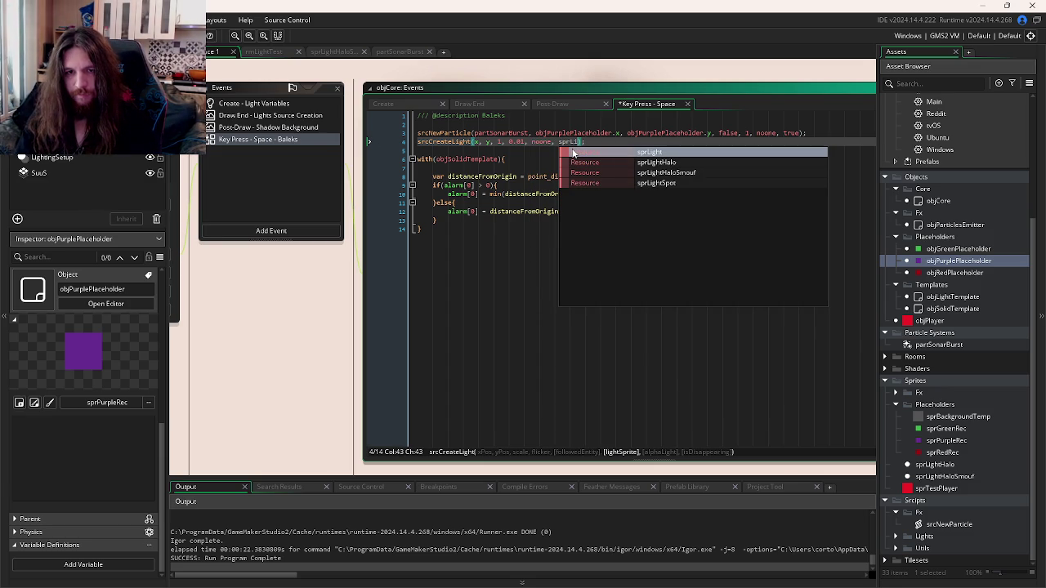
{"action": "key", "text": "Down"}
{"action": "key", "text": "Return"}
{"action": "type", "text": ", y"}
{"action": "type", "text": ", 1, tr"}
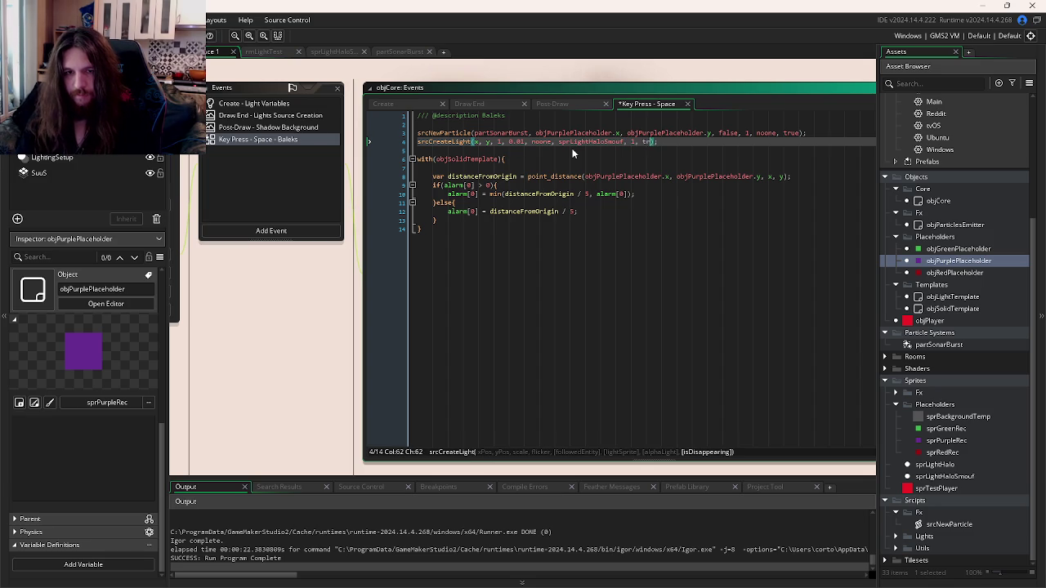
{"action": "key", "text": "ctrl+s"}
{"action": "key", "text": "Left"}
{"action": "key", "text": "Left"}
{"action": "key", "text": "Left"}
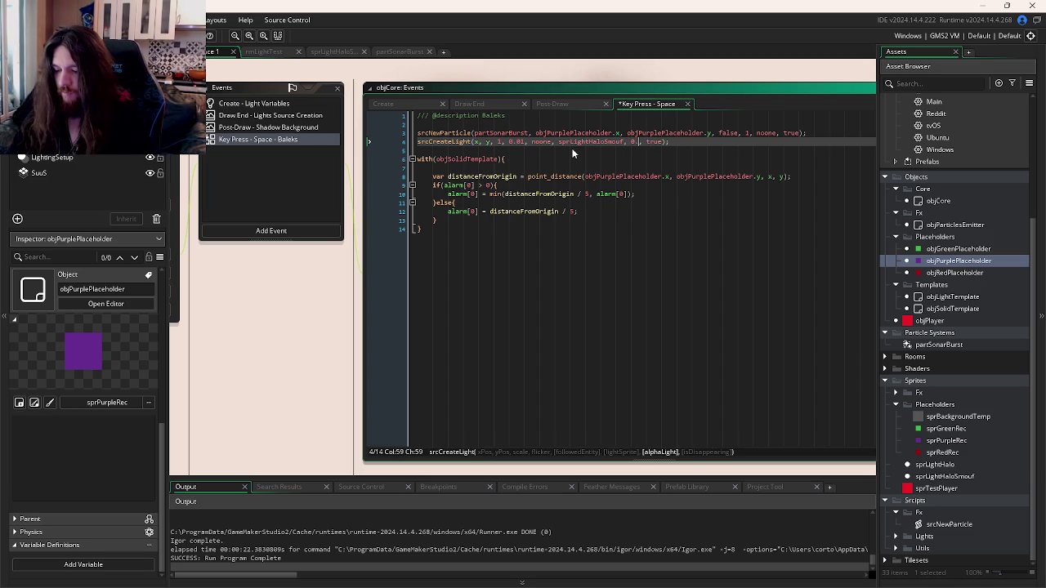
{"action": "key", "text": "F5"}
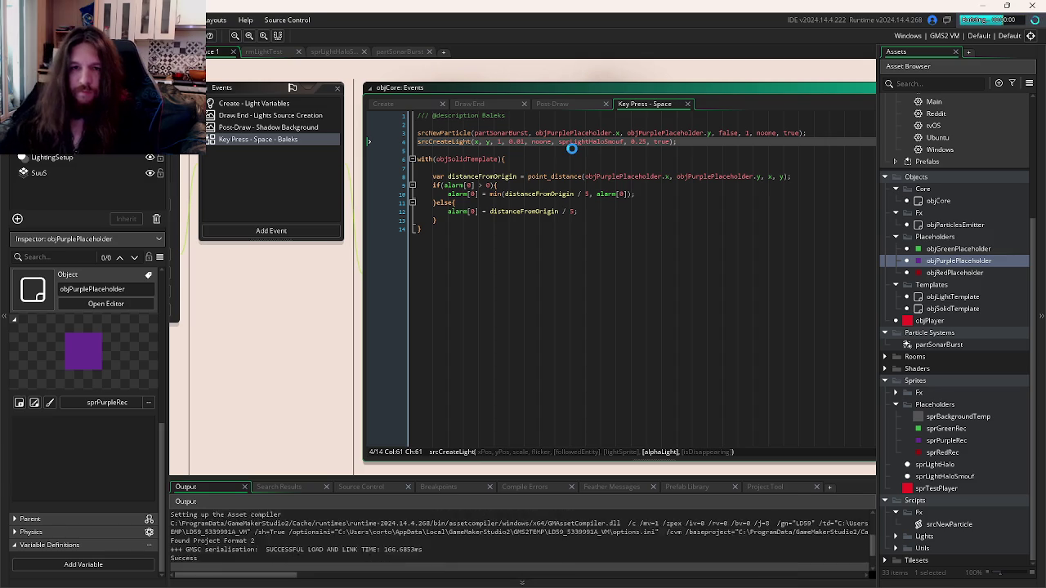
Step: Fire sonar bursts with Space in the running game, restart it and test again
{"action": "key", "text": "space"}
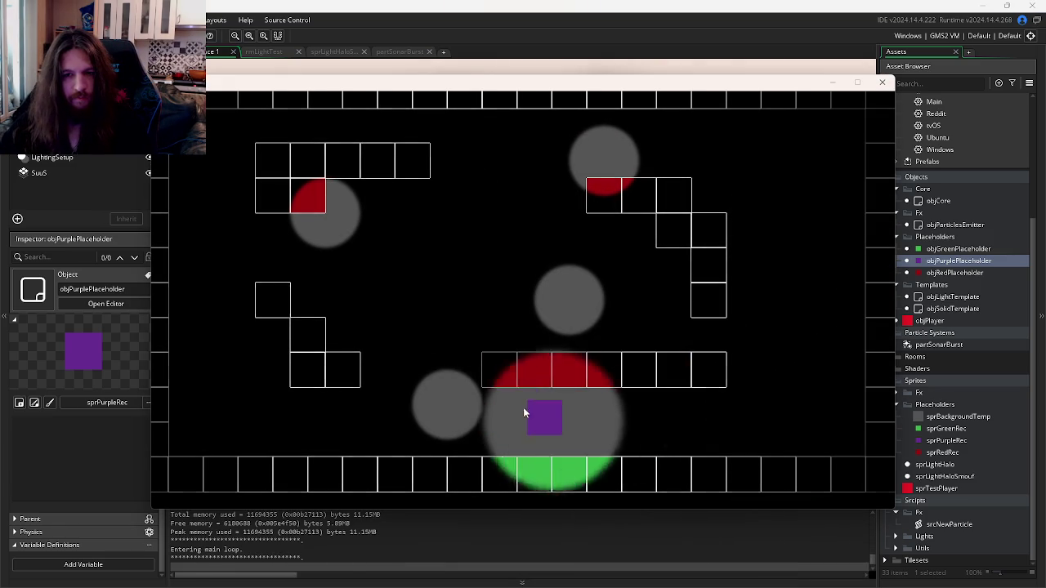
{"action": "key", "text": "space"}
{"action": "key", "text": "alt+Tab"}
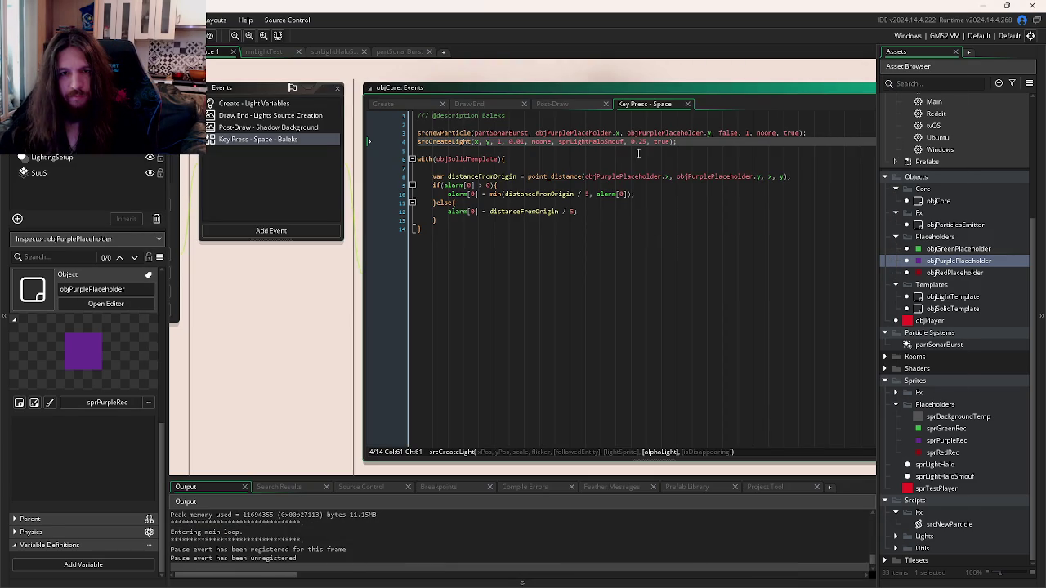
{"action": "key", "text": "alt+Tab"}
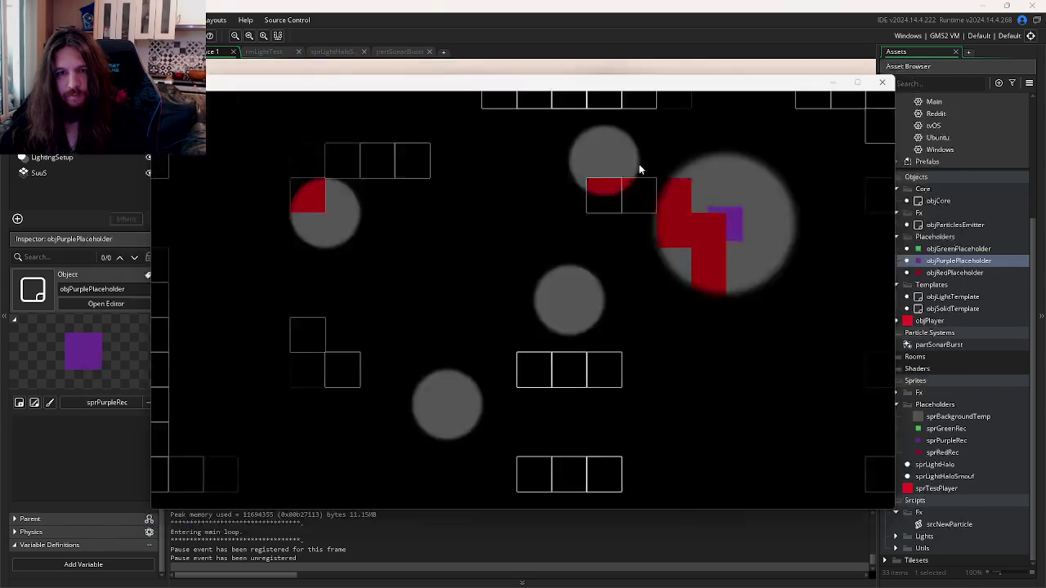
{"action": "key", "text": "alt+Tab"}
{"action": "key", "text": "F5"}
{"action": "left_click", "coordinate": [549, 319]}
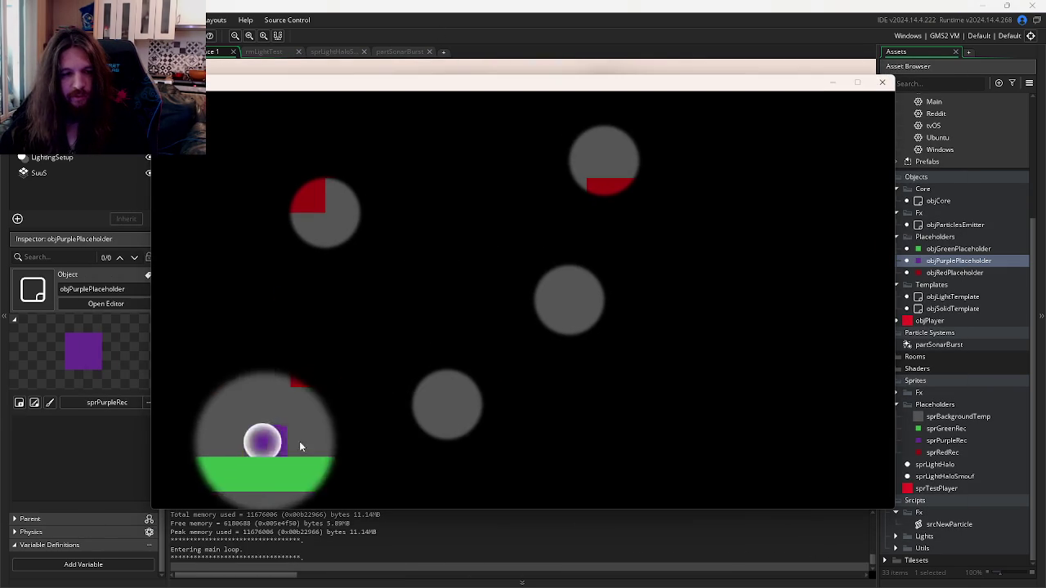
{"action": "left_click", "coordinate": [299, 441]}
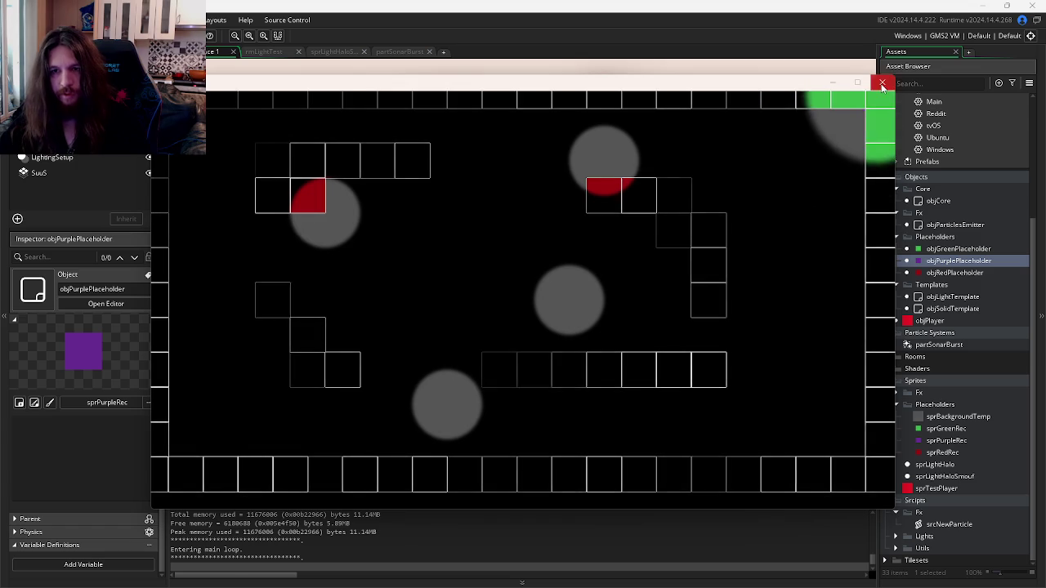
{"action": "key", "text": "Escape"}
Step: Delete the srcCreateLight line from the Space key event and bring up GitKraken
{"action": "key", "text": "alt+Tab"}
{"action": "key", "text": "alt+Tab"}
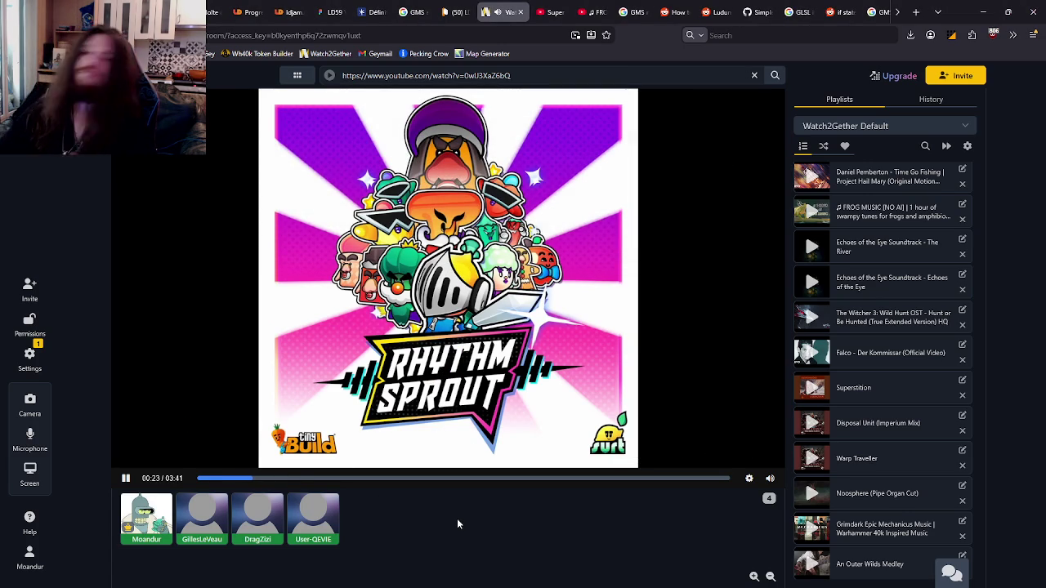
{"action": "key", "text": "alt+Tab"}
{"action": "left_click", "coordinate": [461, 353]}
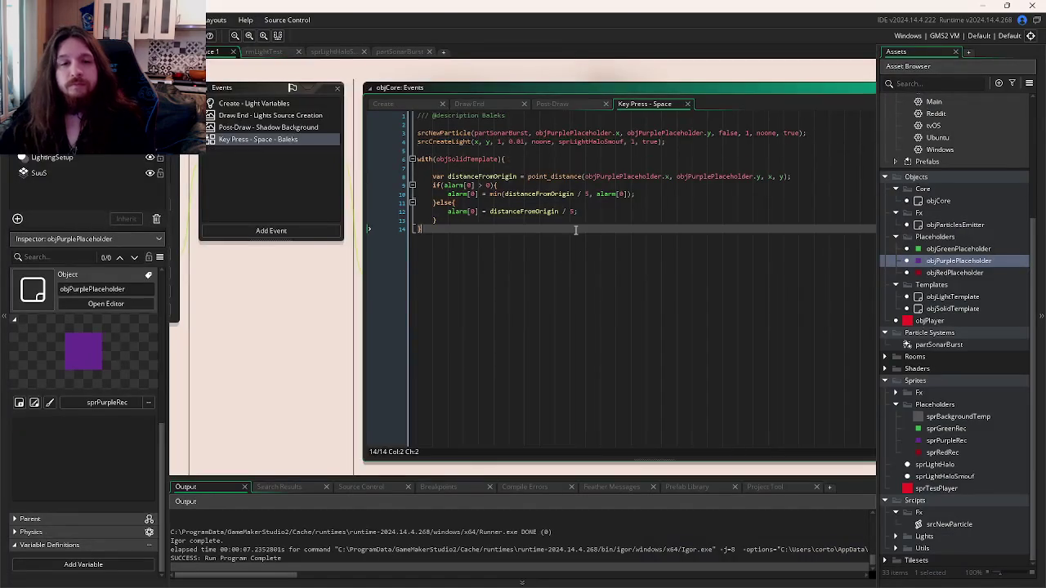
{"action": "left_click_drag", "start_coordinate": [558, 175], "coordinate": [334, 181]}
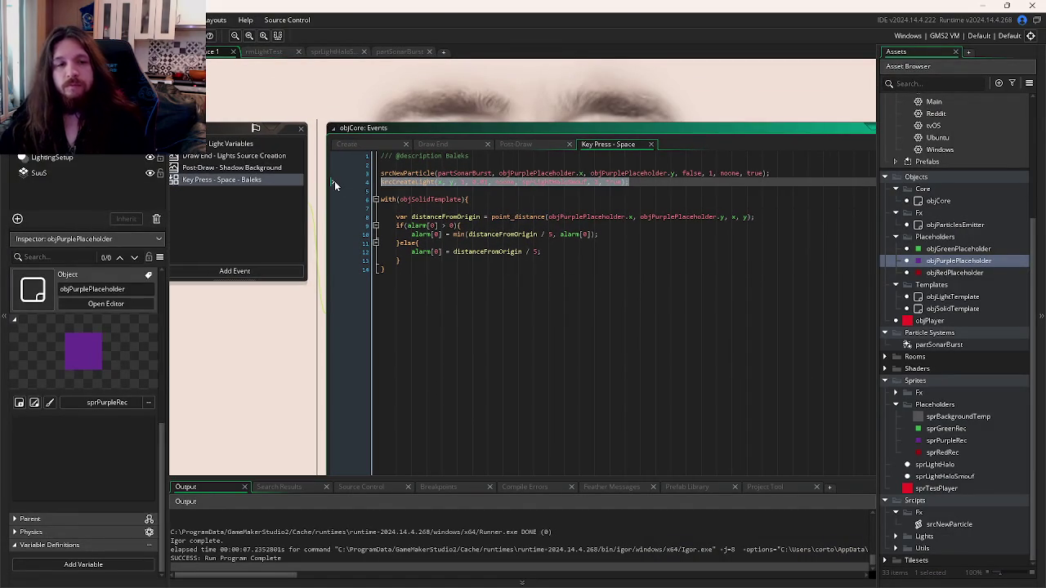
{"action": "key", "text": "BackSpace"}
{"action": "left_click", "coordinate": [354, 585]}
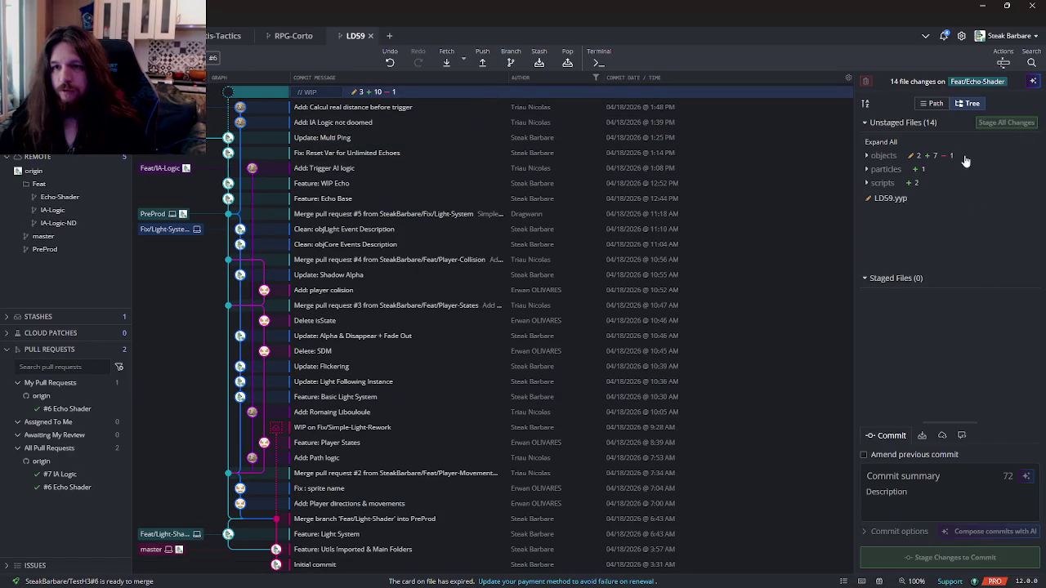
Step: Stage all changes, commit them as 'Feature: Halo FX', and open pull request #6 on GitHub
{"action": "left_click", "coordinate": [1006, 122]}
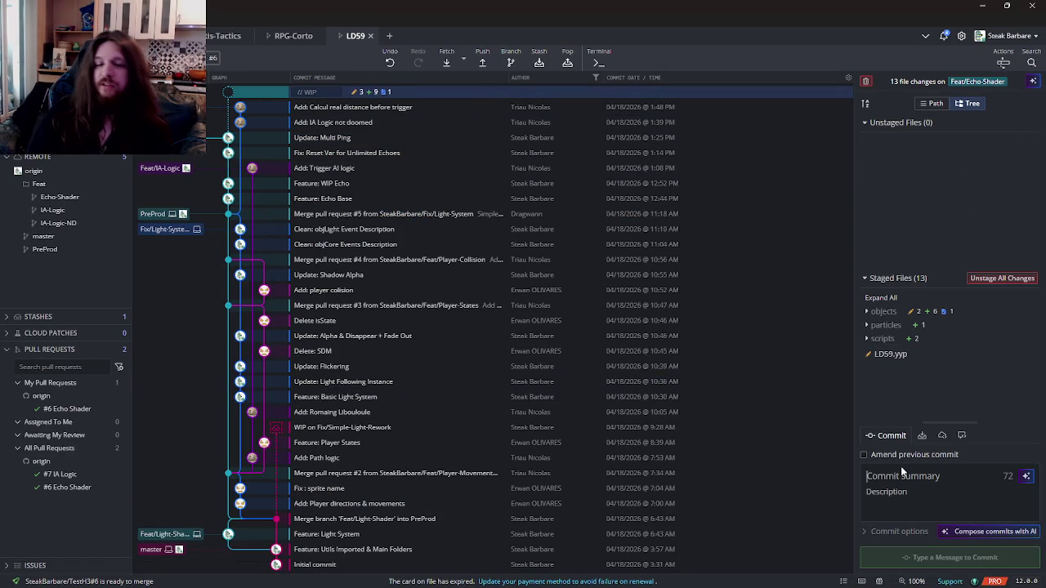
{"action": "type", "text": "Feature:"}
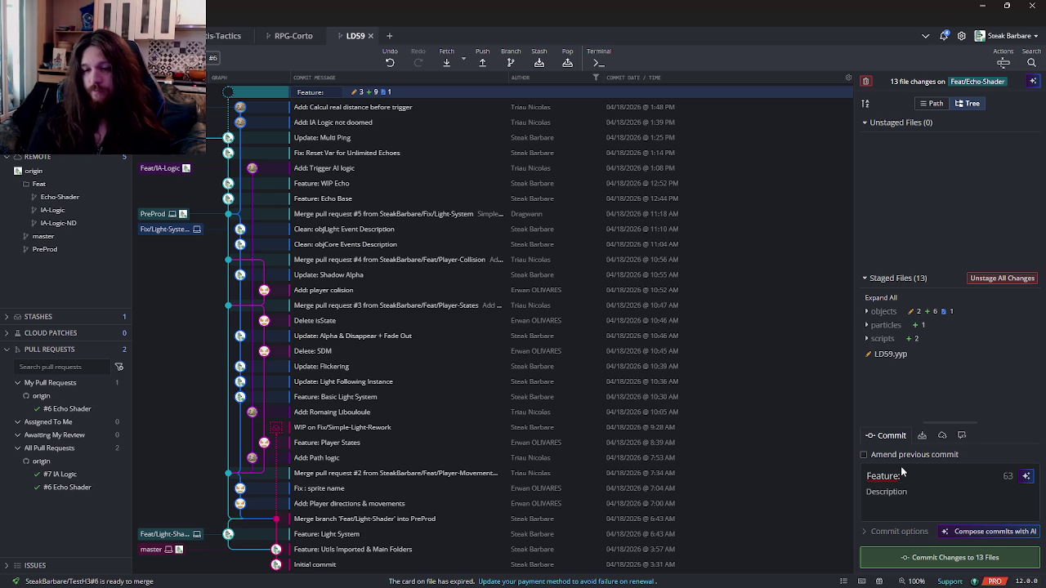
{"action": "type", "text": "FX"}
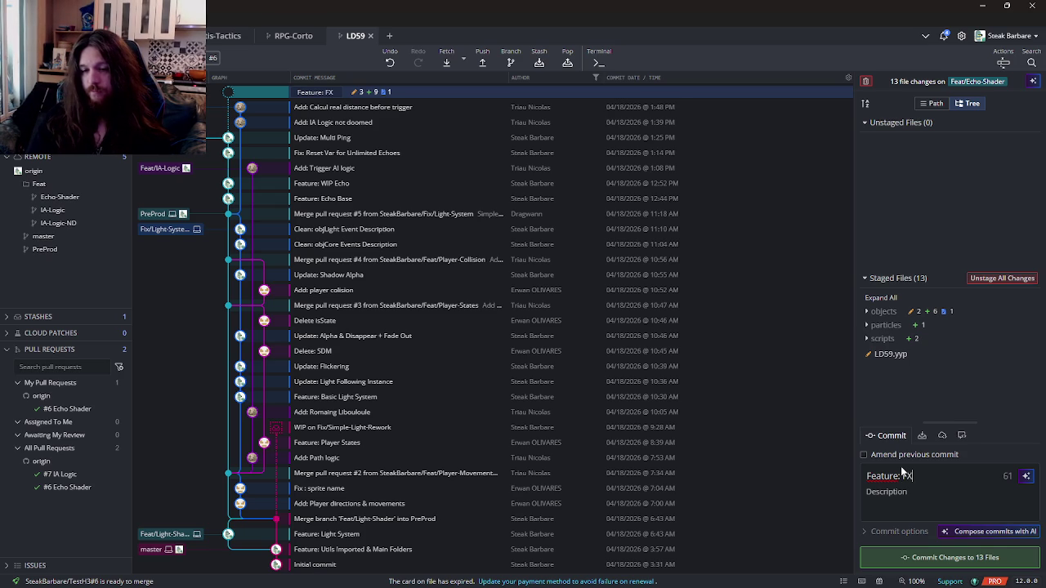
{"action": "type", "text": "Halo FX"}
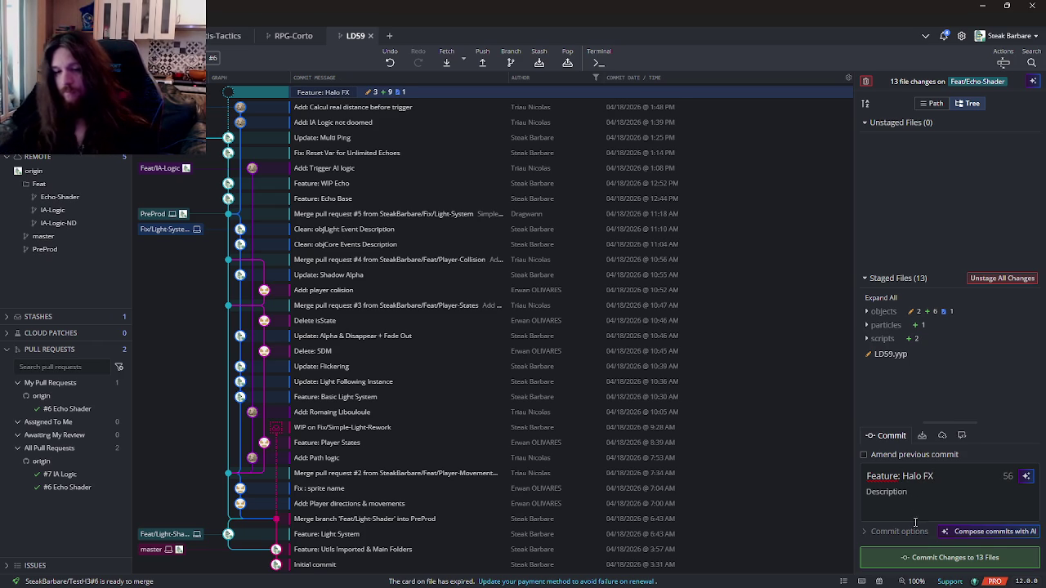
{"action": "left_click", "coordinate": [918, 559]}
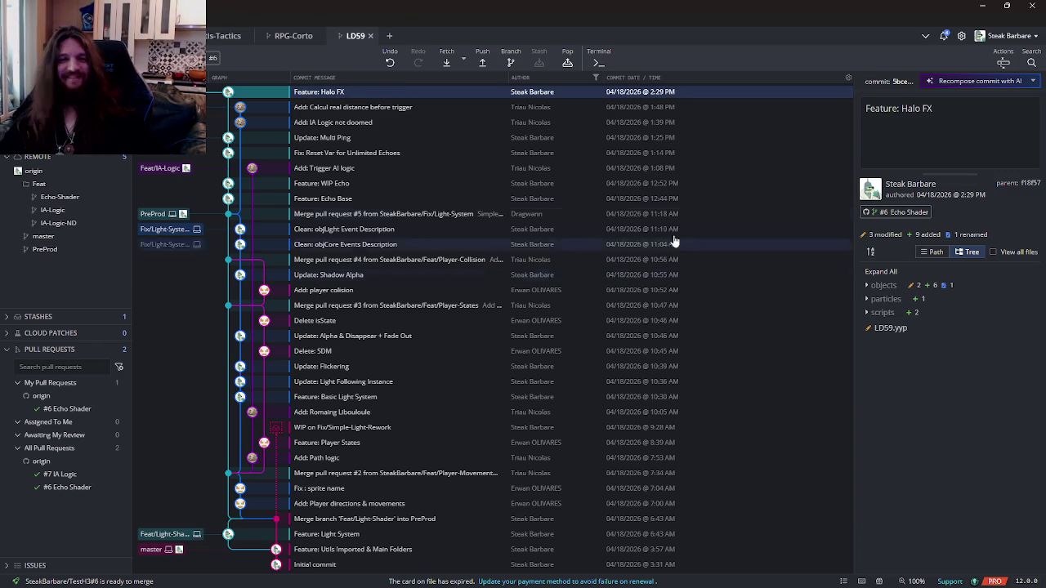
{"action": "mouse_move", "coordinate": [572, 584]}
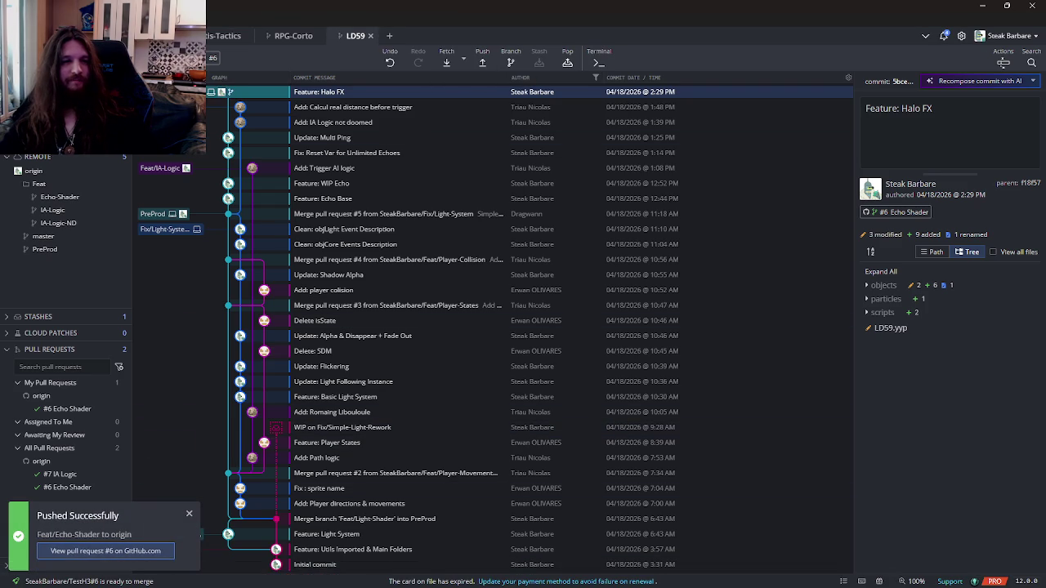
{"action": "left_click", "coordinate": [106, 550]}
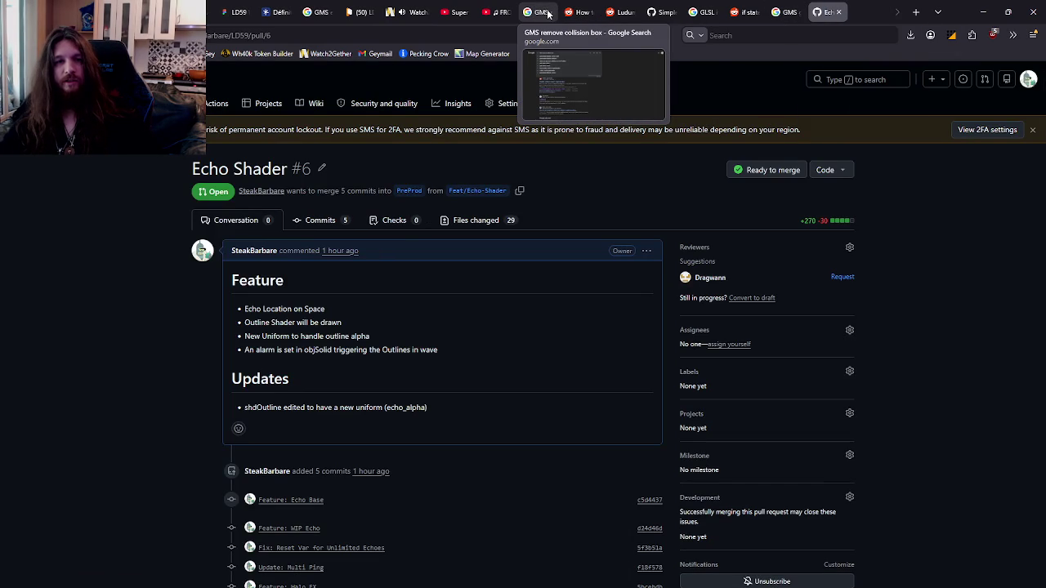
Step: Close the stray GMS search tab and view the files changed in pull request #7, IA Logic
{"action": "middle_click", "coordinate": [546, 13]}
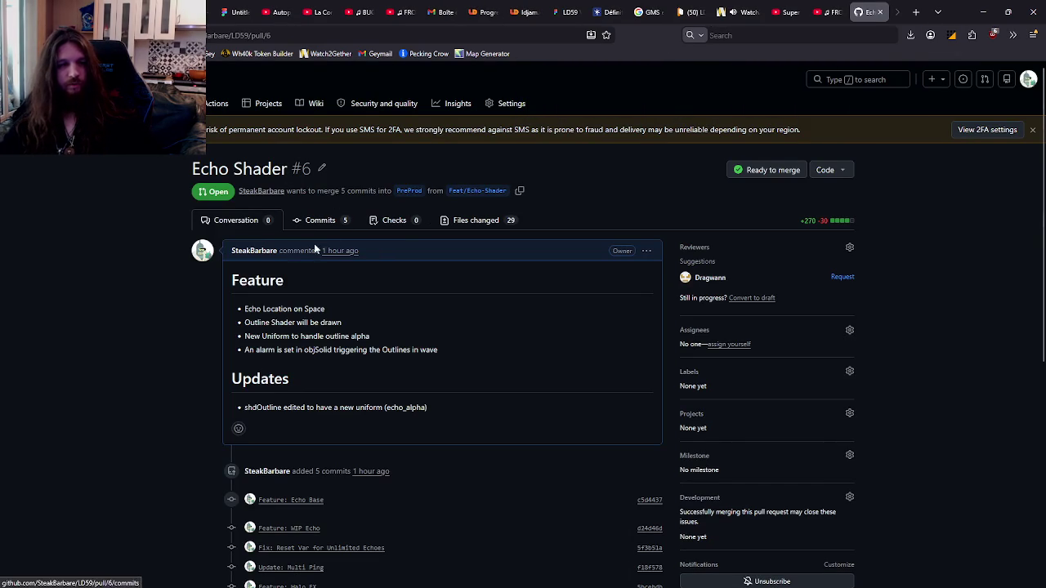
{"action": "key", "text": "alt+Left"}
{"action": "left_click", "coordinate": [248, 295]}
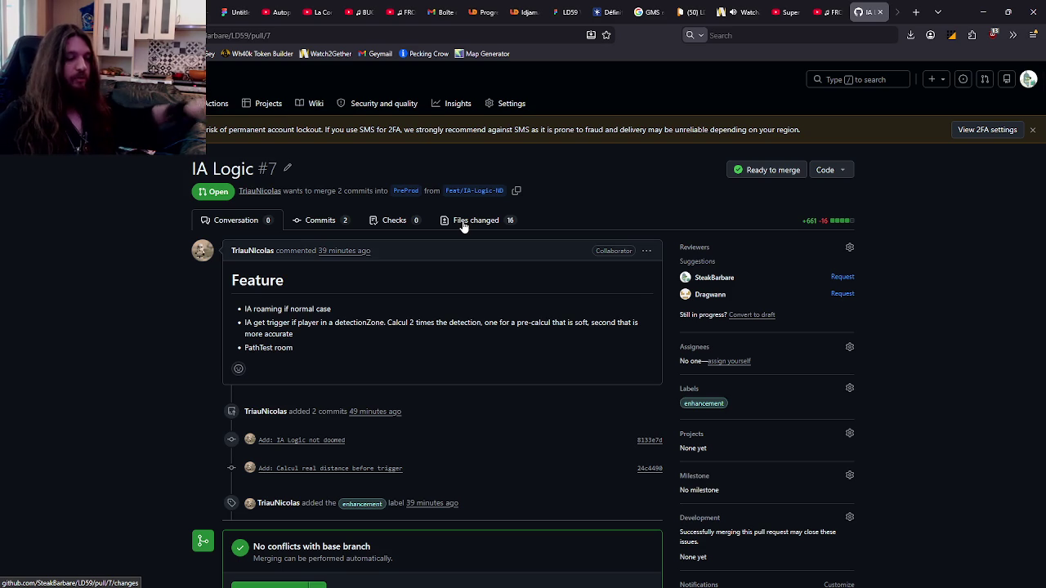
{"action": "left_click", "coordinate": [486, 227]}
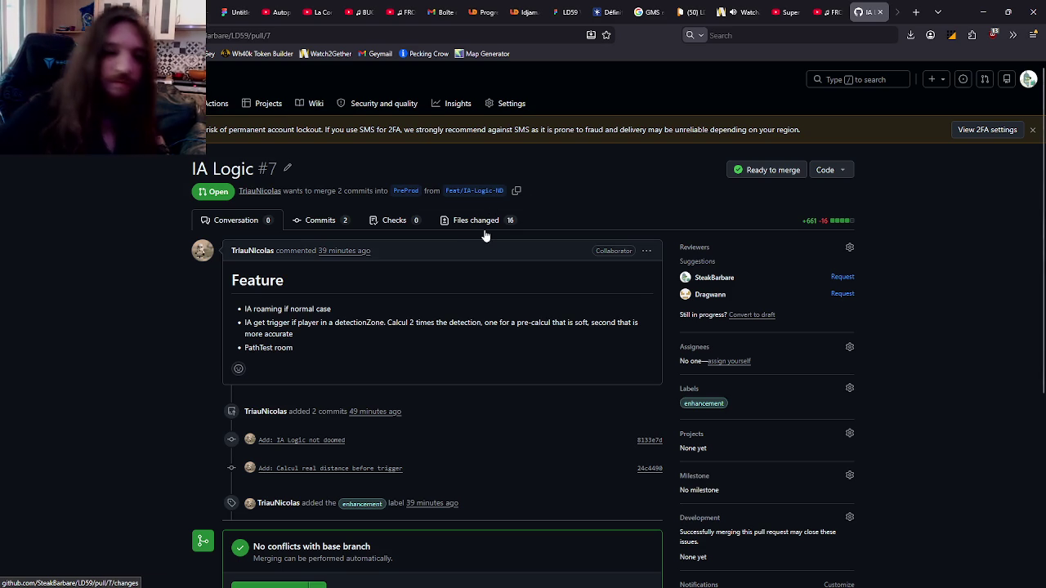
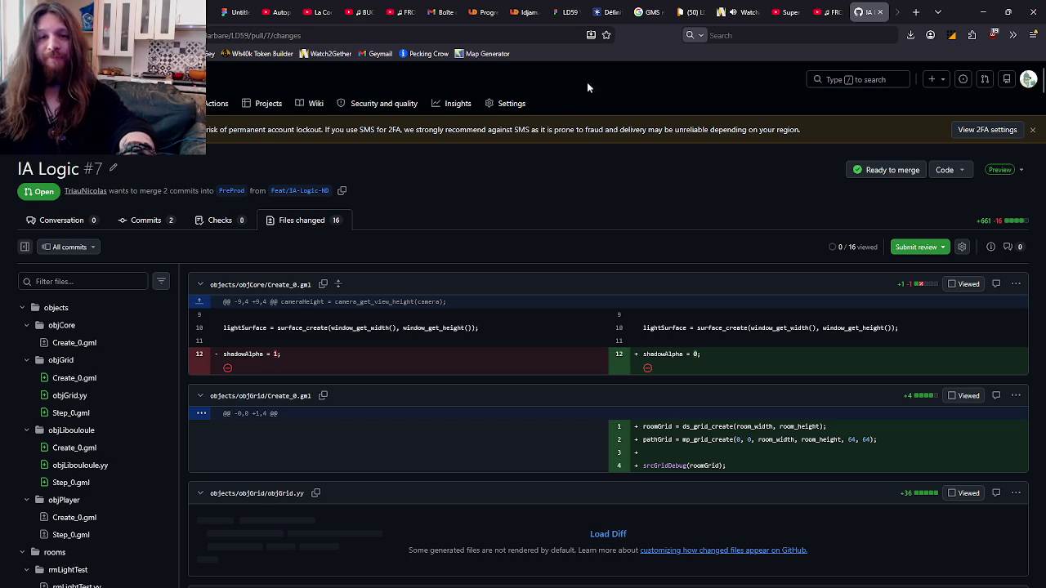
Step: Check the HacknPlan sprint board, then go to the Ludum Dare 59 'Everything' feed
{"action": "left_click", "coordinate": [690, 11]}
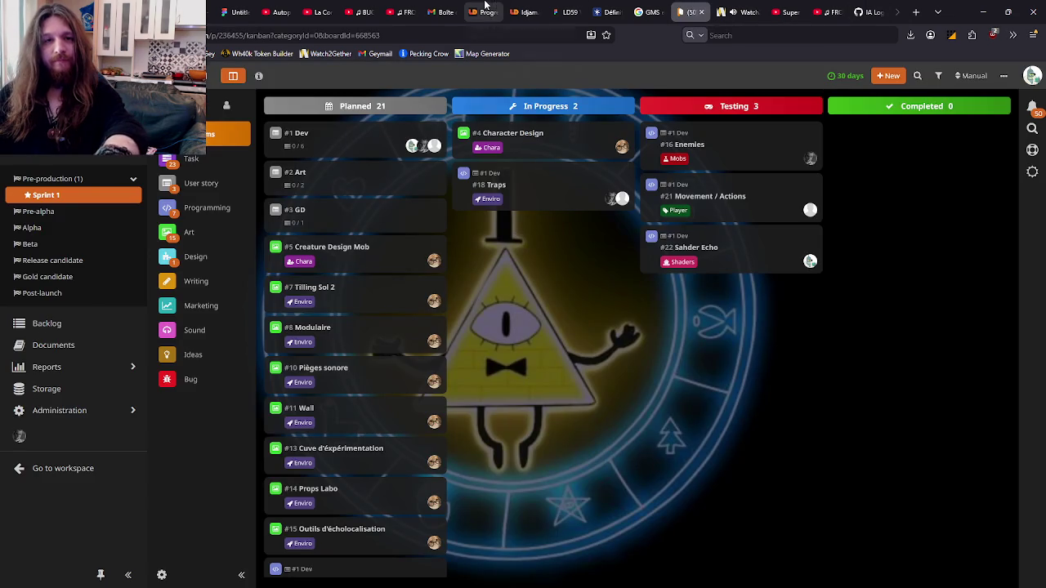
{"action": "left_click", "coordinate": [485, 10]}
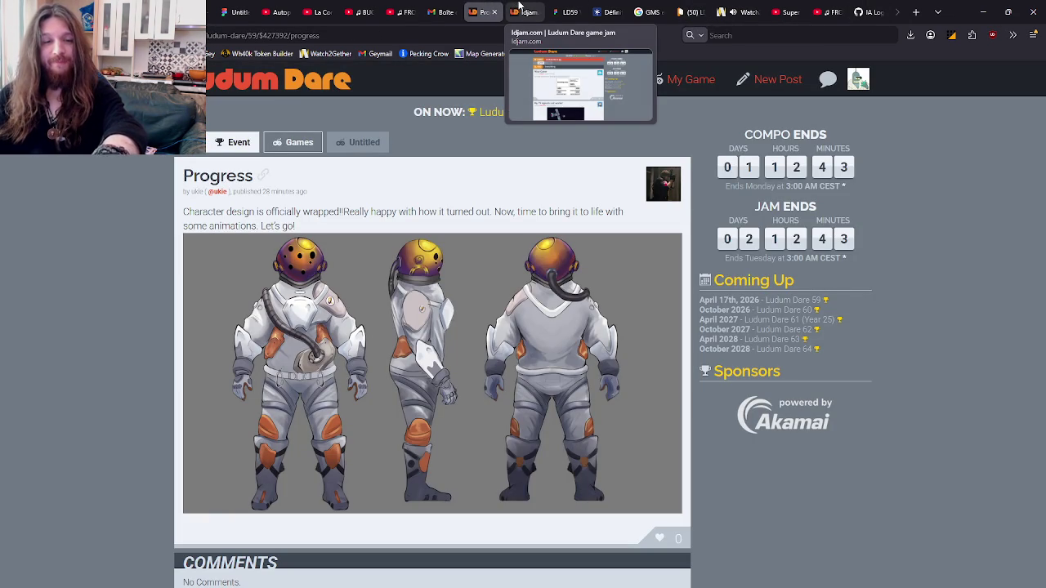
{"action": "left_click", "coordinate": [519, 8]}
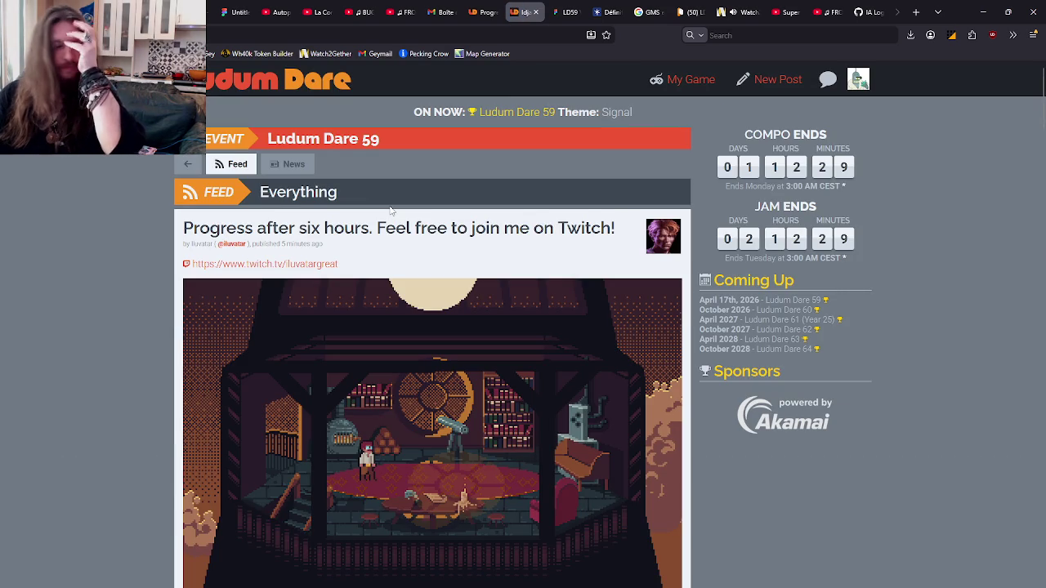
Step: Browse down the Ludum Dare 59 feed, loading more posts three times
{"action": "scroll", "coordinate": [410, 210], "scroll_direction": "down", "scroll_amount": 2}
{"action": "scroll", "coordinate": [400, 210], "scroll_direction": "down", "scroll_amount": 4}
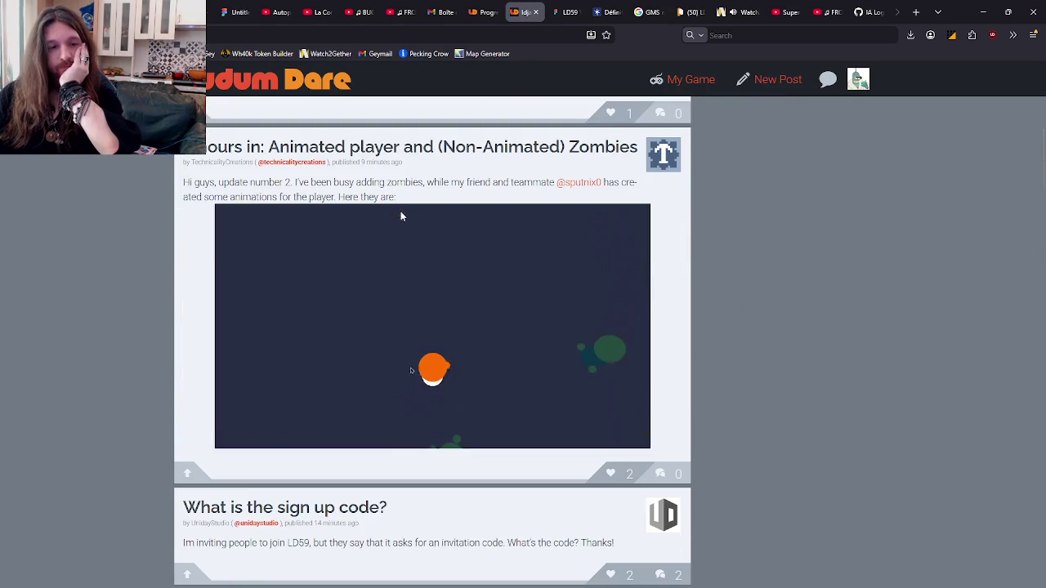
{"action": "scroll", "coordinate": [402, 211], "scroll_direction": "down", "scroll_amount": 8}
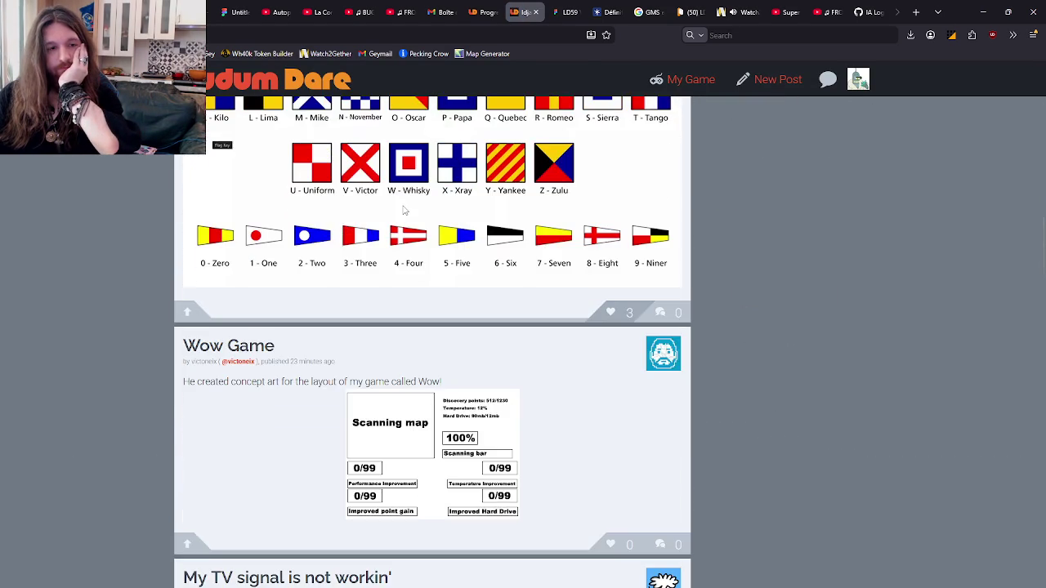
{"action": "scroll", "coordinate": [403, 210], "scroll_direction": "up", "scroll_amount": 3}
{"action": "scroll", "coordinate": [445, 313], "scroll_direction": "down", "scroll_amount": 10}
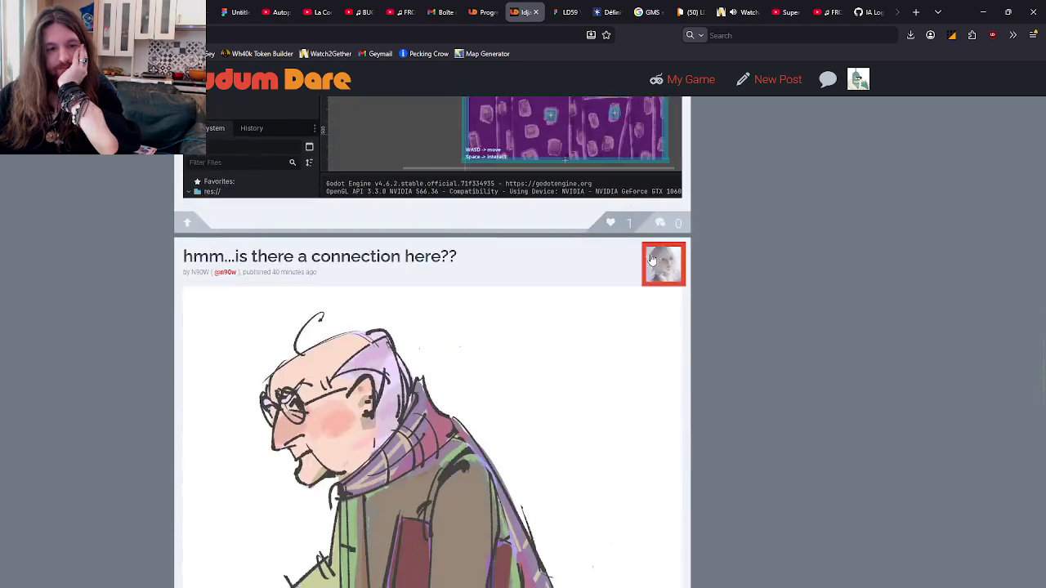
{"action": "scroll", "coordinate": [651, 259], "scroll_direction": "down", "scroll_amount": 15}
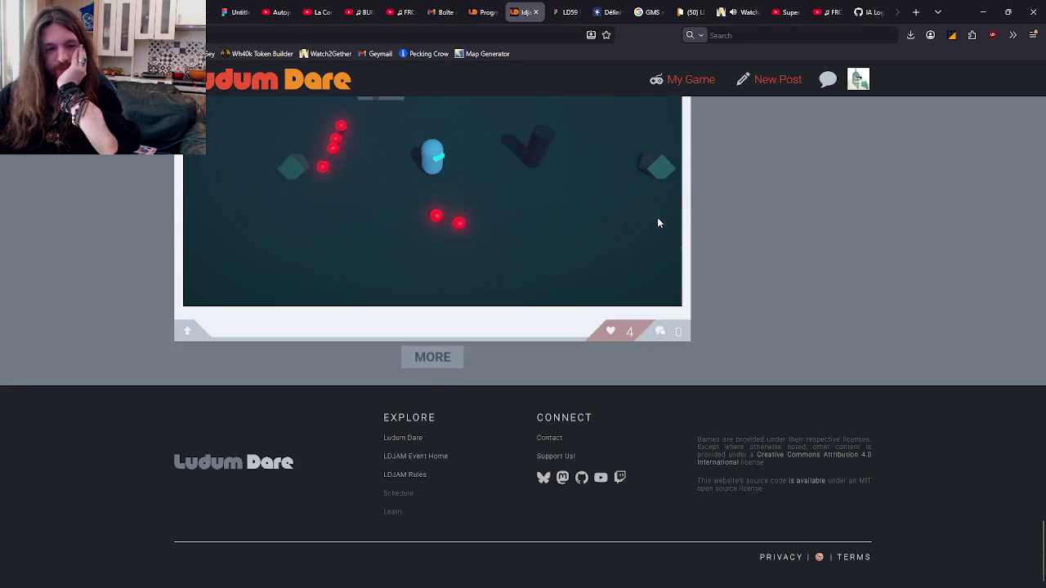
{"action": "left_click", "coordinate": [454, 369]}
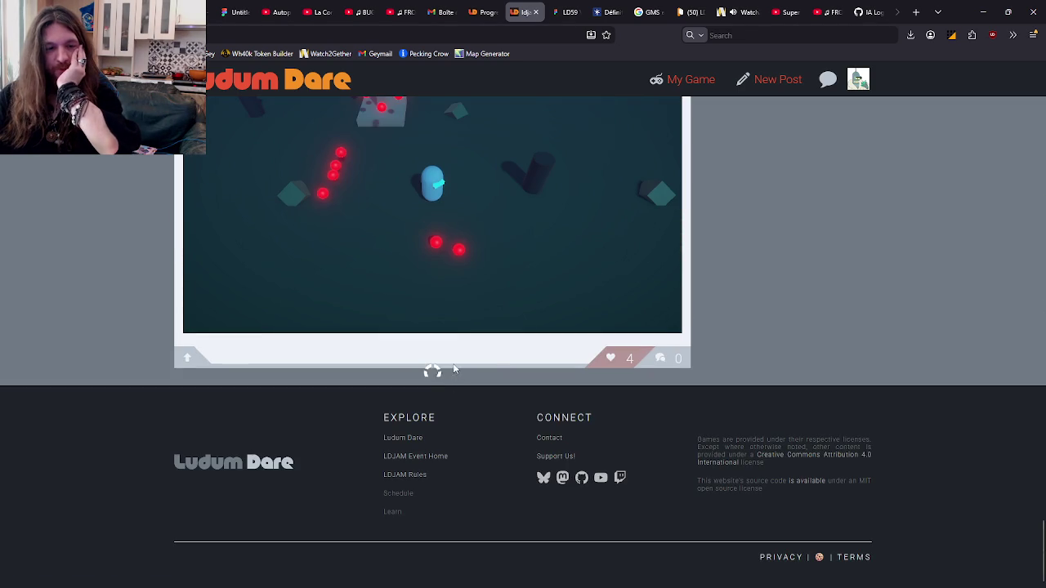
{"action": "scroll", "coordinate": [666, 242], "scroll_direction": "down", "scroll_amount": 15}
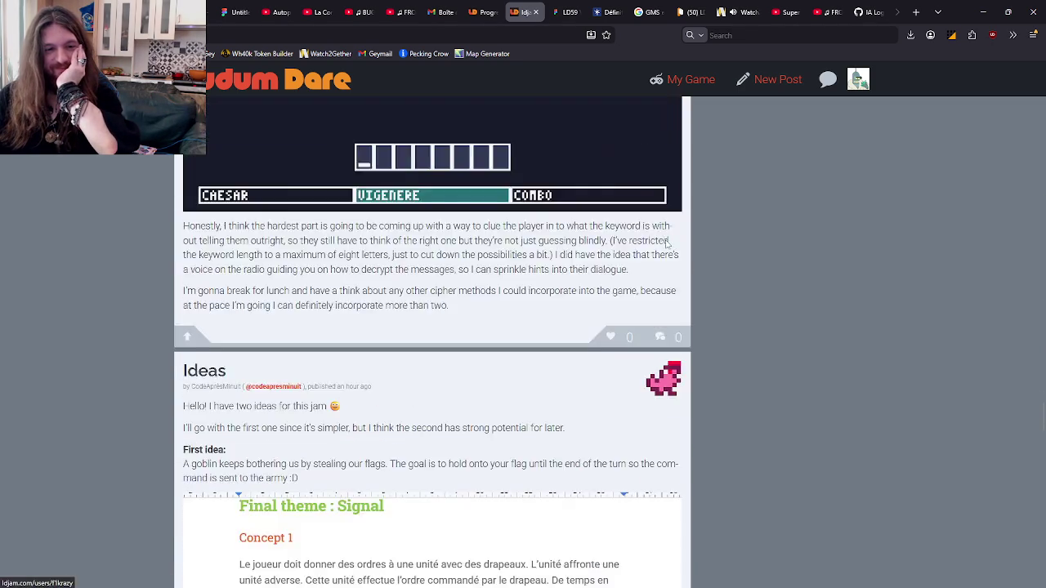
{"action": "scroll", "coordinate": [666, 243], "scroll_direction": "down", "scroll_amount": 15}
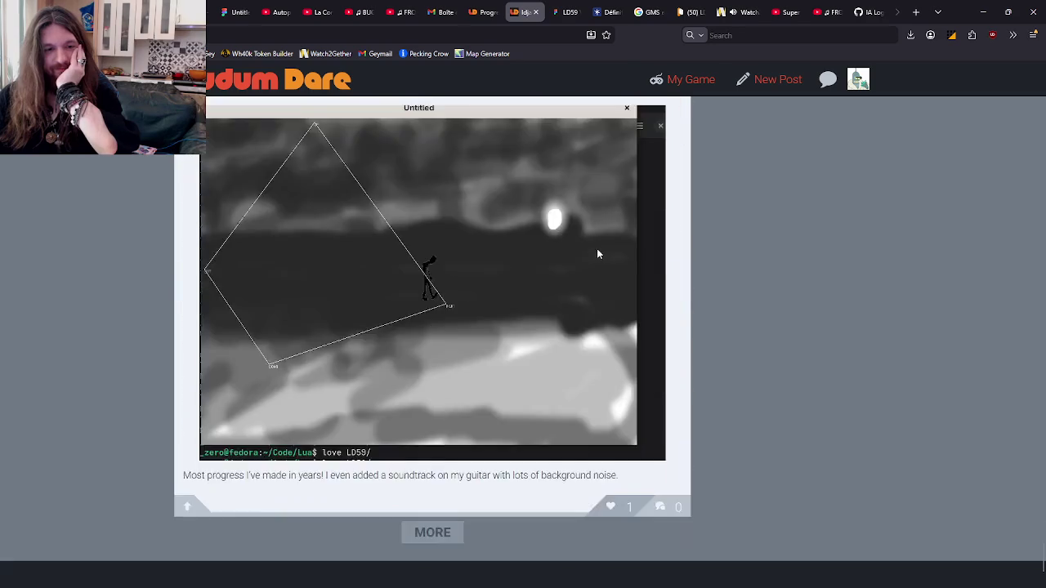
{"action": "scroll", "coordinate": [597, 254], "scroll_direction": "down", "scroll_amount": 2}
{"action": "left_click", "coordinate": [454, 357]}
{"action": "scroll", "coordinate": [493, 327], "scroll_direction": "down", "scroll_amount": 5}
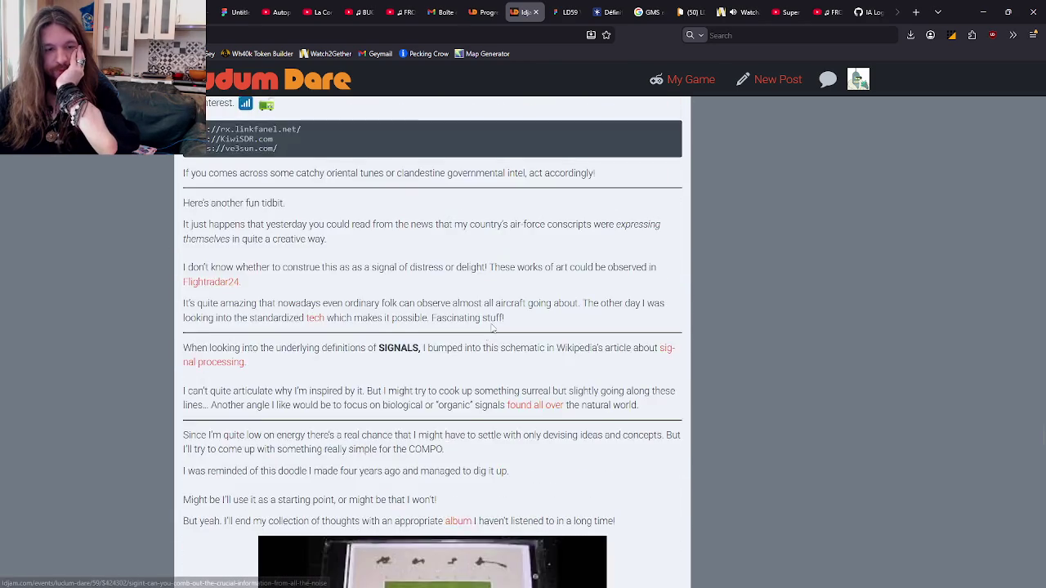
{"action": "scroll", "coordinate": [492, 327], "scroll_direction": "down", "scroll_amount": 20}
{"action": "scroll", "coordinate": [493, 328], "scroll_direction": "down", "scroll_amount": 20}
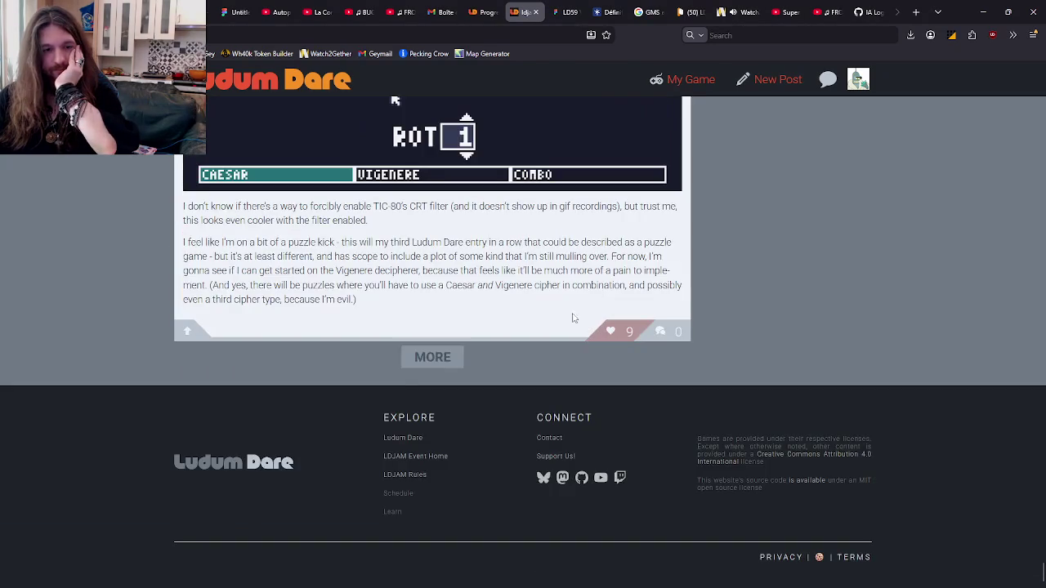
{"action": "left_click", "coordinate": [432, 357]}
{"action": "scroll", "coordinate": [583, 322], "scroll_direction": "down", "scroll_amount": 7}
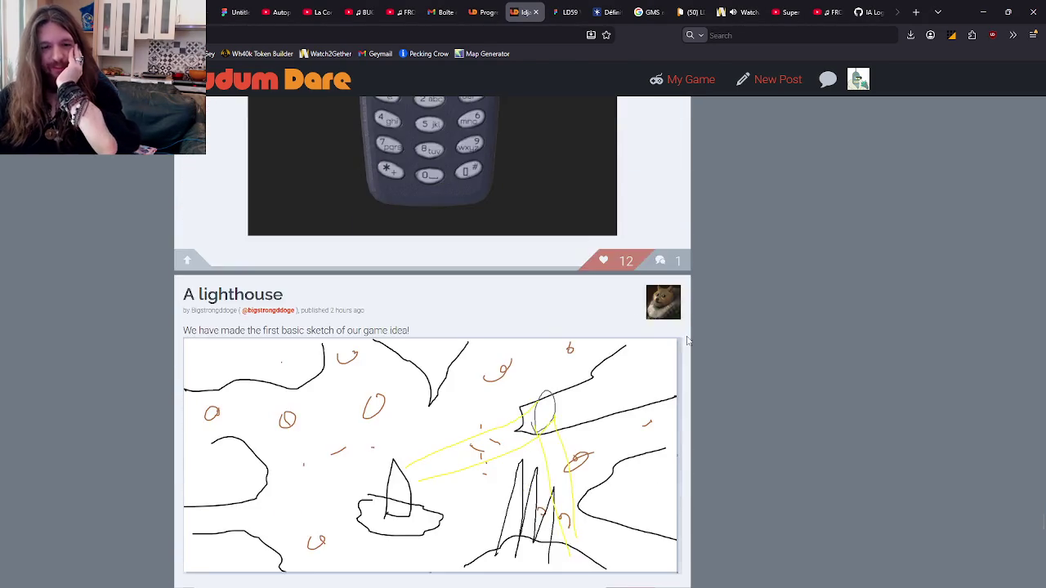
{"action": "scroll", "coordinate": [687, 340], "scroll_direction": "down", "scroll_amount": 15}
{"action": "scroll", "coordinate": [775, 402], "scroll_direction": "up", "scroll_amount": 20}
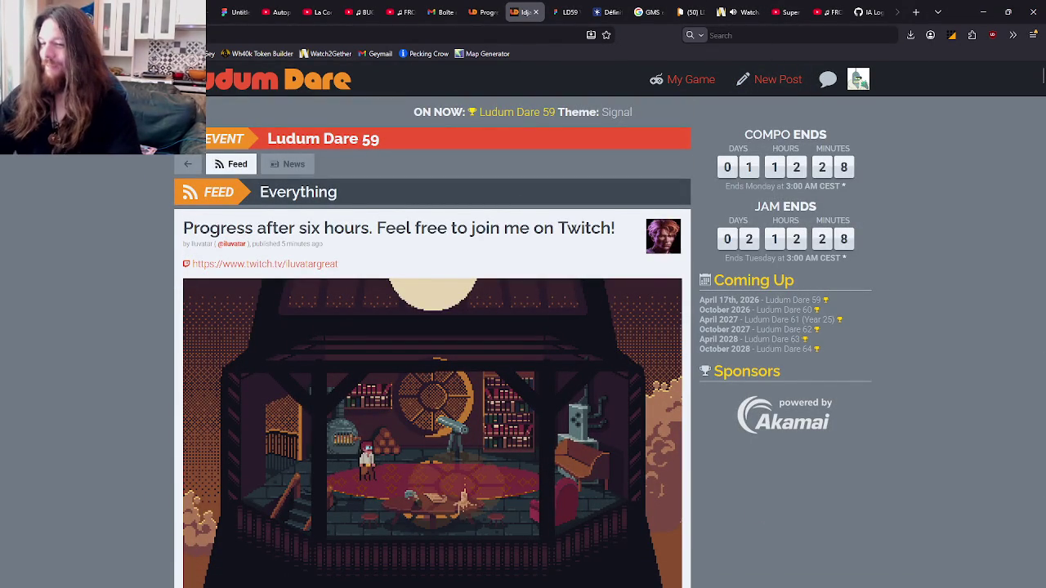
{"action": "mouse_move", "coordinate": [411, 569]}
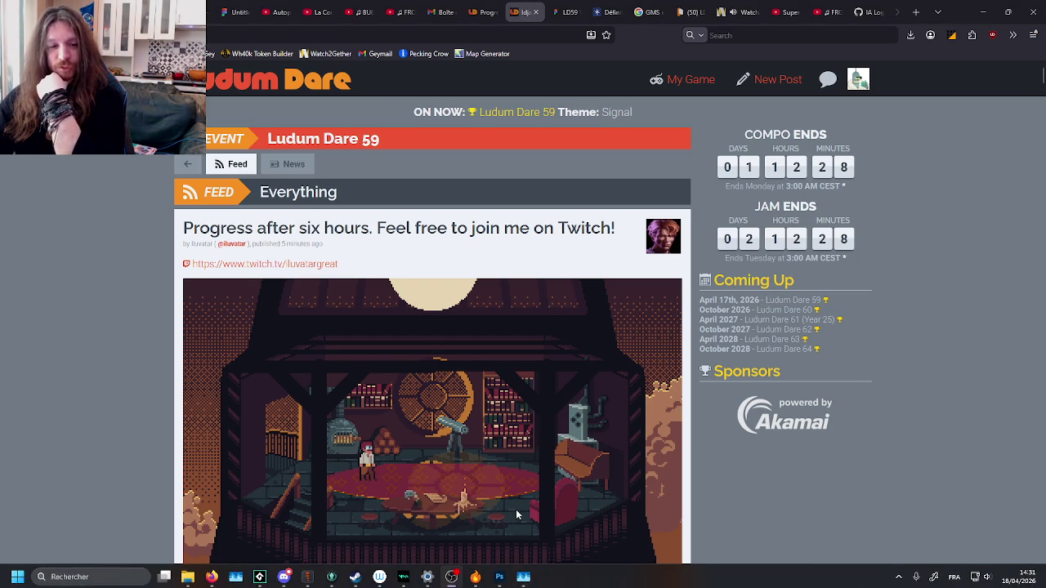
{"action": "scroll", "coordinate": [515, 509], "scroll_direction": "down", "scroll_amount": 2}
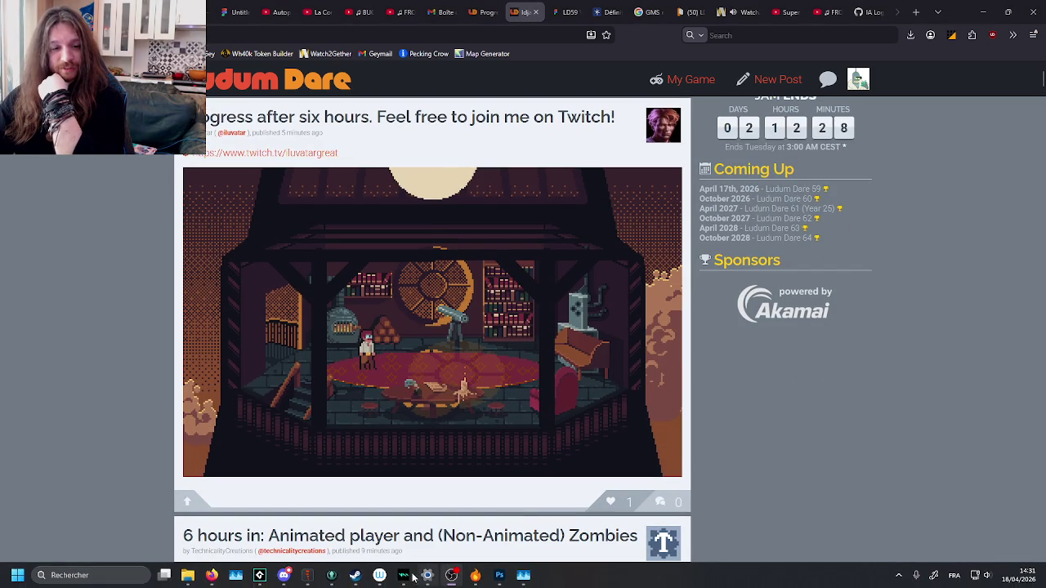
{"action": "scroll", "coordinate": [425, 397], "scroll_direction": "up", "scroll_amount": 2}
{"action": "scroll", "coordinate": [425, 396], "scroll_direction": "down", "scroll_amount": 1}
{"action": "scroll", "coordinate": [425, 396], "scroll_direction": "down", "scroll_amount": 1}
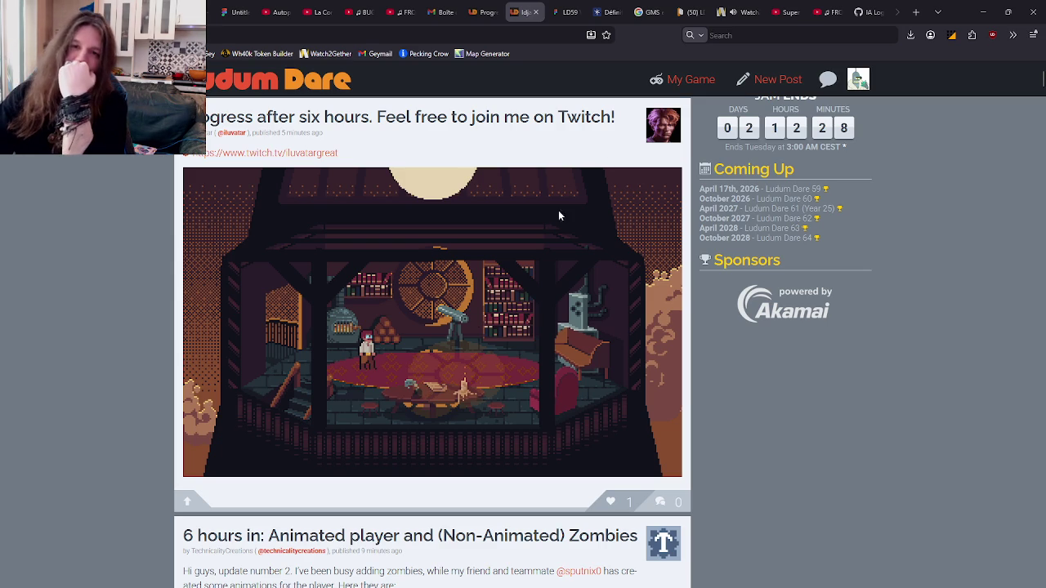
Step: Visit the post author's profile, come back, and like 'Progress after six hours'
{"action": "left_click", "coordinate": [655, 129]}
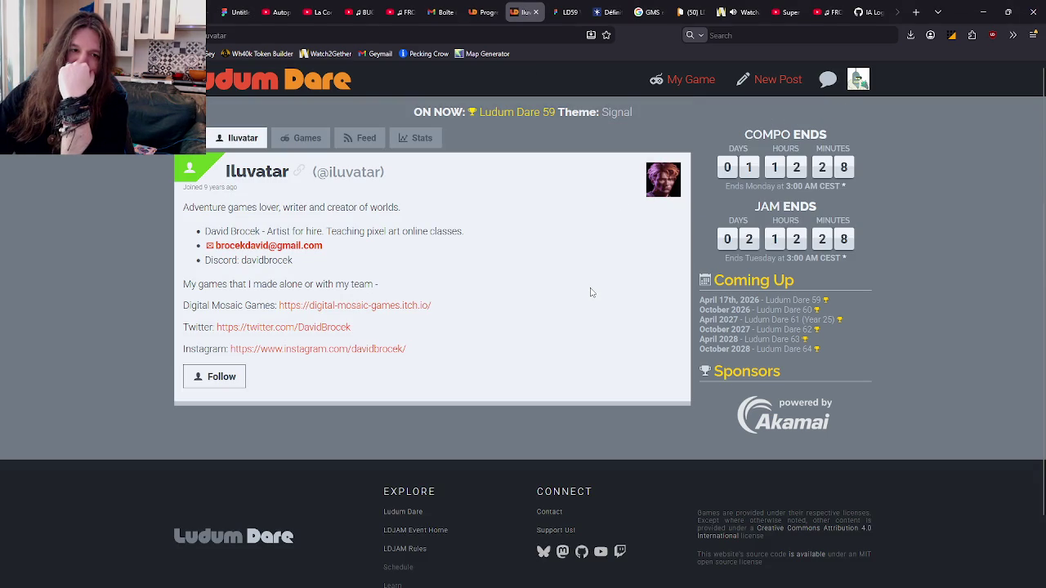
{"action": "key", "text": "alt+Left"}
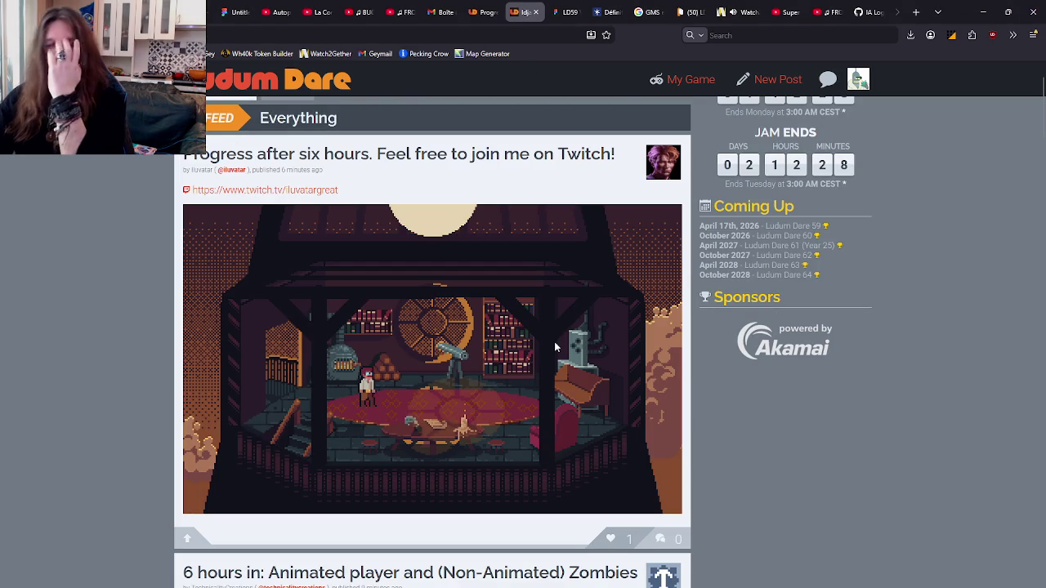
{"action": "left_click", "coordinate": [610, 538]}
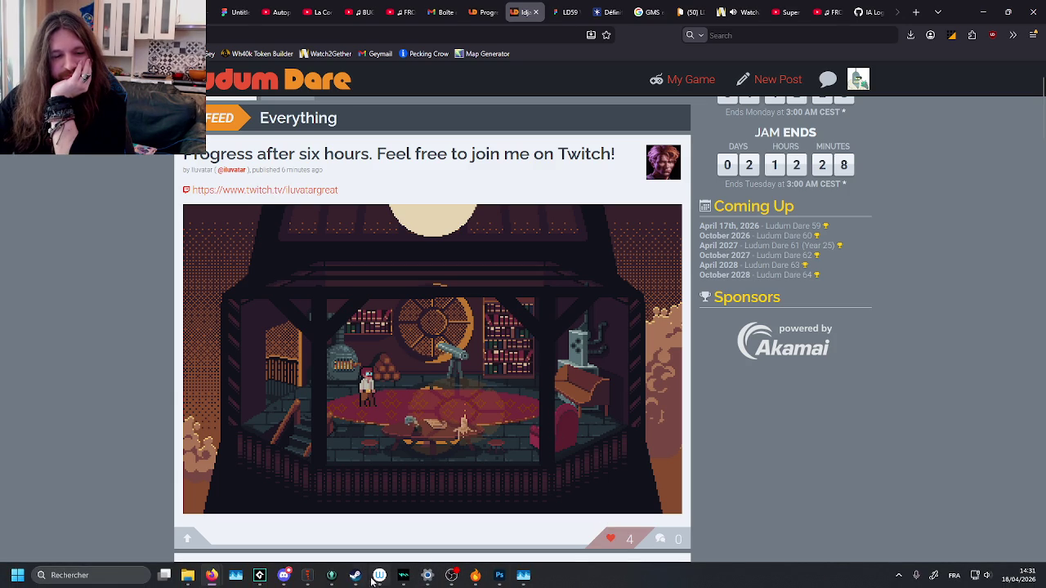
Step: Bring the GameMaker project window to the front
{"action": "mouse_move", "coordinate": [306, 576]}
{"action": "left_click", "coordinate": [304, 512]}
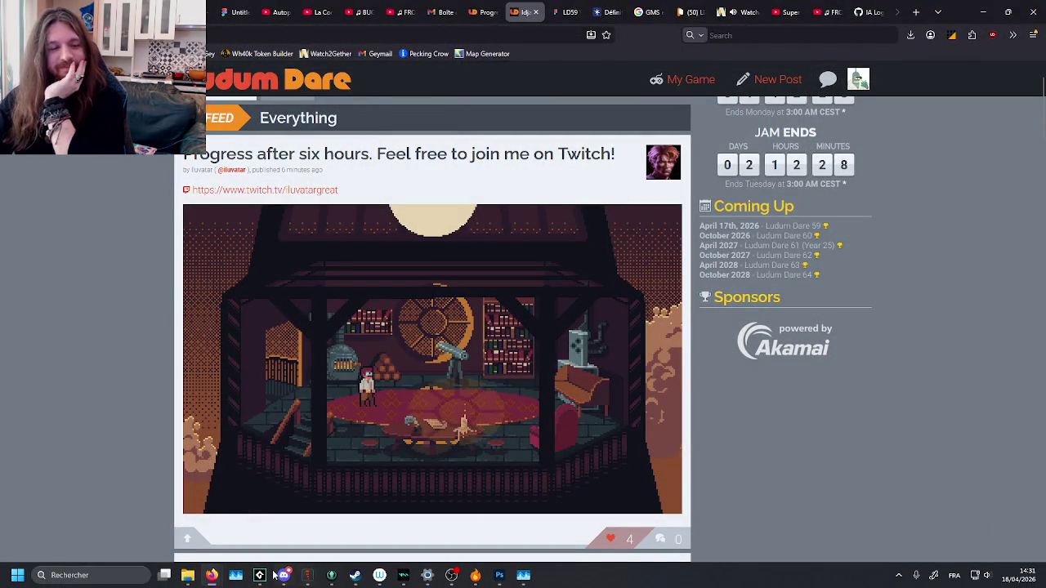
{"action": "left_click", "coordinate": [262, 576]}
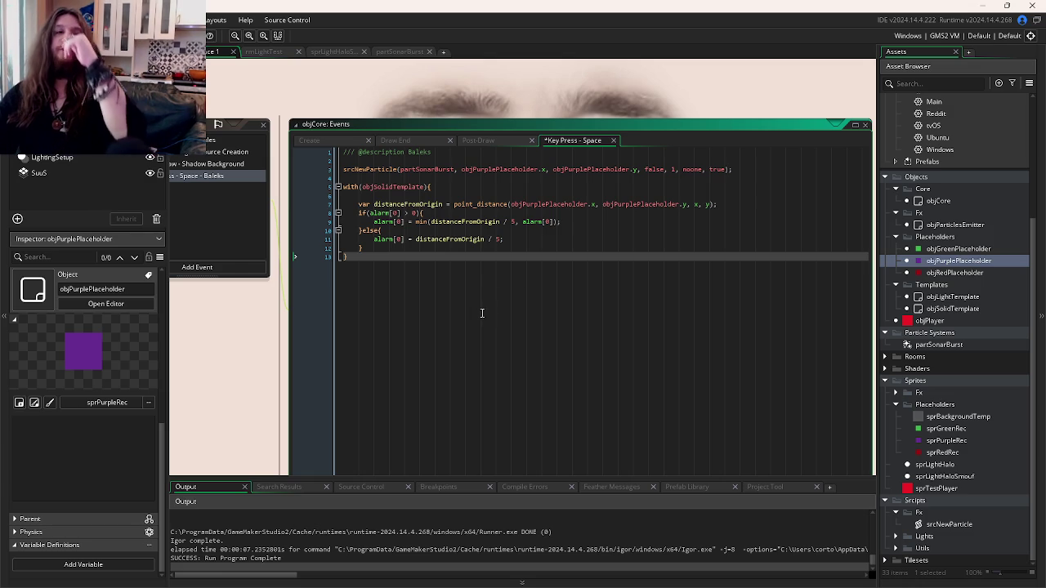
Step: Leave GameMaker for Firefox and open a fresh new tab
{"action": "mouse_move", "coordinate": [269, 582]}
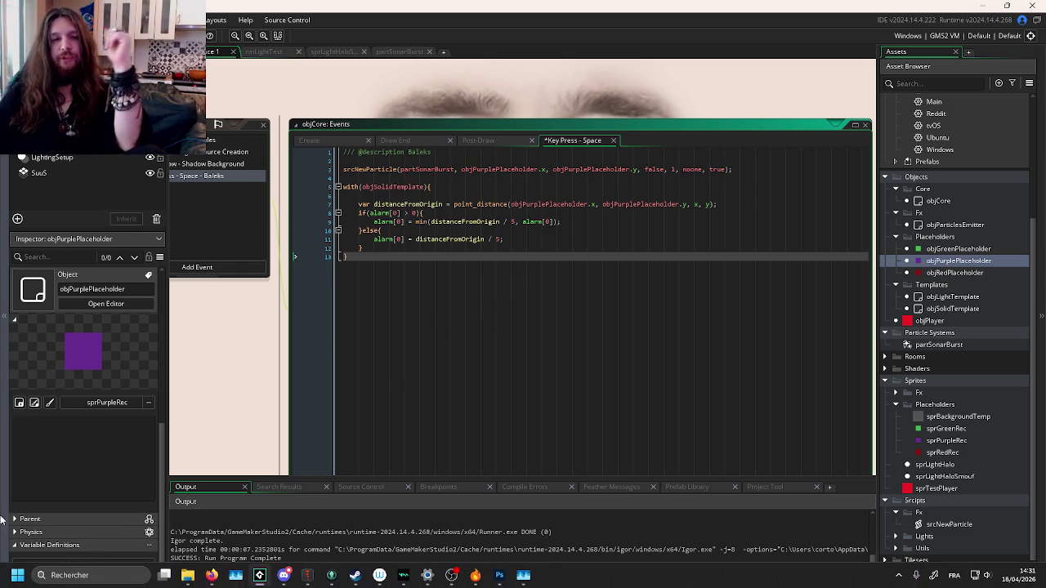
{"action": "mouse_move", "coordinate": [212, 577]}
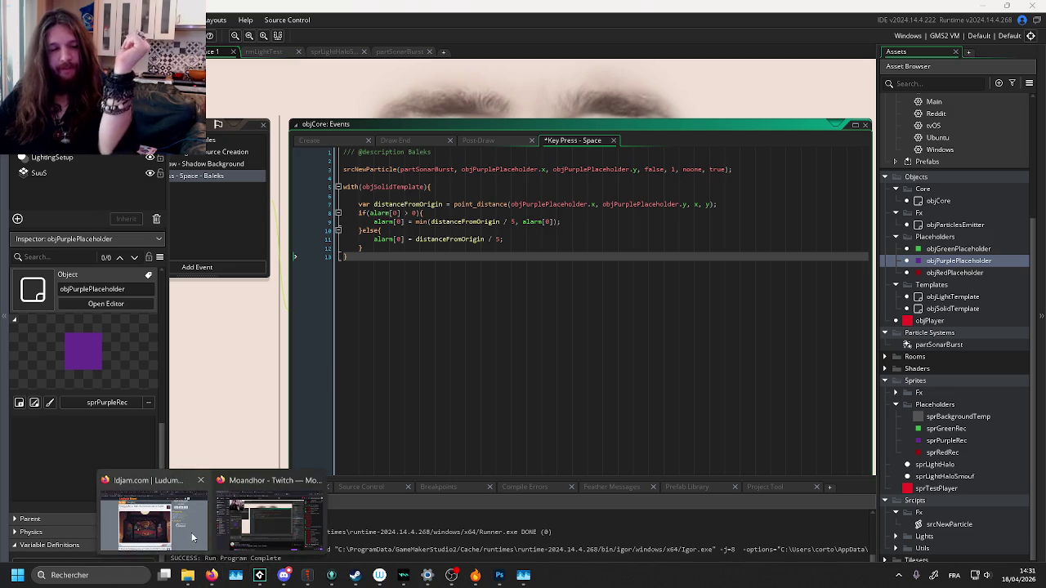
{"action": "left_click", "coordinate": [151, 523]}
{"action": "key", "text": "ctrl+t"}
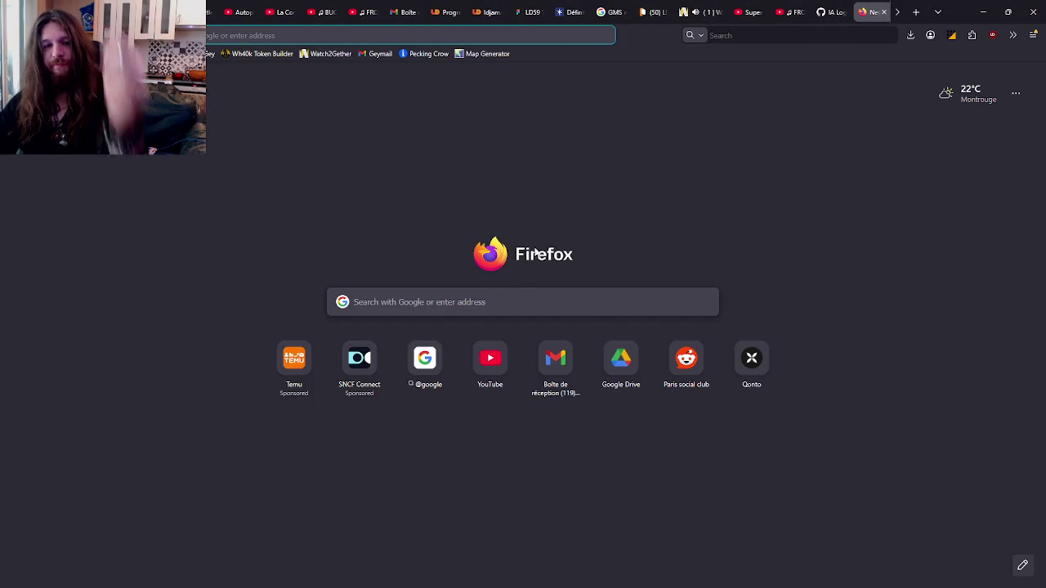
Step: Search YouTube for 'Cadence of Hyrule'
{"action": "key", "text": "Return"}
{"action": "left_click", "coordinate": [507, 77]}
{"action": "type", "text": "Cadenb"}
{"action": "key", "text": "BackSpace"}
{"action": "type", "text": "ce of Hyrule"}
{"action": "key", "text": "Return"}
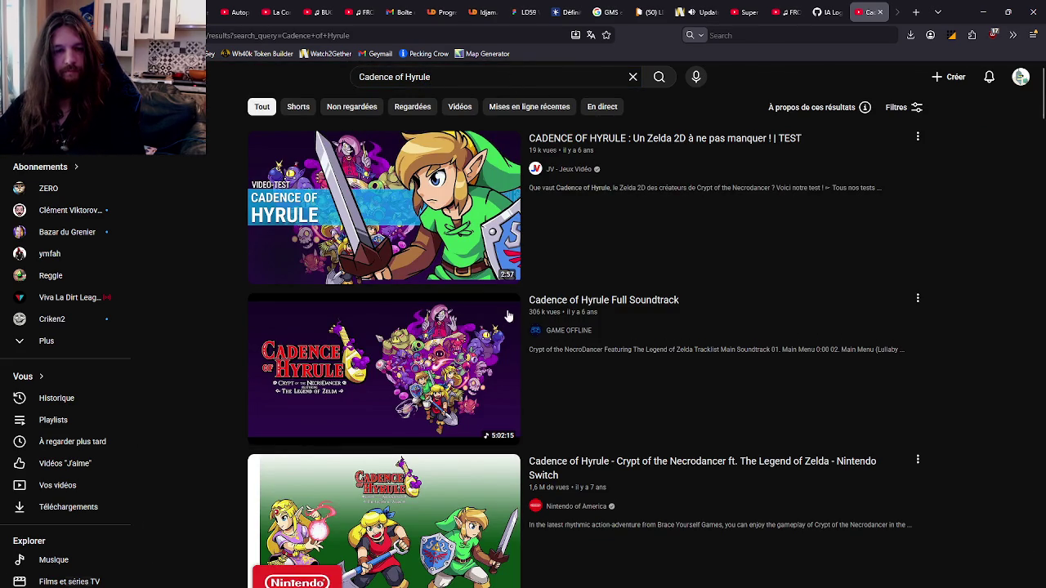
Step: Open and pause the Full Soundtrack video, close that tab, and switch to Watch2Gether
{"action": "left_click", "coordinate": [500, 310]}
{"action": "left_click", "coordinate": [485, 208]}
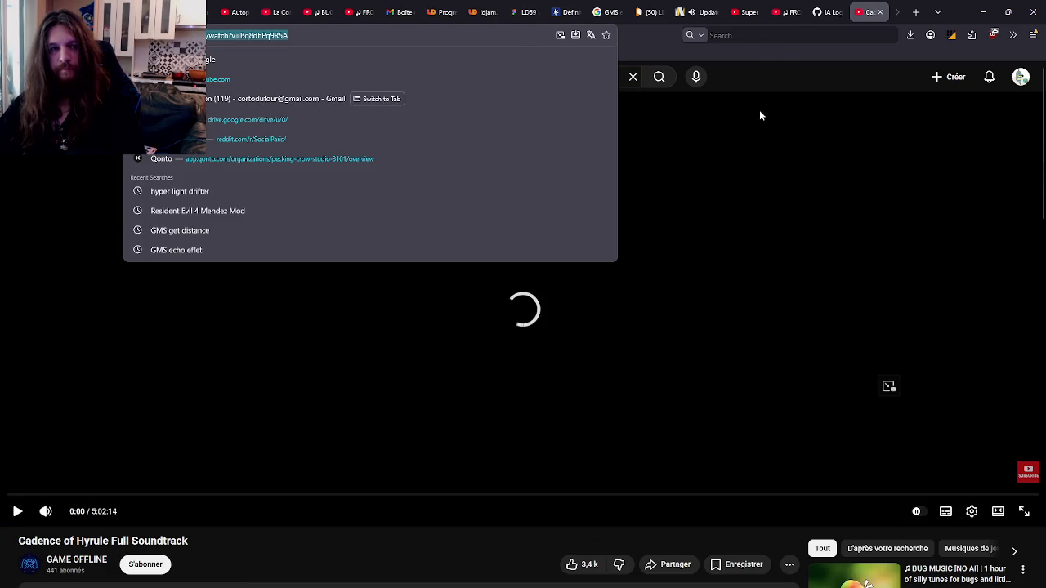
{"action": "left_click", "coordinate": [880, 11]}
{"action": "key", "text": "ctrl+Tab"}
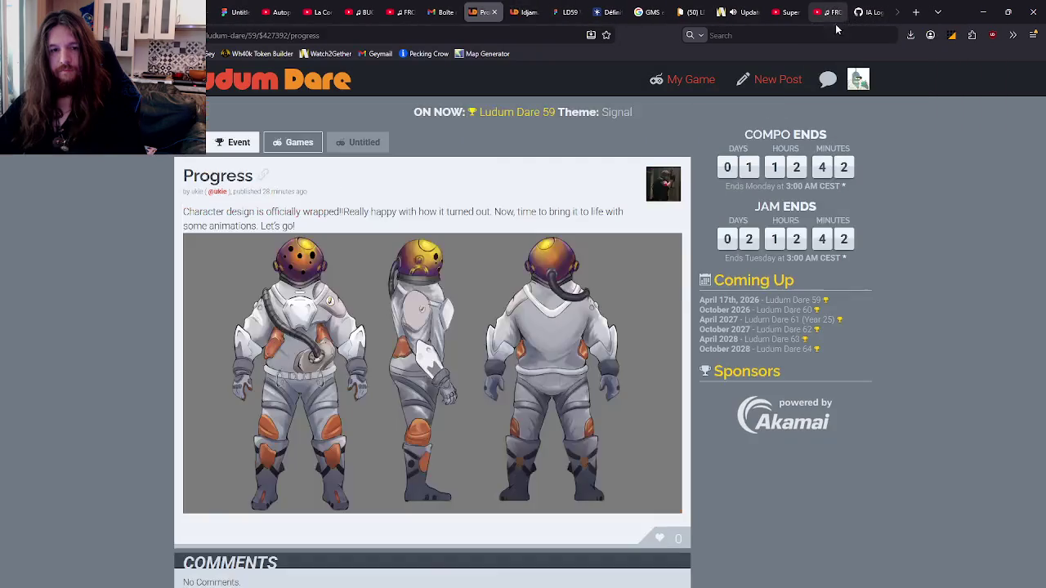
{"action": "key", "text": "ctrl+Tab"}
{"action": "key", "text": "ctrl+Tab"}
{"action": "key", "text": "ctrl+Tab"}
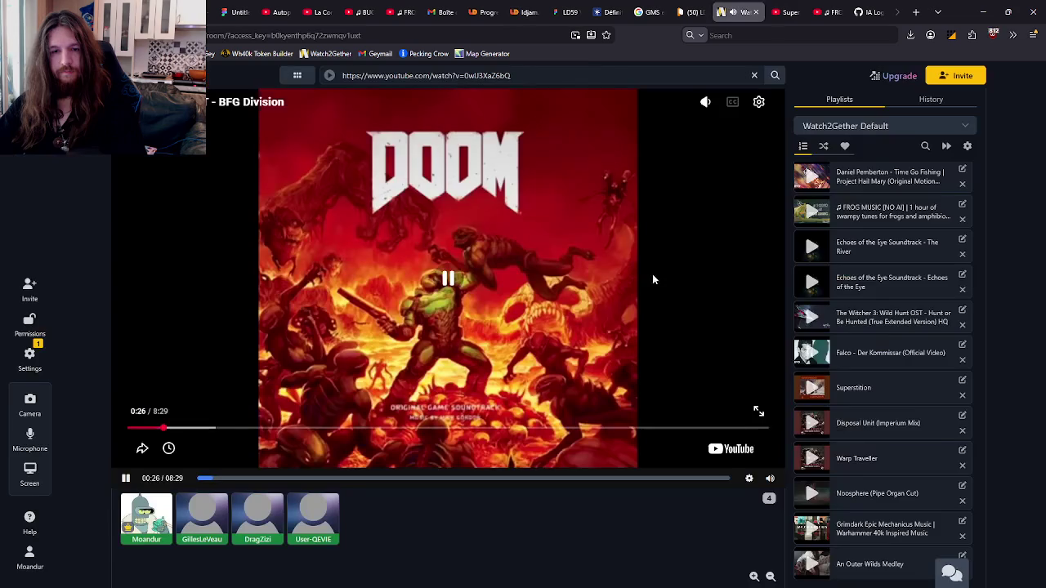
{"action": "left_click", "coordinate": [652, 274]}
Step: Paste the Cadence of Hyrule link and add it to the Watch2Gether playlist, then clear the search
{"action": "triple_click", "coordinate": [470, 76]}
{"action": "type", "text": "https://www.youtube.com/watch?v=Bq8dhPq9R5A"}
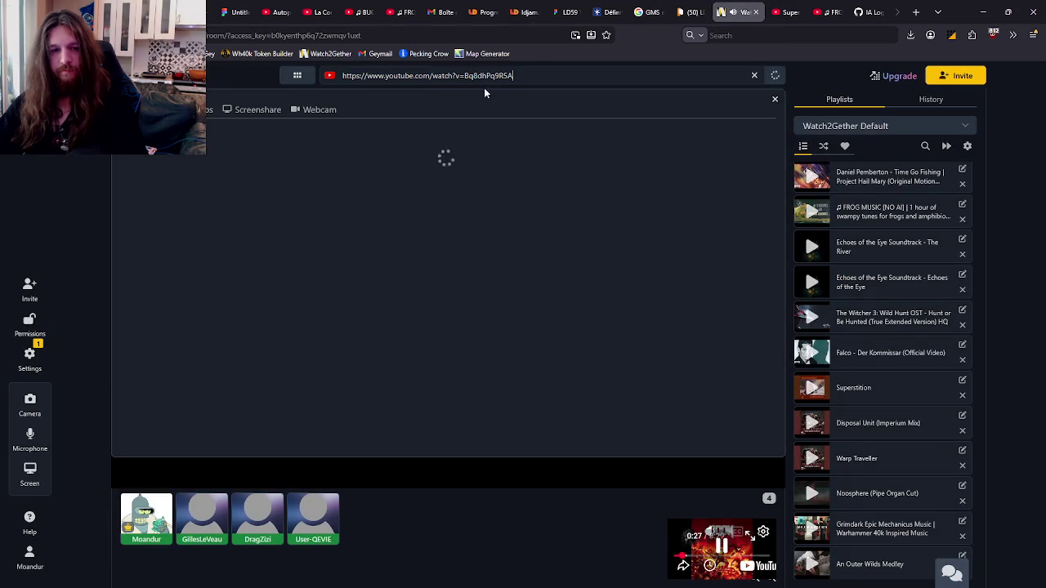
{"action": "left_click", "coordinate": [231, 172]}
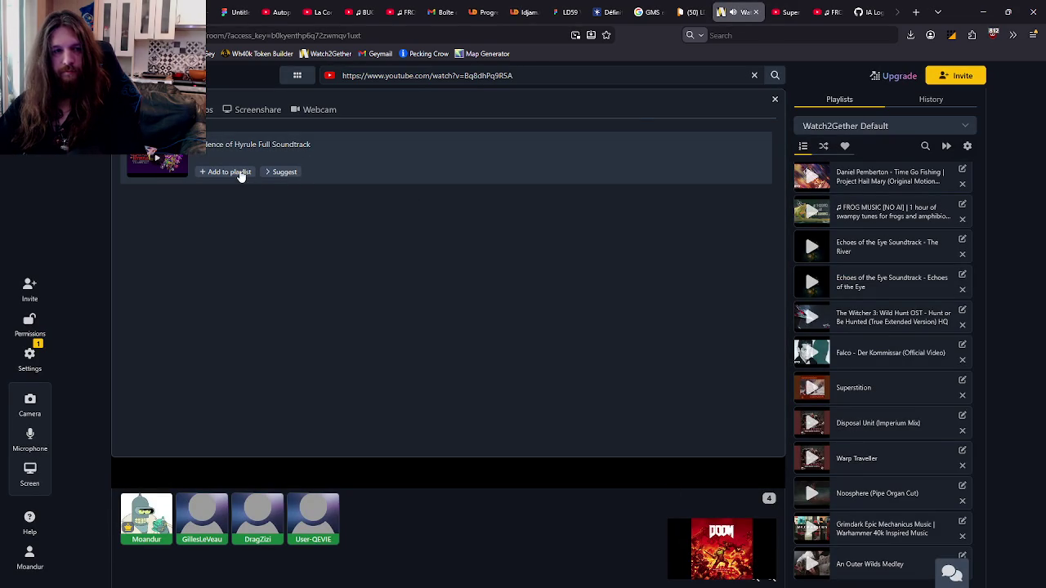
{"action": "left_click", "coordinate": [754, 75]}
{"action": "scroll", "coordinate": [911, 337], "scroll_direction": "down", "scroll_amount": 4}
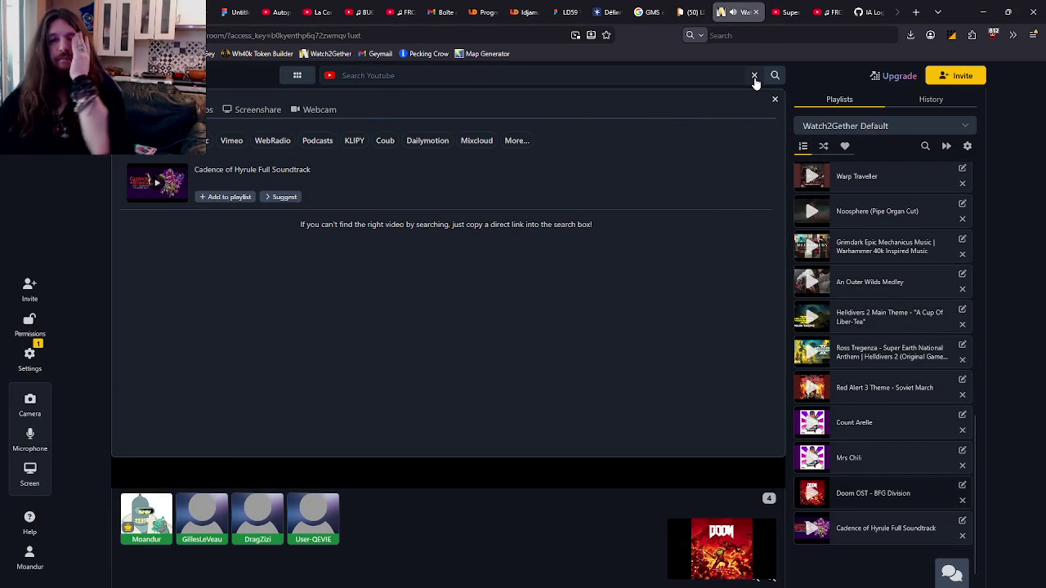
{"action": "left_click", "coordinate": [775, 98]}
Step: Switch to the GitHub pull request tab
{"action": "mouse_move", "coordinate": [496, 575]}
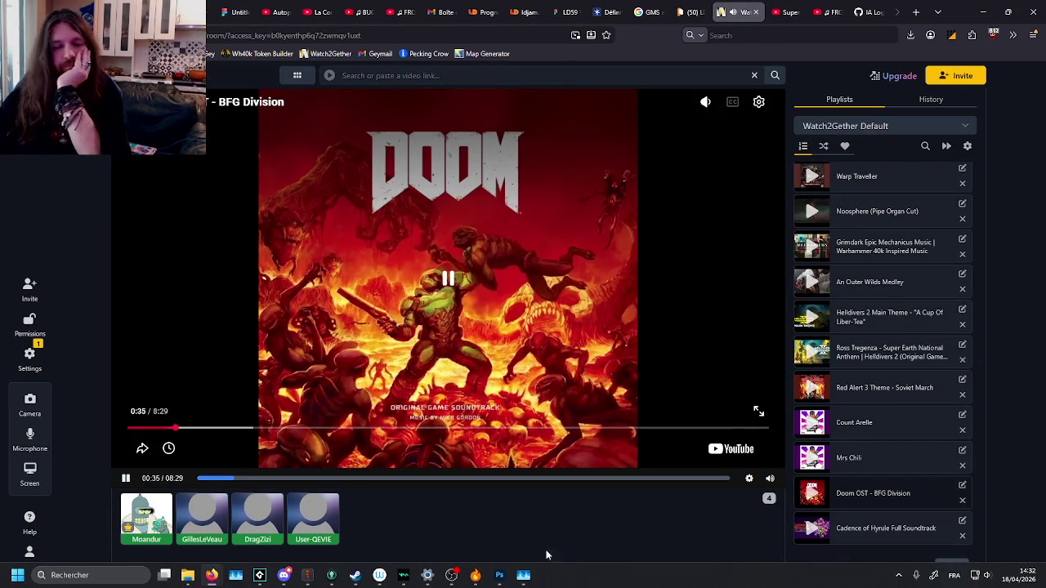
{"action": "mouse_move", "coordinate": [459, 581]}
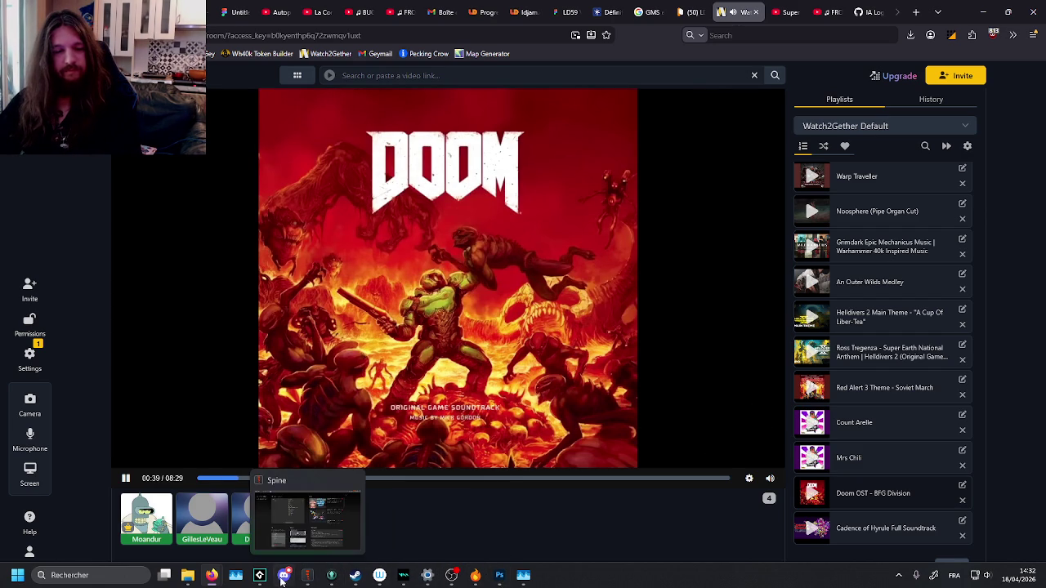
{"action": "mouse_move", "coordinate": [261, 579]}
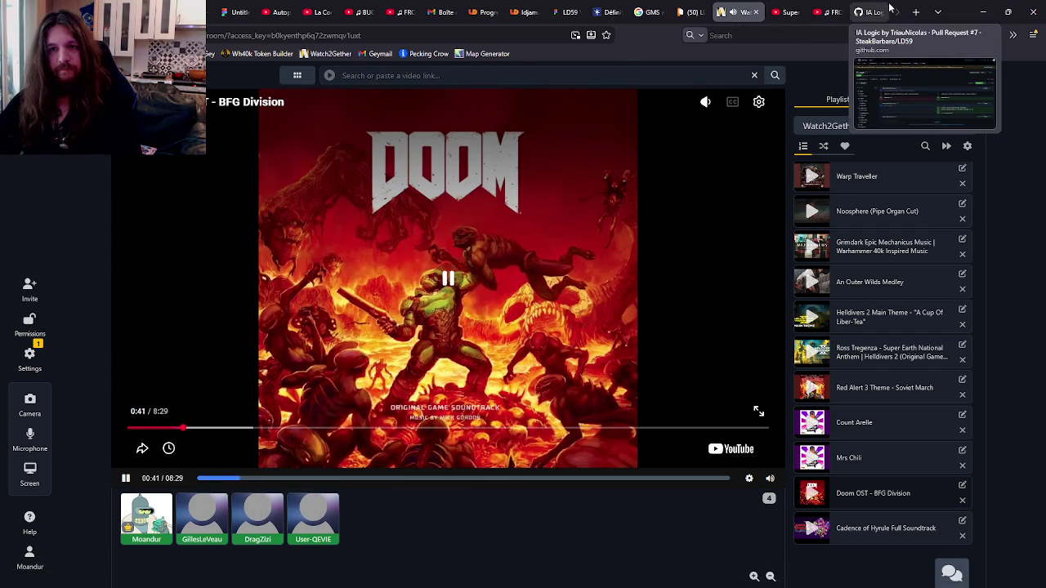
{"action": "left_click", "coordinate": [866, 11]}
Step: Comment "T'as oublié de reset la shadow" on line 12 of objCore/Create_0.gml as a new review
{"action": "scroll", "coordinate": [552, 265], "scroll_direction": "down", "scroll_amount": 1}
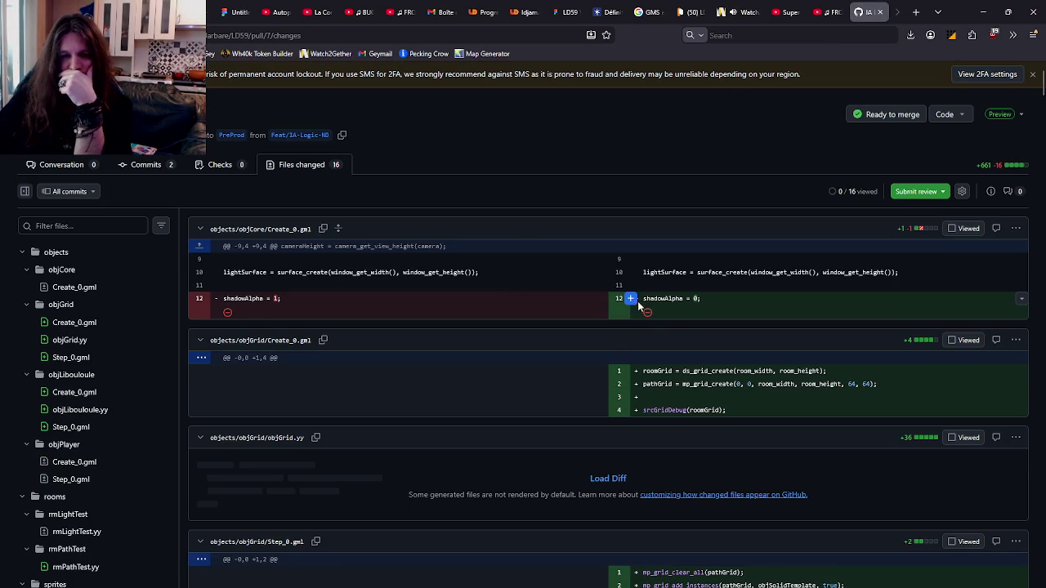
{"action": "left_click", "coordinate": [630, 298]}
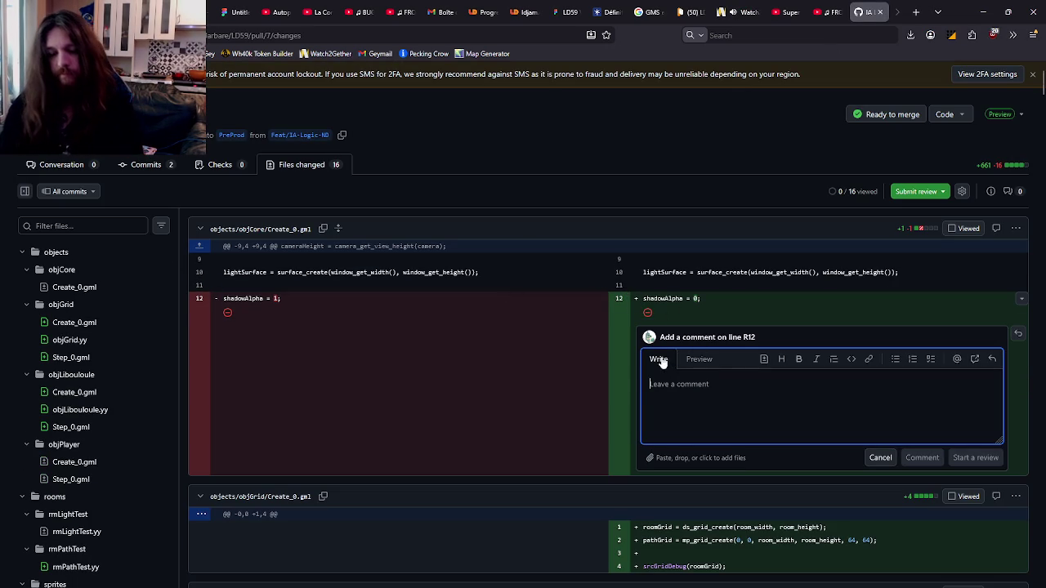
{"action": "type", "text": "T'as oublié de rese"}
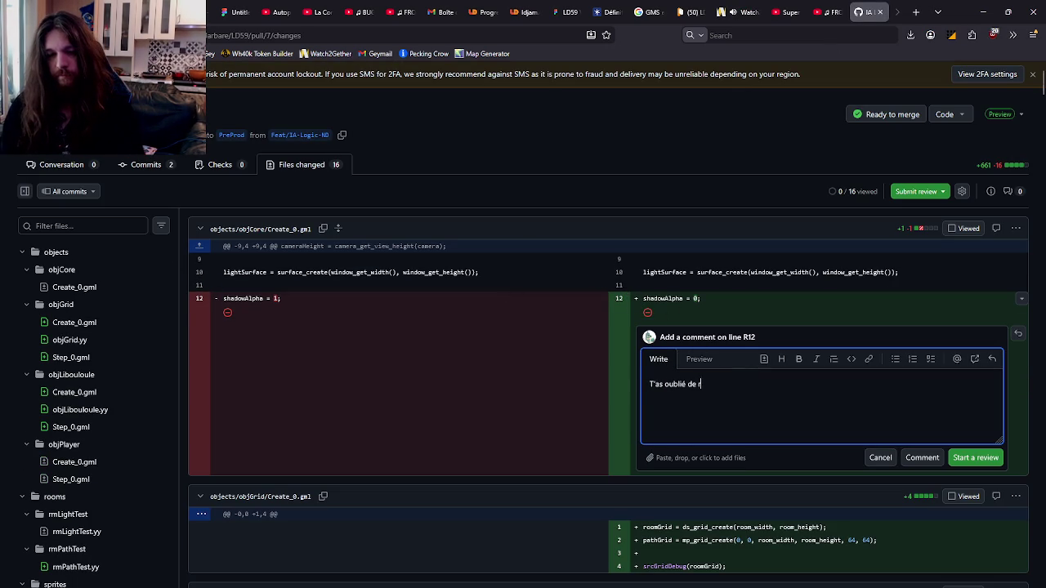
{"action": "type", "text": "t la sh"}
{"action": "type", "text": "adow"}
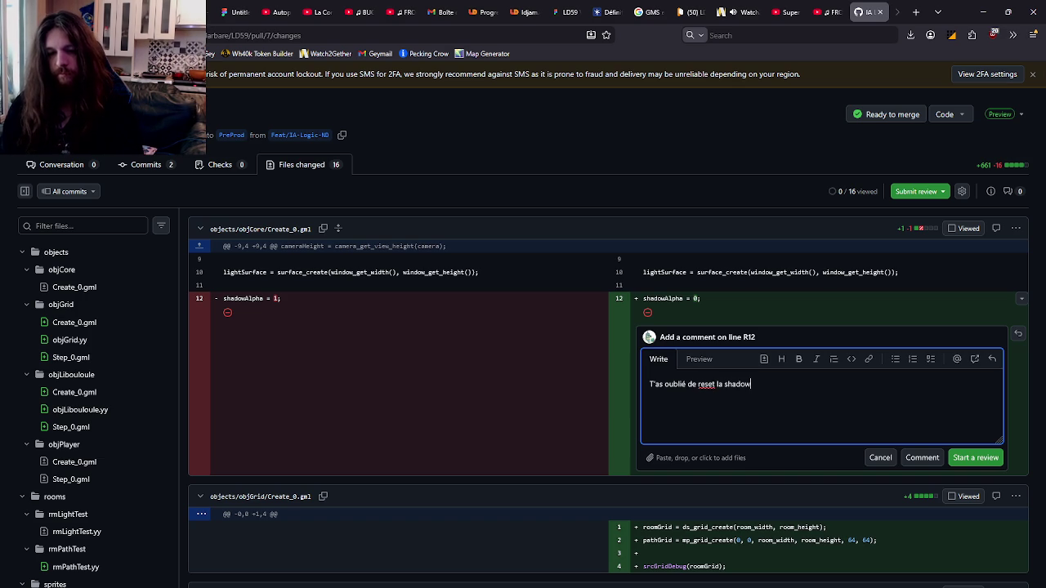
{"action": "left_click", "coordinate": [974, 458]}
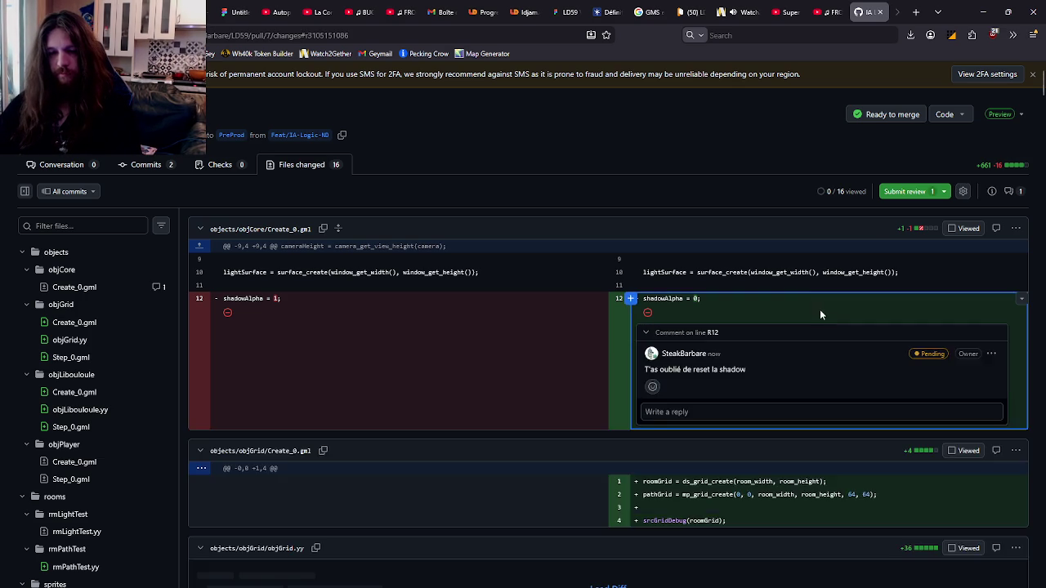
{"action": "scroll", "coordinate": [760, 374], "scroll_direction": "down", "scroll_amount": 1}
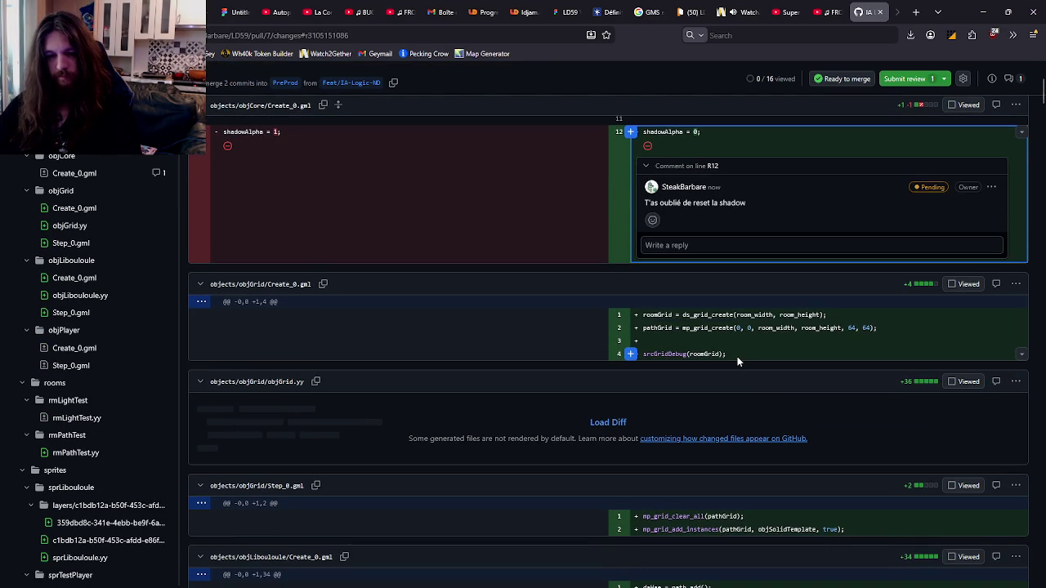
{"action": "scroll", "coordinate": [733, 338], "scroll_direction": "down", "scroll_amount": 2}
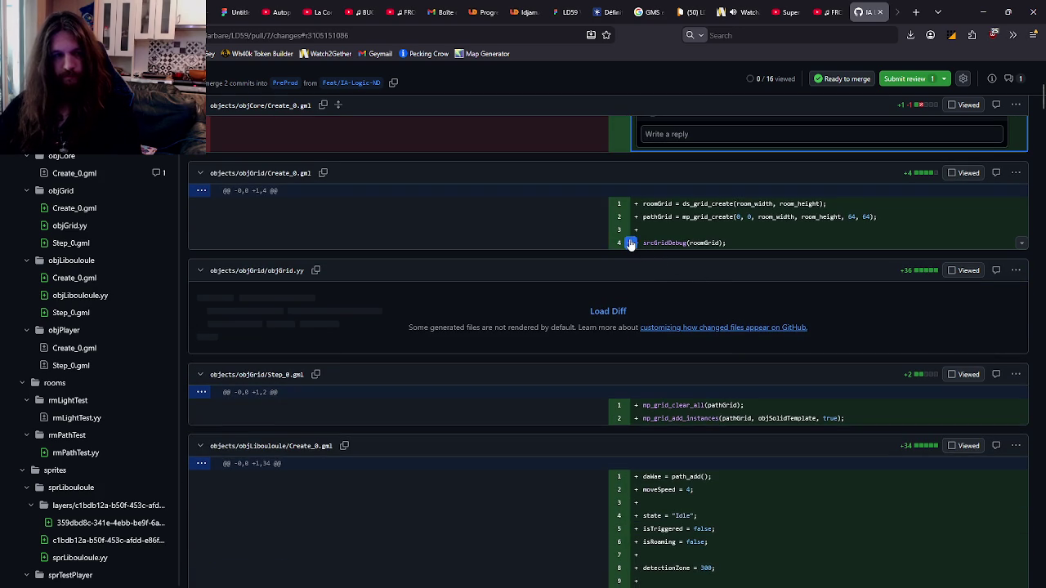
{"action": "scroll", "coordinate": [733, 254], "scroll_direction": "down", "scroll_amount": 1}
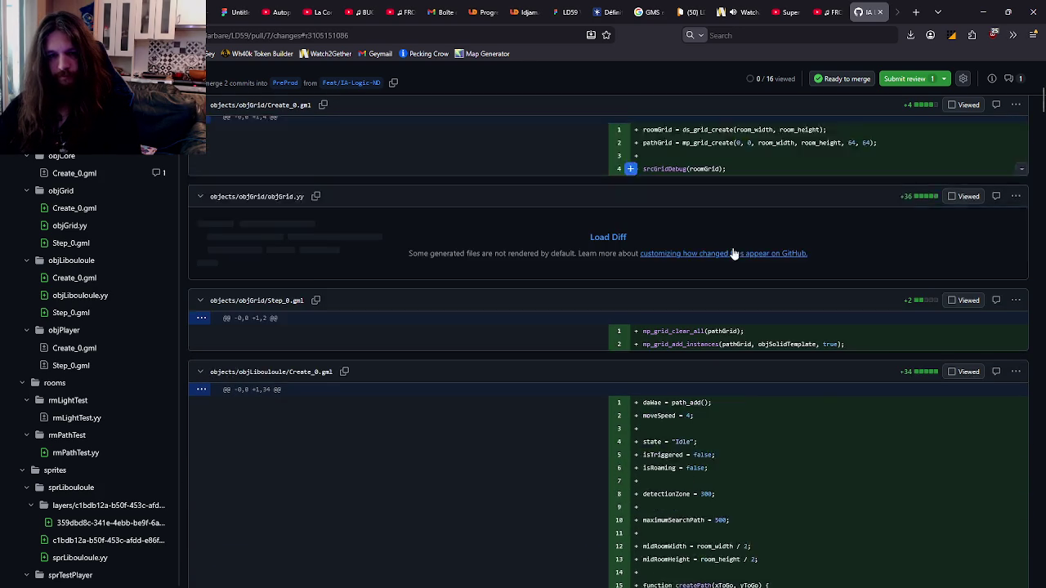
{"action": "scroll", "coordinate": [733, 254], "scroll_direction": "down", "scroll_amount": 1}
{"action": "scroll", "coordinate": [731, 246], "scroll_direction": "down", "scroll_amount": 3}
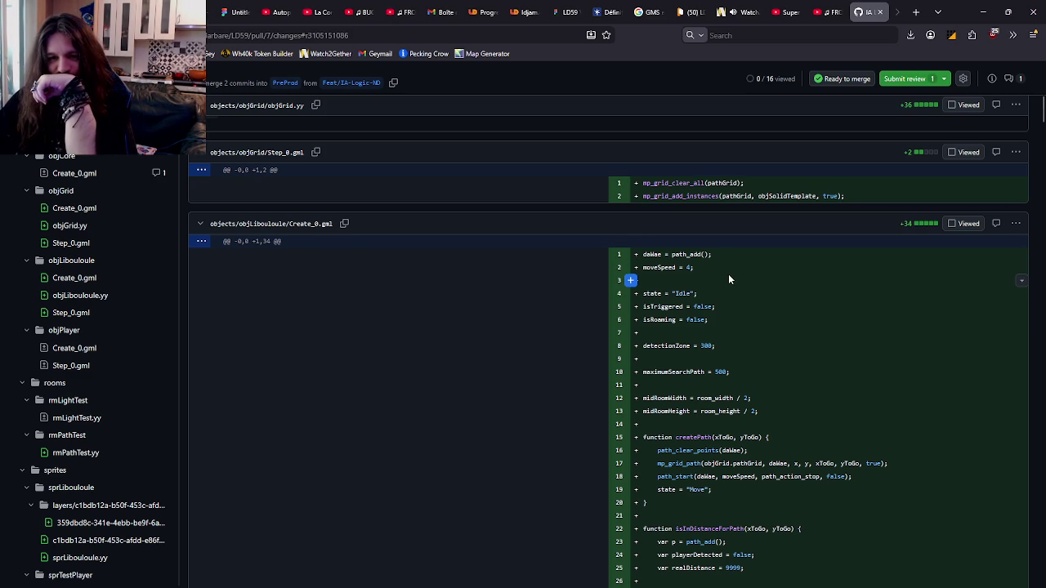
{"action": "scroll", "coordinate": [729, 280], "scroll_direction": "up", "scroll_amount": 5}
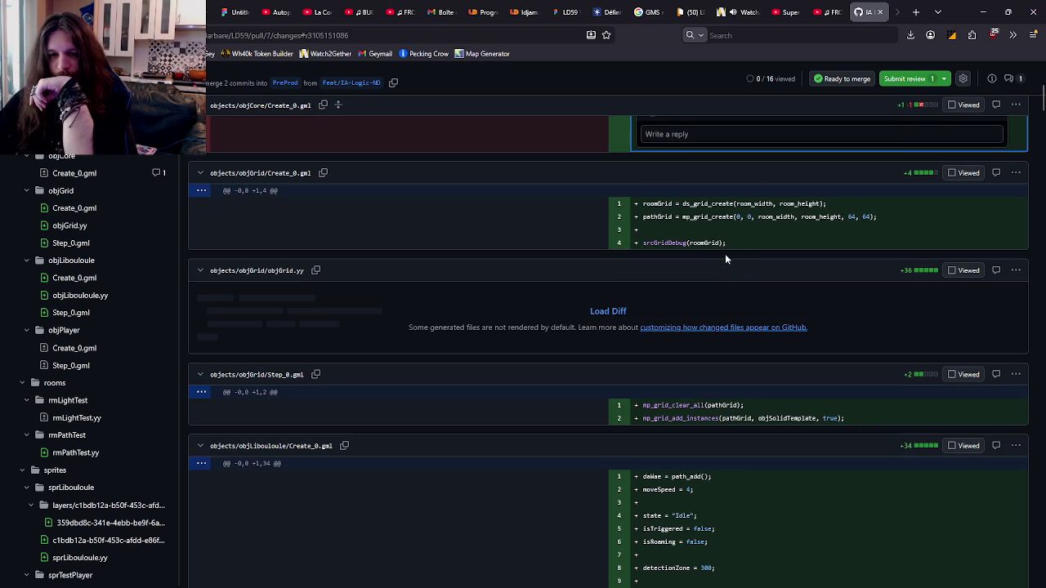
Step: Mark objGrid/Create_0.gml, objCore/Create_0.gml, objGrid.yy and objGrid/Step_0.gml as viewed
{"action": "left_click", "coordinate": [953, 174]}
{"action": "scroll", "coordinate": [948, 212], "scroll_direction": "up", "scroll_amount": 2}
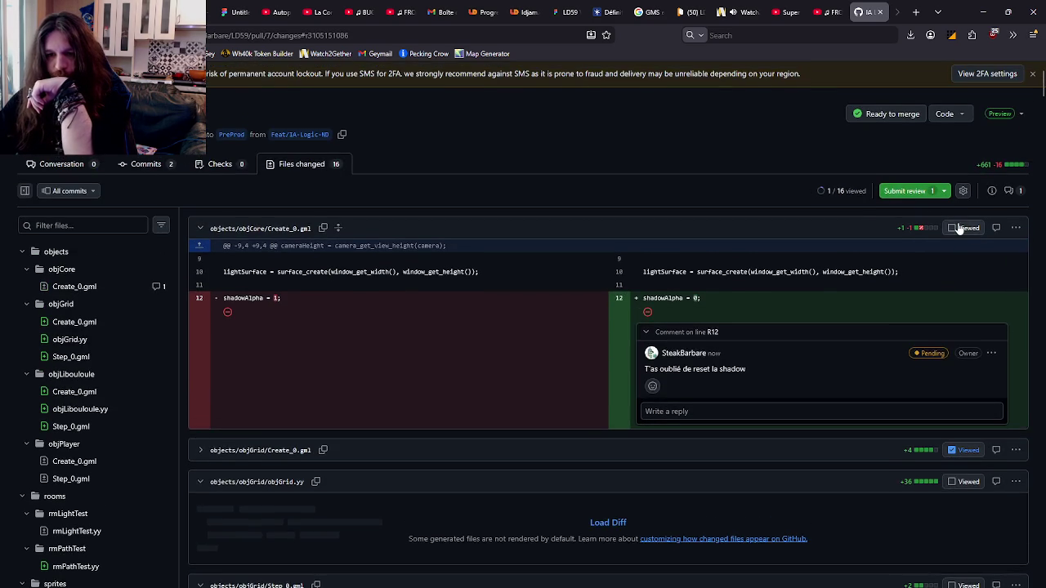
{"action": "left_click", "coordinate": [958, 230]}
{"action": "left_click", "coordinate": [955, 238]}
{"action": "scroll", "coordinate": [952, 245], "scroll_direction": "down", "scroll_amount": 3}
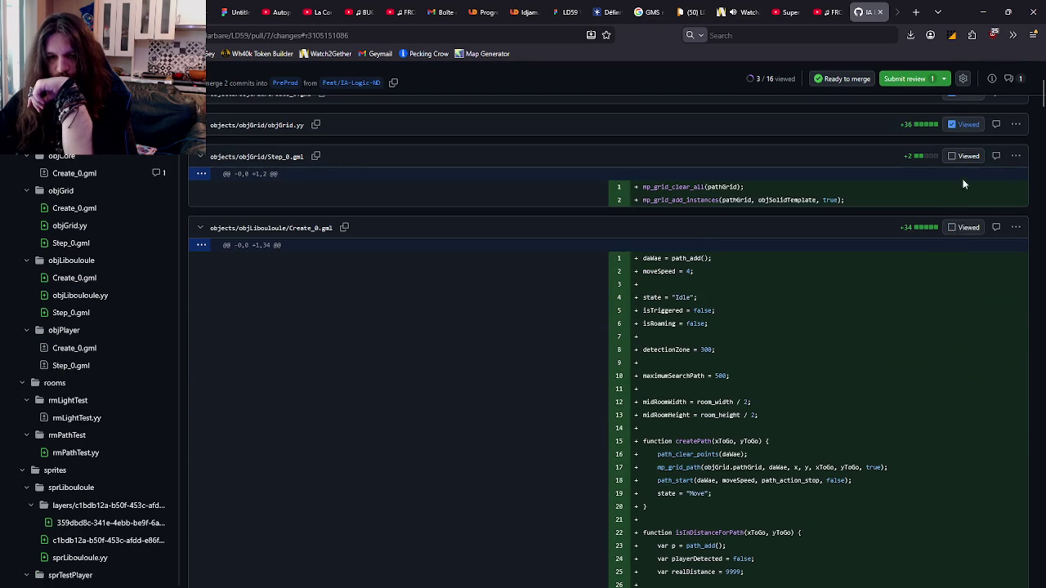
{"action": "left_click", "coordinate": [962, 158]}
Step: Mark objLibouloule/Create_0.gml and objLibouloule.yy as viewed, then return to Watch2Gether
{"action": "scroll", "coordinate": [959, 194], "scroll_direction": "down", "scroll_amount": 1}
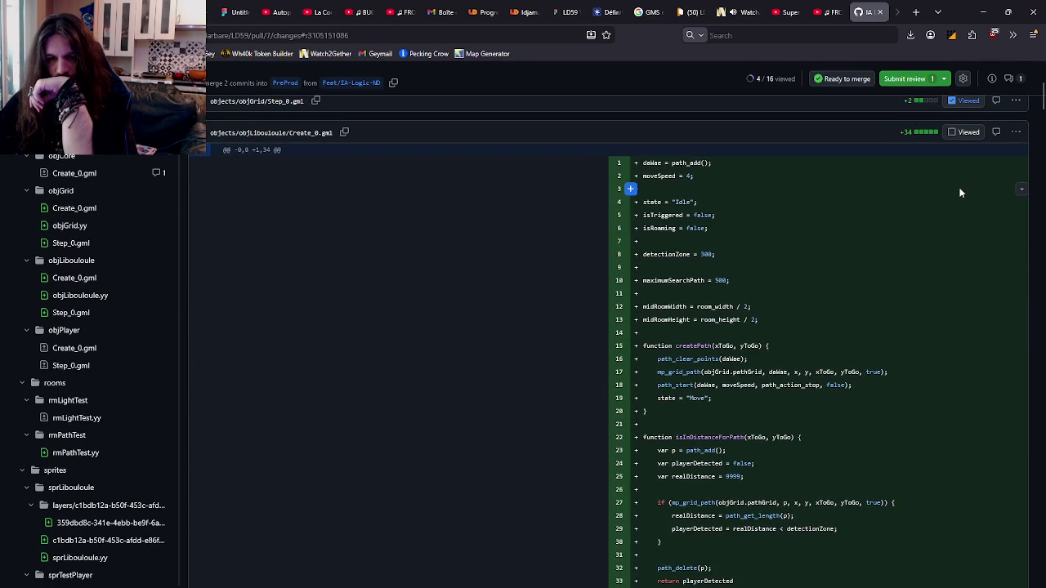
{"action": "scroll", "coordinate": [961, 192], "scroll_direction": "down", "scroll_amount": 1}
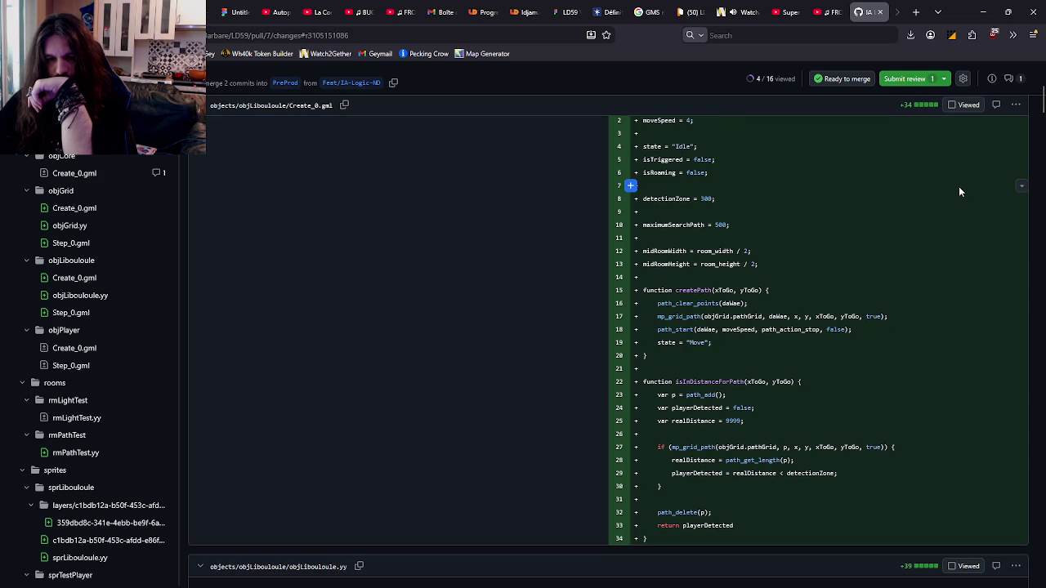
{"action": "scroll", "coordinate": [958, 190], "scroll_direction": "up", "scroll_amount": 3}
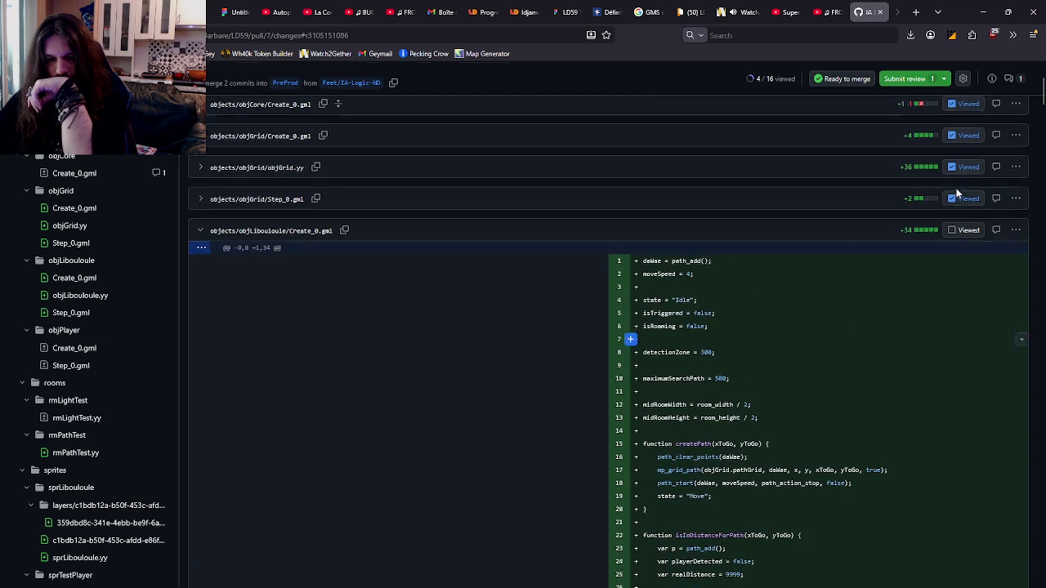
{"action": "left_click", "coordinate": [958, 241]}
{"action": "scroll", "coordinate": [952, 237], "scroll_direction": "down", "scroll_amount": 3}
{"action": "scroll", "coordinate": [950, 234], "scroll_direction": "up", "scroll_amount": 2}
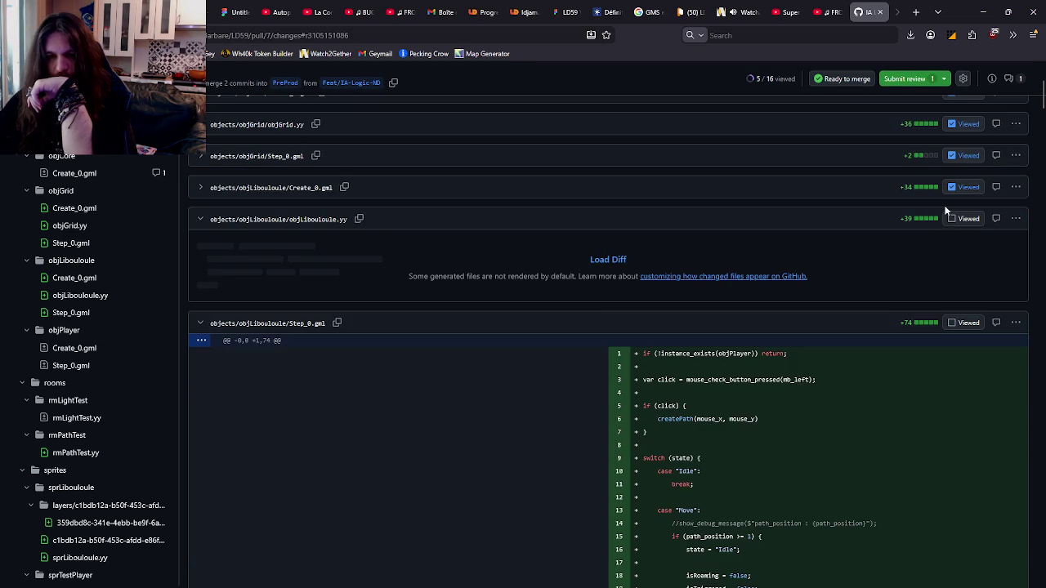
{"action": "left_click", "coordinate": [950, 218]}
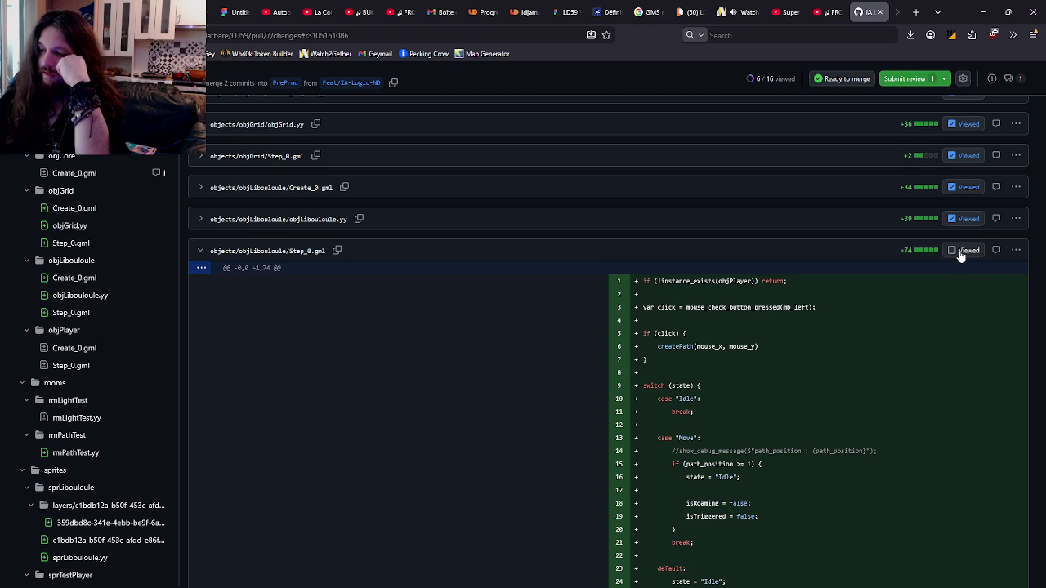
{"action": "left_click", "coordinate": [739, 11]}
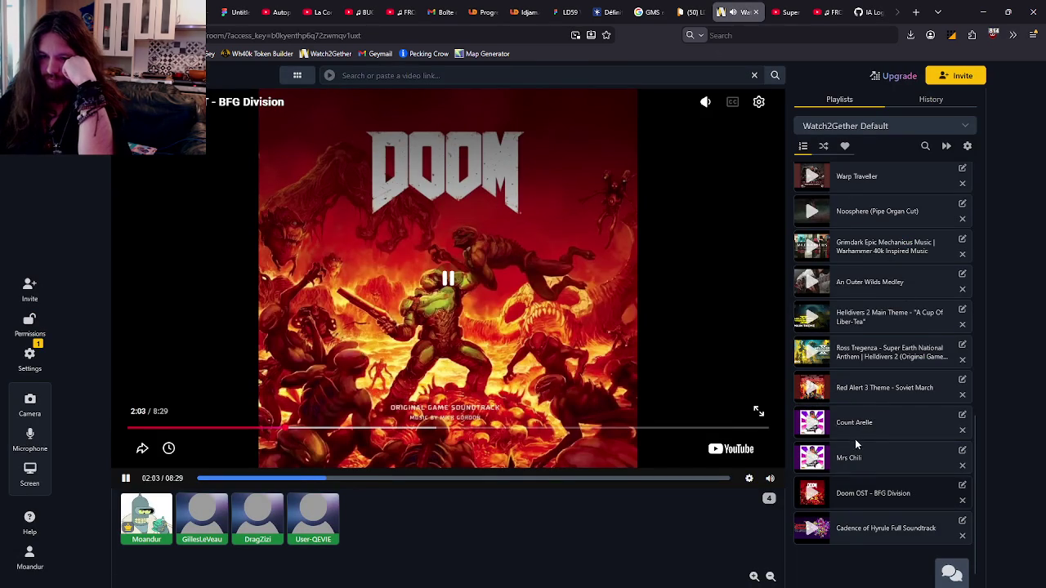
{"action": "scroll", "coordinate": [861, 316], "scroll_direction": "up", "scroll_amount": 3}
{"action": "scroll", "coordinate": [861, 316], "scroll_direction": "up", "scroll_amount": 2}
{"action": "scroll", "coordinate": [862, 305], "scroll_direction": "down", "scroll_amount": 5}
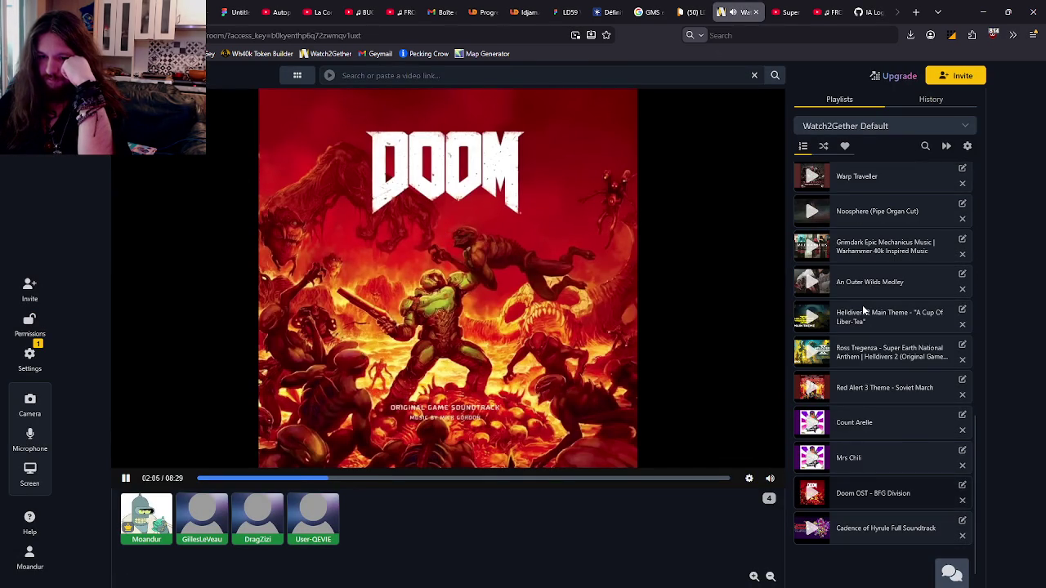
{"action": "left_click", "coordinate": [884, 8]}
{"action": "scroll", "coordinate": [923, 260], "scroll_direction": "down", "scroll_amount": 2}
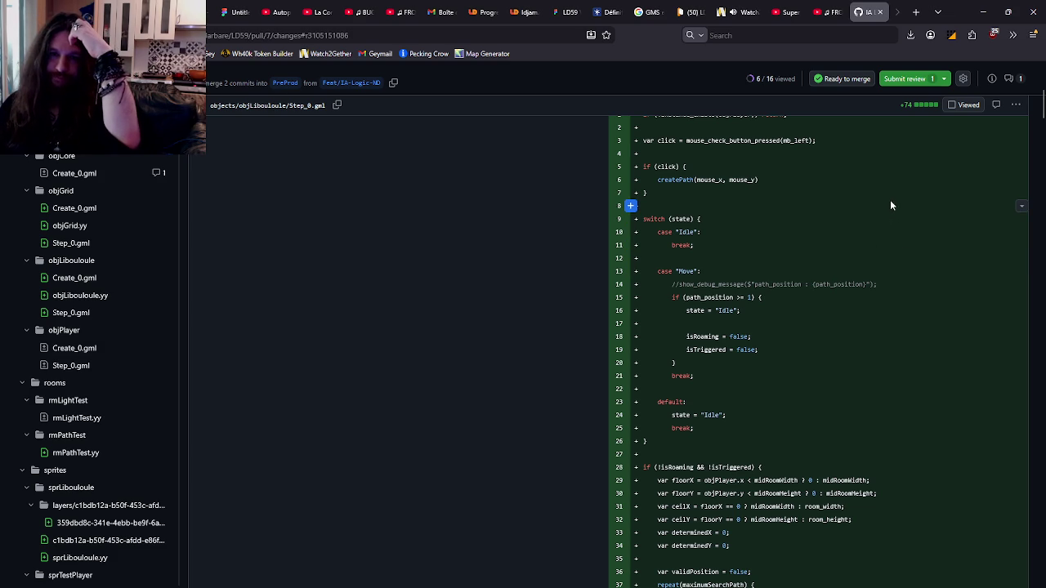
Step: Draft a line-14 comment on objLibouloule/Step_0.gml, rewrite it as 'Stalker de merde', then discard it
{"action": "scroll", "coordinate": [887, 203], "scroll_direction": "down", "scroll_amount": 3}
{"action": "scroll", "coordinate": [887, 202], "scroll_direction": "up", "scroll_amount": 1}
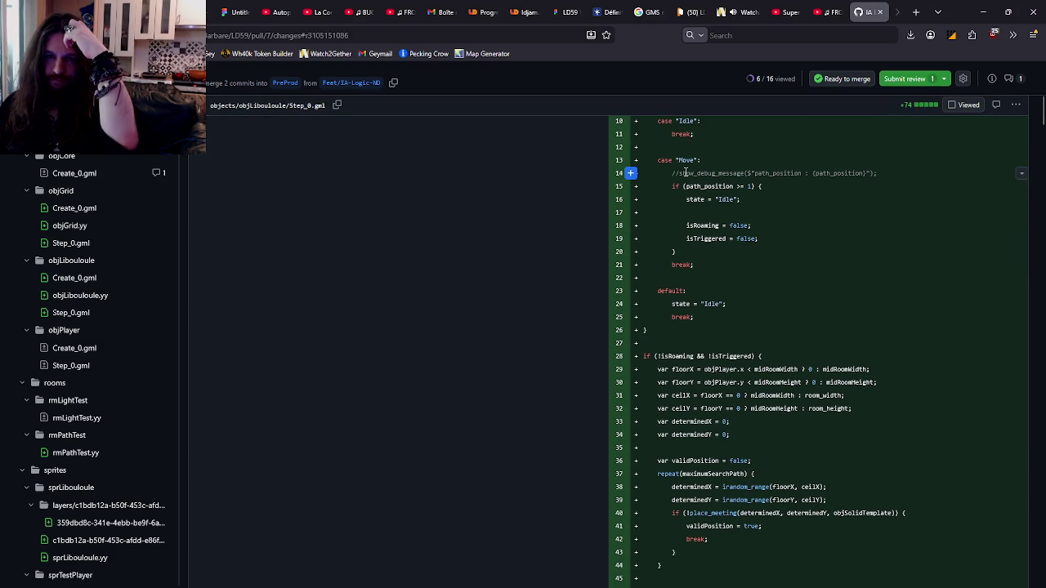
{"action": "left_click", "coordinate": [630, 173]}
{"action": "type", "text": "S"}
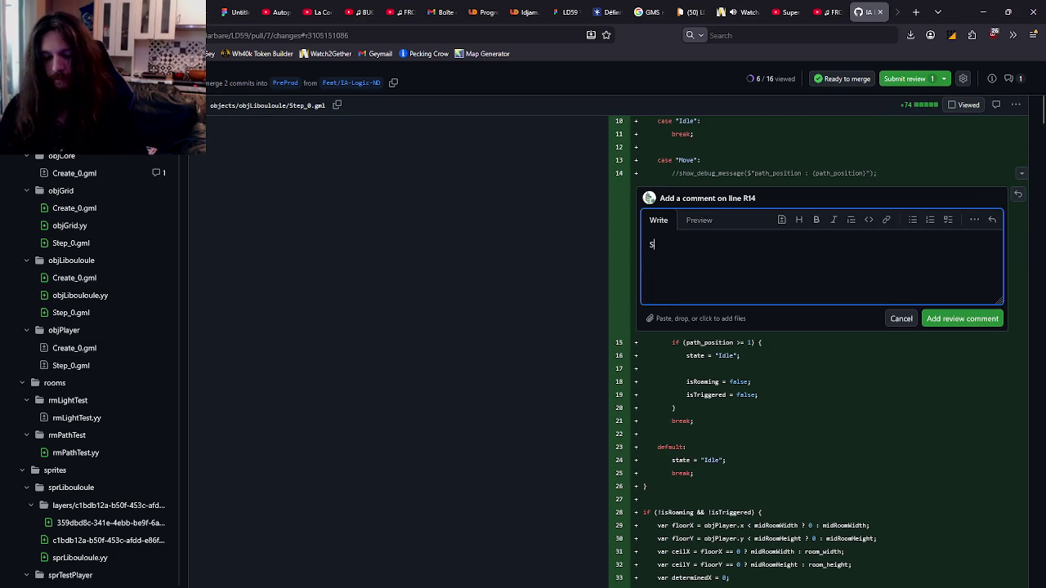
{"action": "type", "text": "upprime ou je te supprime"}
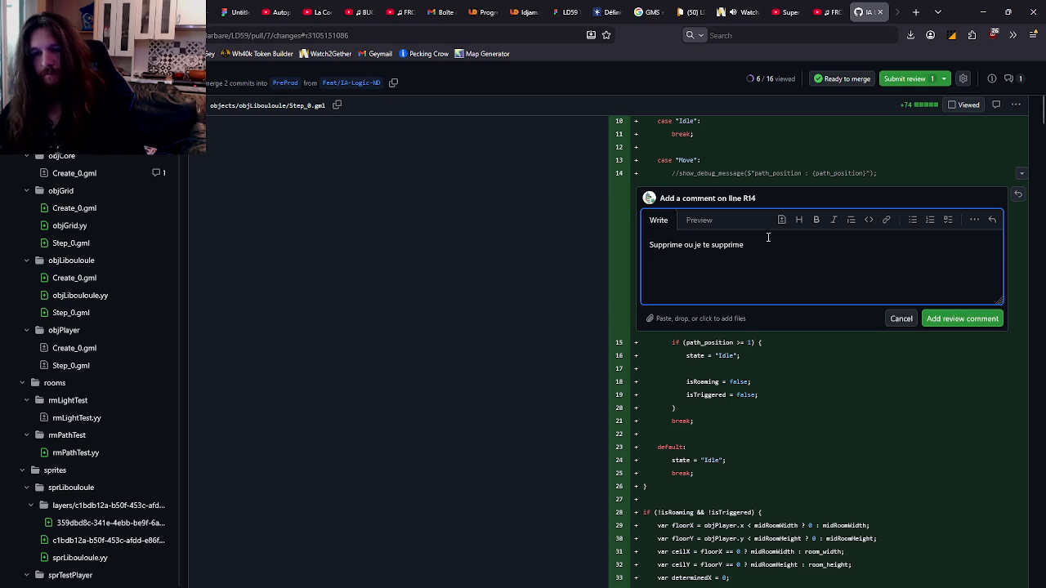
{"action": "key", "text": "ctrl+a"}
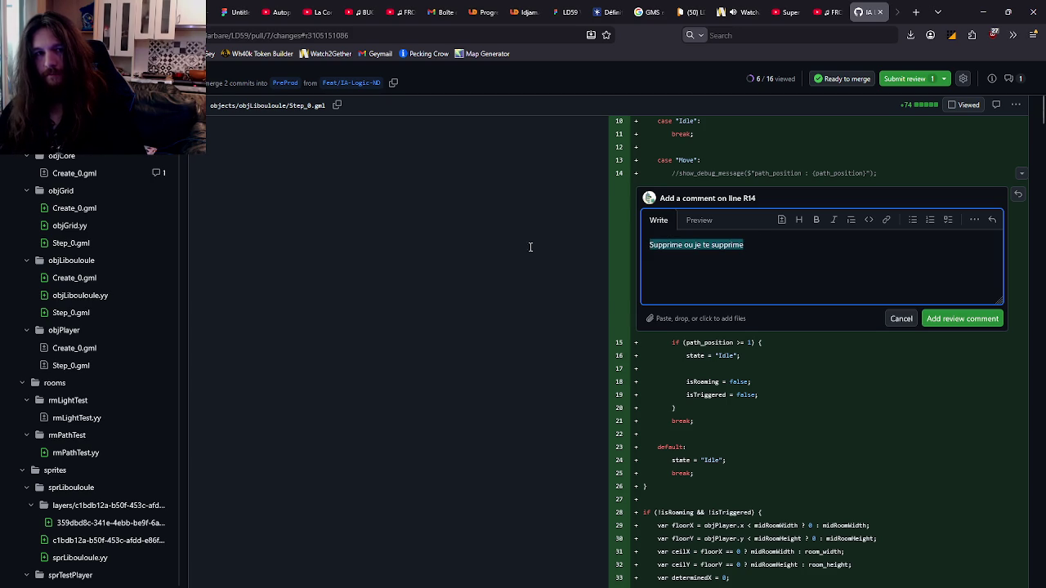
{"action": "type", "text": "Stalker de merde"}
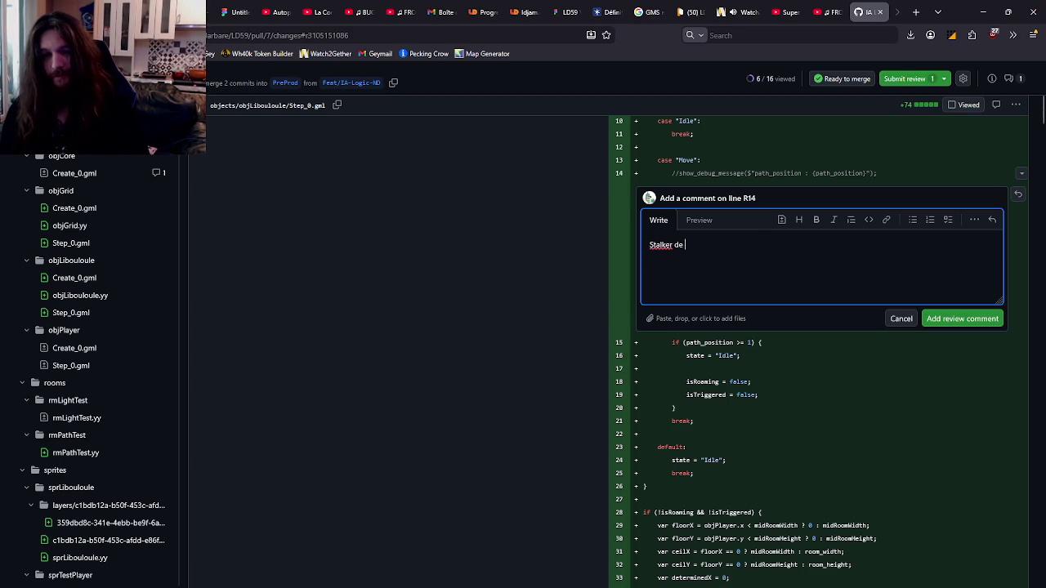
{"action": "left_click", "coordinate": [940, 320]}
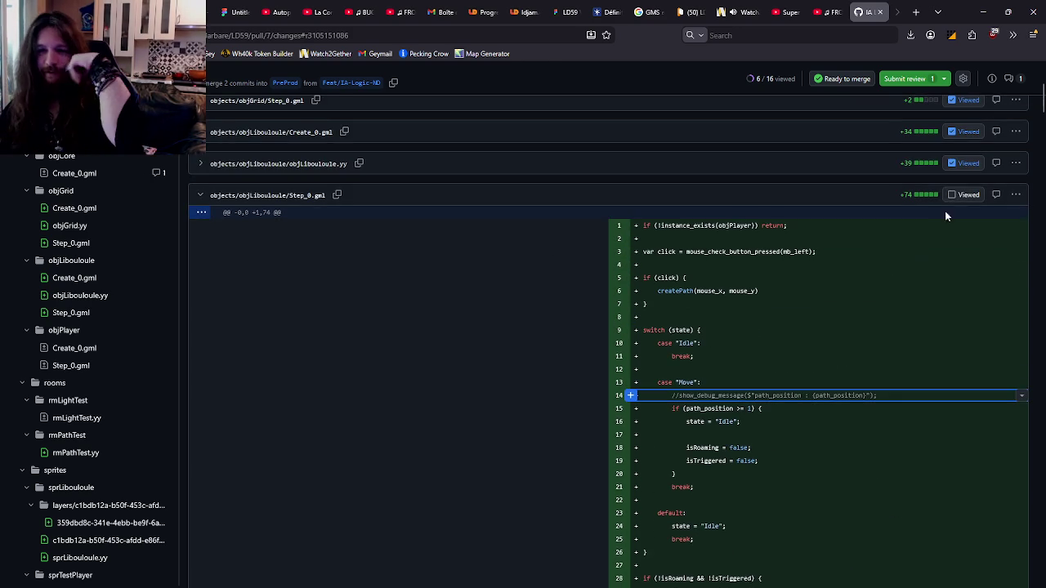
Step: Mark objLibouloule/Step_0.gml and objPlayer/Create_0.gml as viewed
{"action": "scroll", "coordinate": [944, 210], "scroll_direction": "down", "scroll_amount": 8}
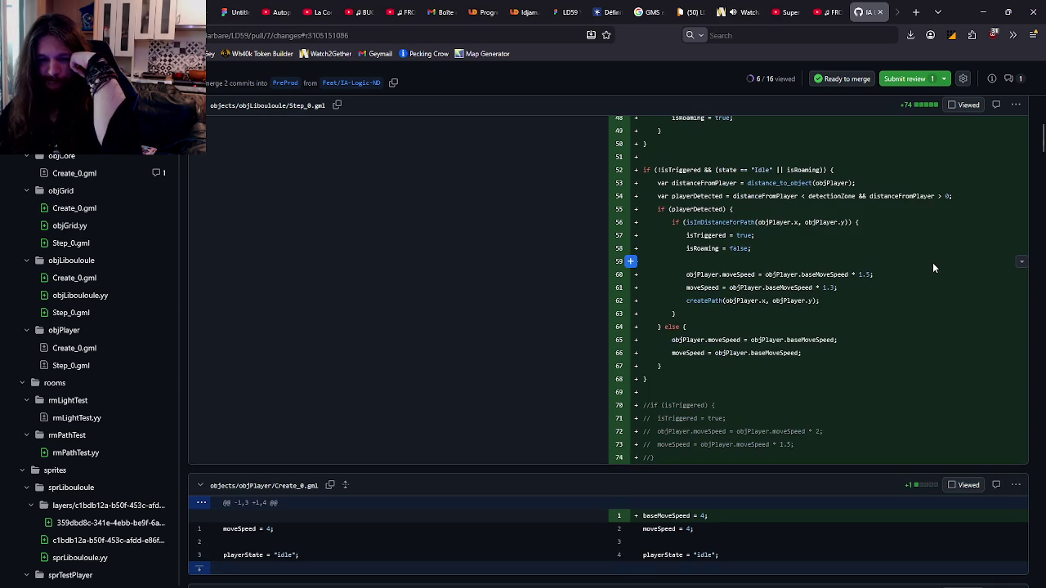
{"action": "scroll", "coordinate": [932, 262], "scroll_direction": "up", "scroll_amount": 10}
{"action": "left_click", "coordinate": [945, 259]}
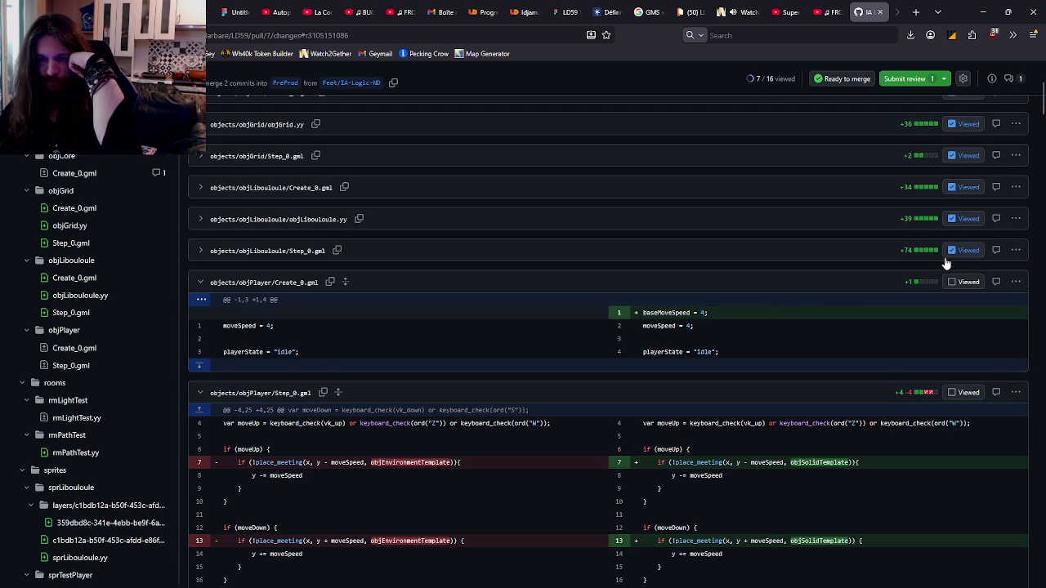
{"action": "scroll", "coordinate": [927, 270], "scroll_direction": "down", "scroll_amount": 3}
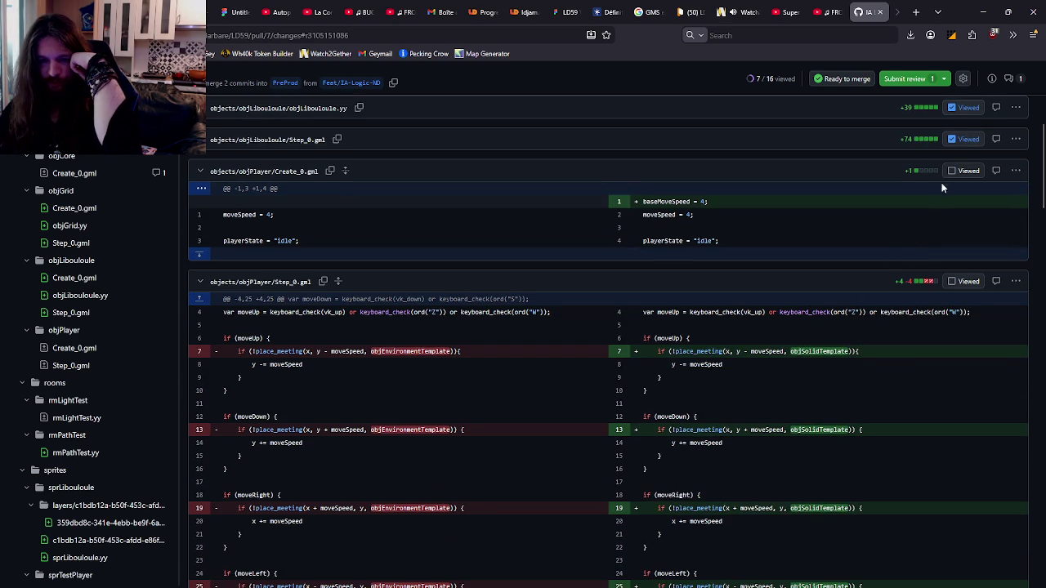
{"action": "left_click", "coordinate": [963, 171]}
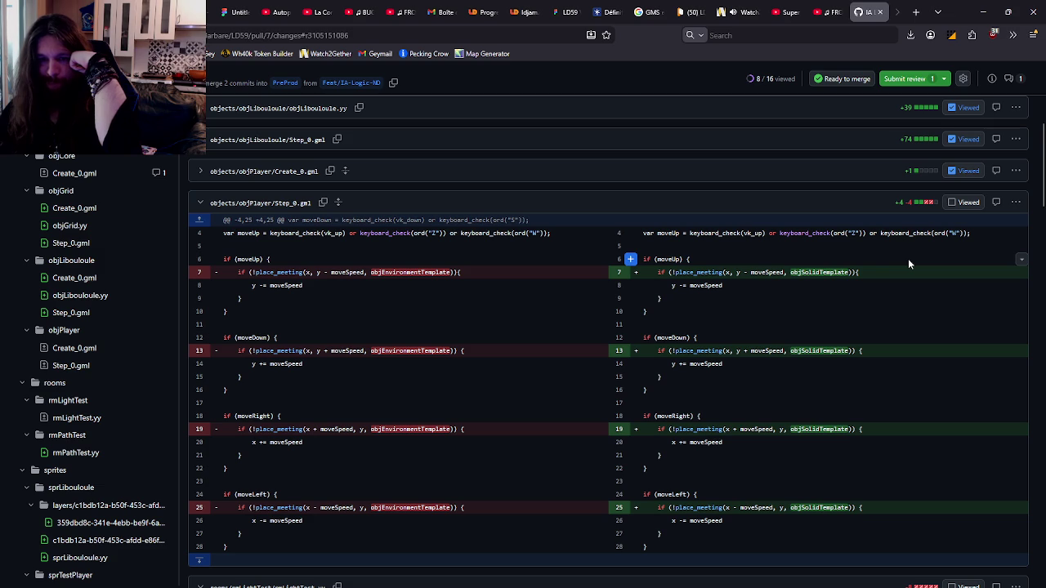
{"action": "scroll", "coordinate": [908, 259], "scroll_direction": "down", "scroll_amount": 2}
{"action": "scroll", "coordinate": [907, 258], "scroll_direction": "down", "scroll_amount": 2}
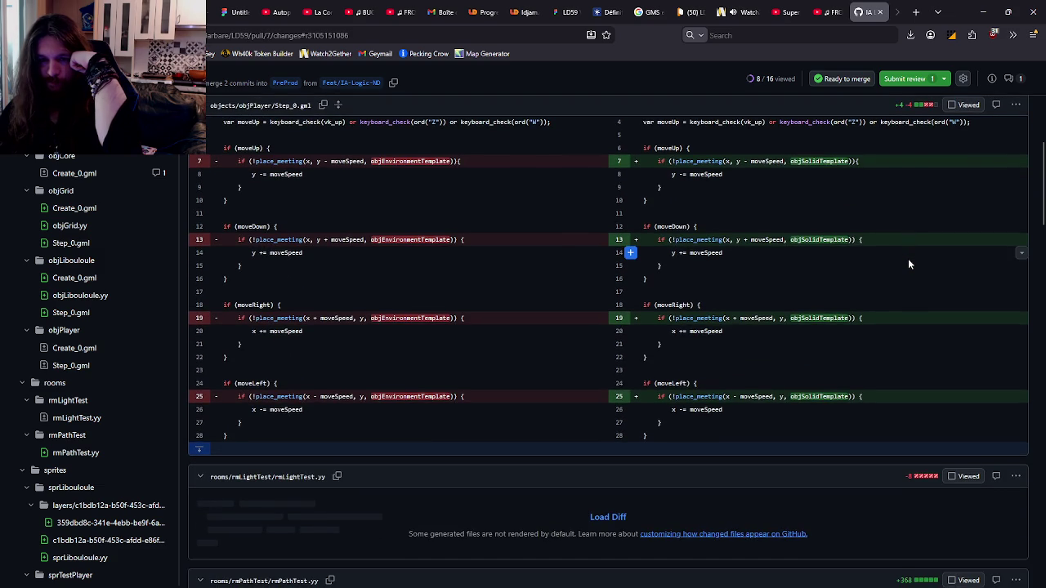
{"action": "scroll", "coordinate": [908, 258], "scroll_direction": "up", "scroll_amount": 1}
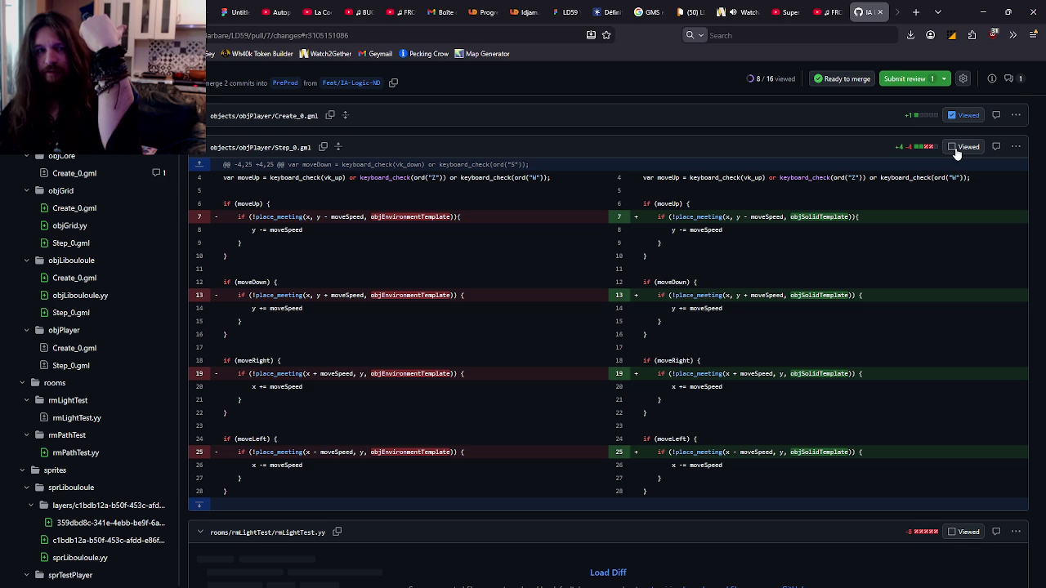
Step: Mark objPlayer/Step_0.gml, both rooms, the sprLibouloule files, sprTestPlayer.yy and LD59.yyp as viewed
{"action": "left_click", "coordinate": [954, 149]}
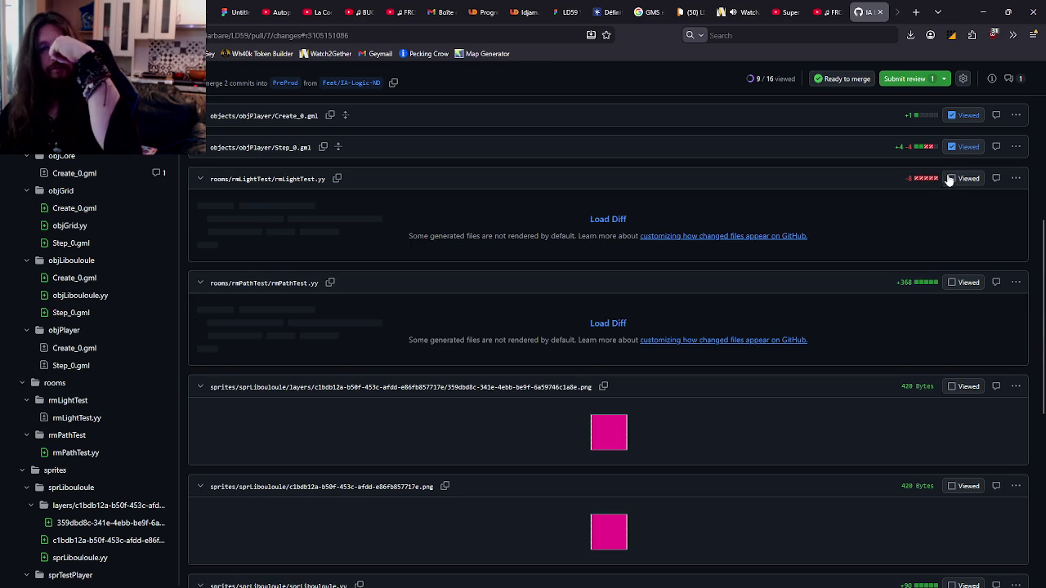
{"action": "left_click", "coordinate": [952, 178]}
{"action": "left_click", "coordinate": [952, 211]}
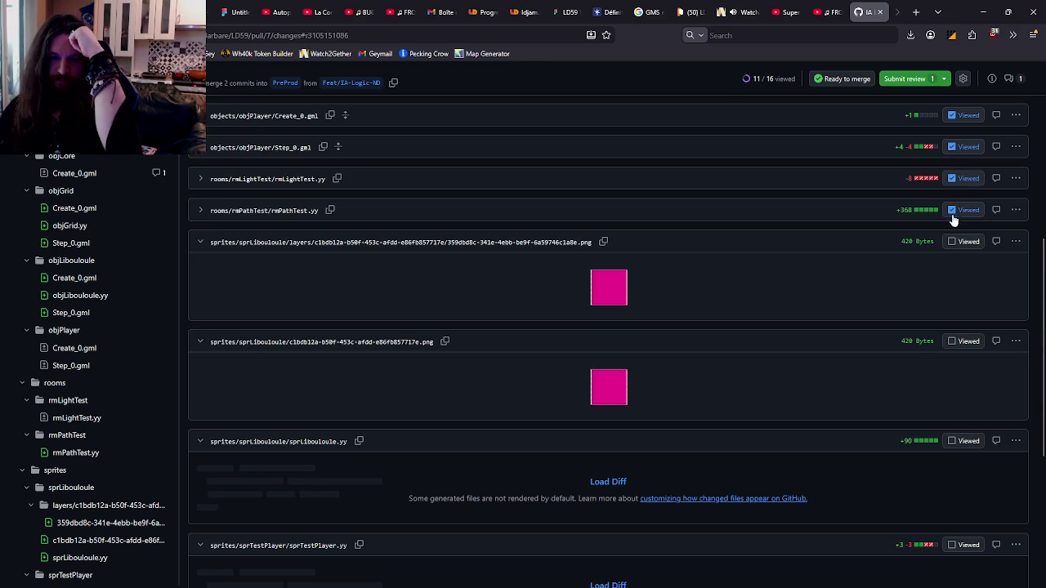
{"action": "left_click", "coordinate": [953, 242]}
{"action": "left_click", "coordinate": [953, 273]}
{"action": "scroll", "coordinate": [956, 284], "scroll_direction": "down", "scroll_amount": 3}
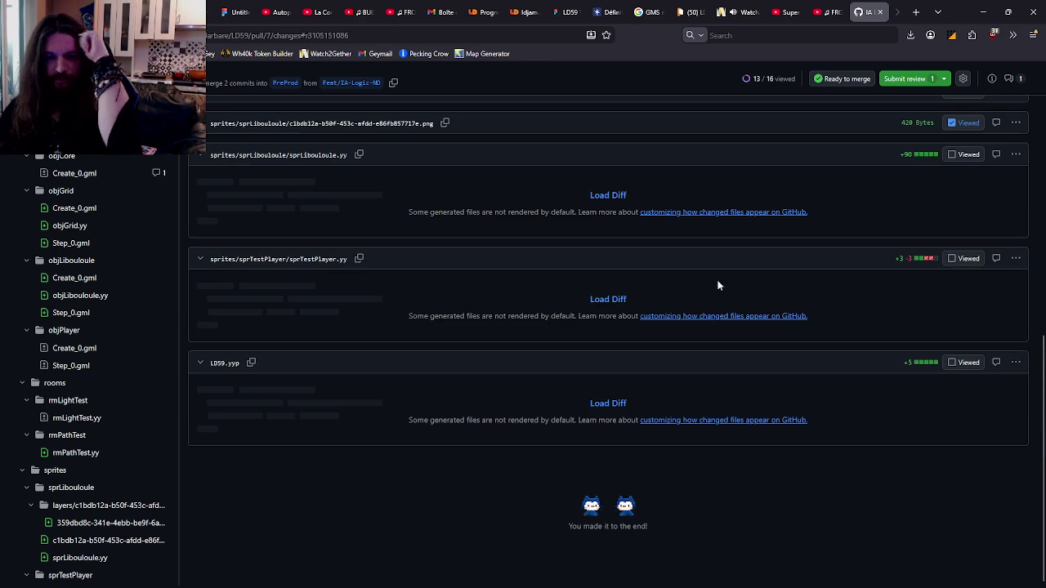
{"action": "left_click", "coordinate": [951, 155]}
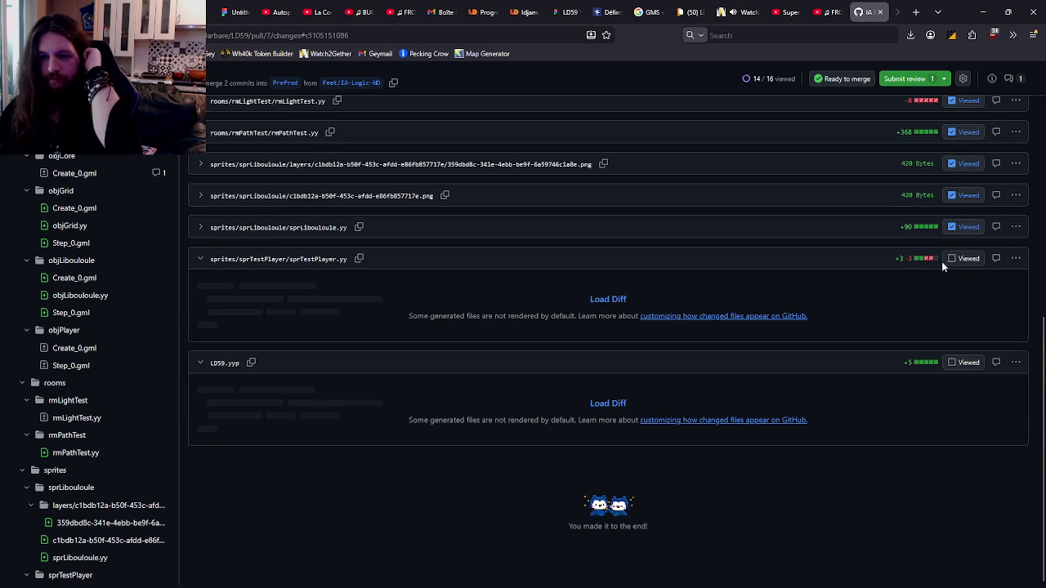
{"action": "left_click", "coordinate": [948, 258]}
{"action": "left_click", "coordinate": [952, 362]}
{"action": "scroll", "coordinate": [948, 311], "scroll_direction": "up", "scroll_amount": 5}
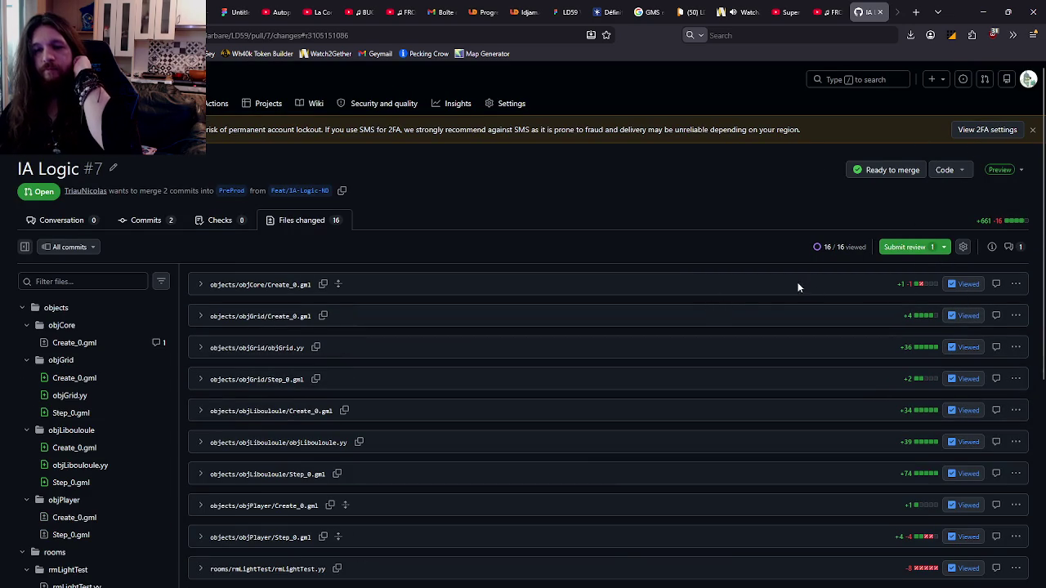
Step: Submit a comment-only review summarised "Aboule la shadow et c'est good"
{"action": "left_click", "coordinate": [952, 285]}
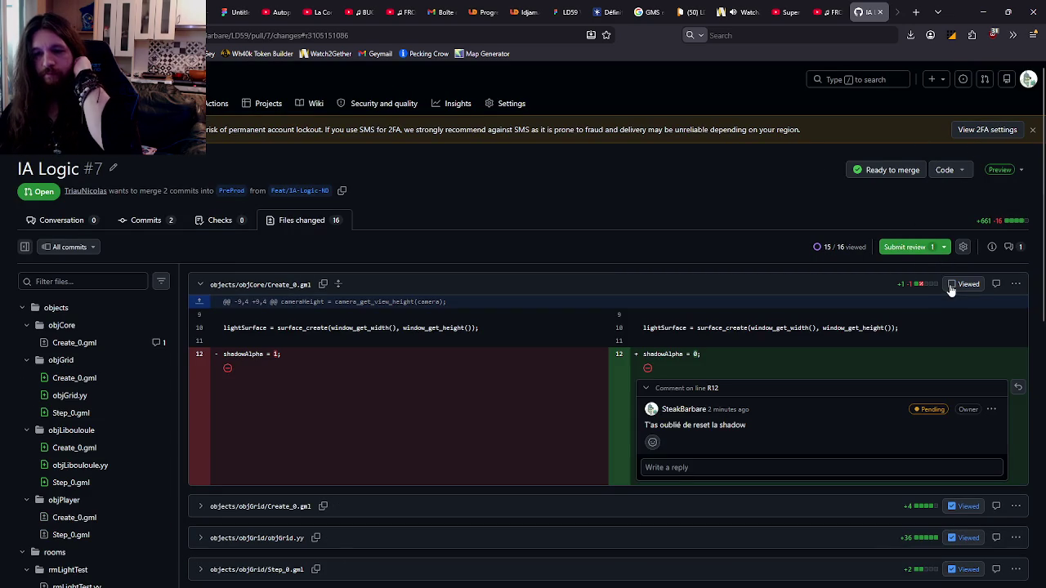
{"action": "left_click", "coordinate": [958, 285]}
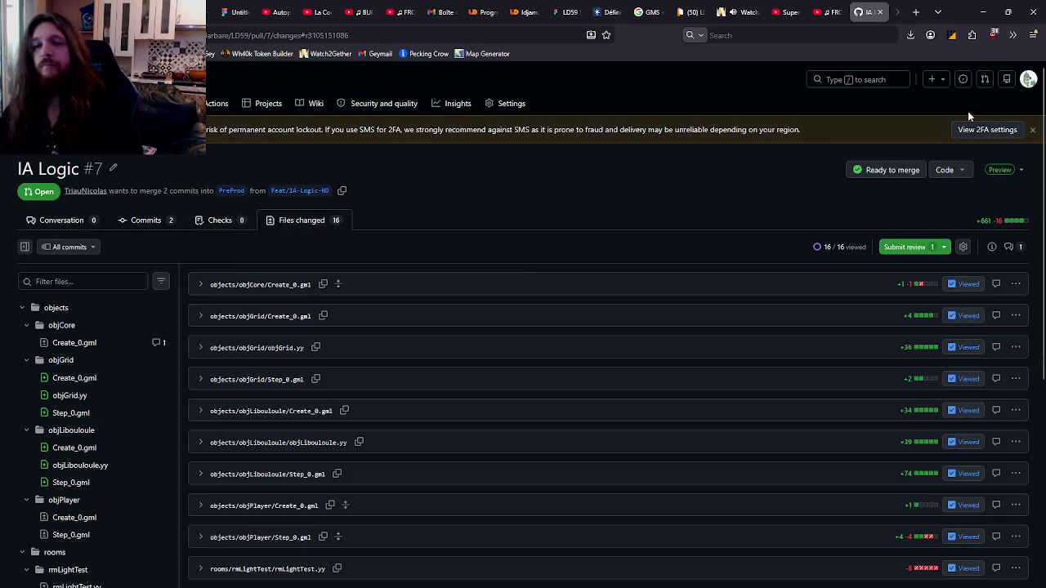
{"action": "left_click", "coordinate": [932, 246]}
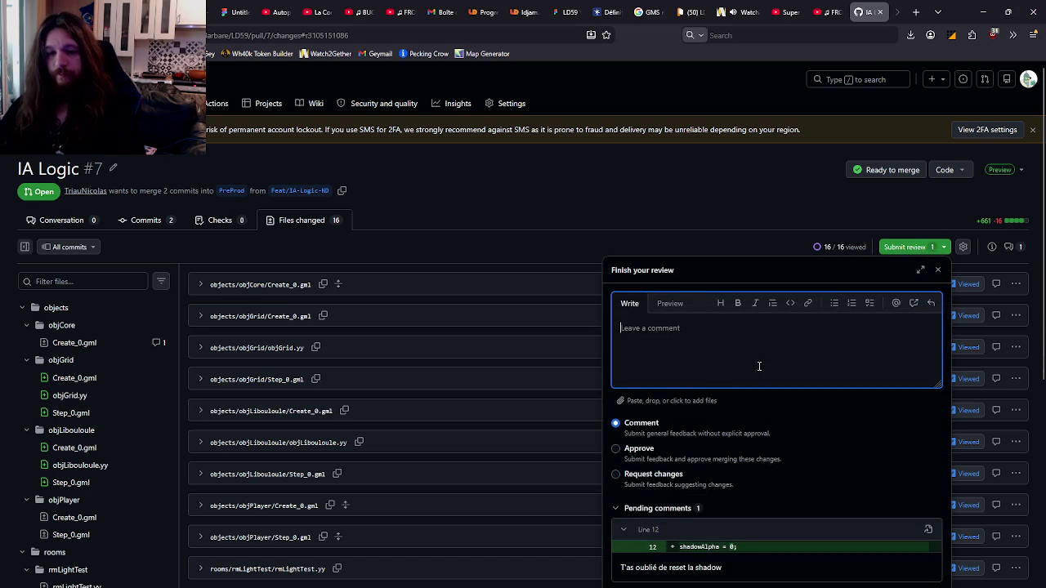
{"action": "left_click", "coordinate": [637, 454]}
{"action": "left_click", "coordinate": [642, 423]}
{"action": "left_click", "coordinate": [674, 366]}
{"action": "type", "text": "Aboule la shadow et c"}
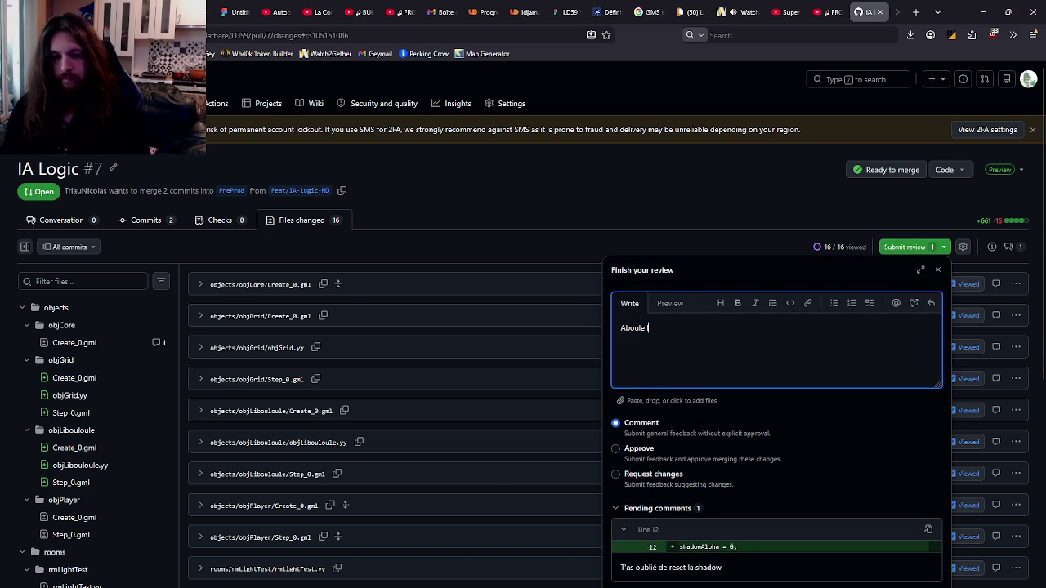
{"action": "type", "text": "'es"}
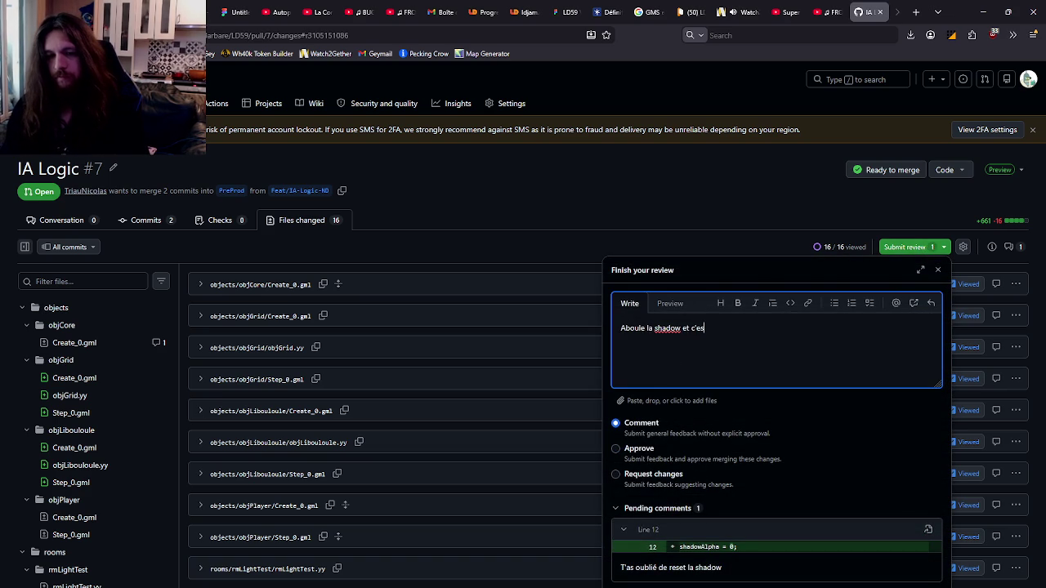
{"action": "type", "text": "t good"}
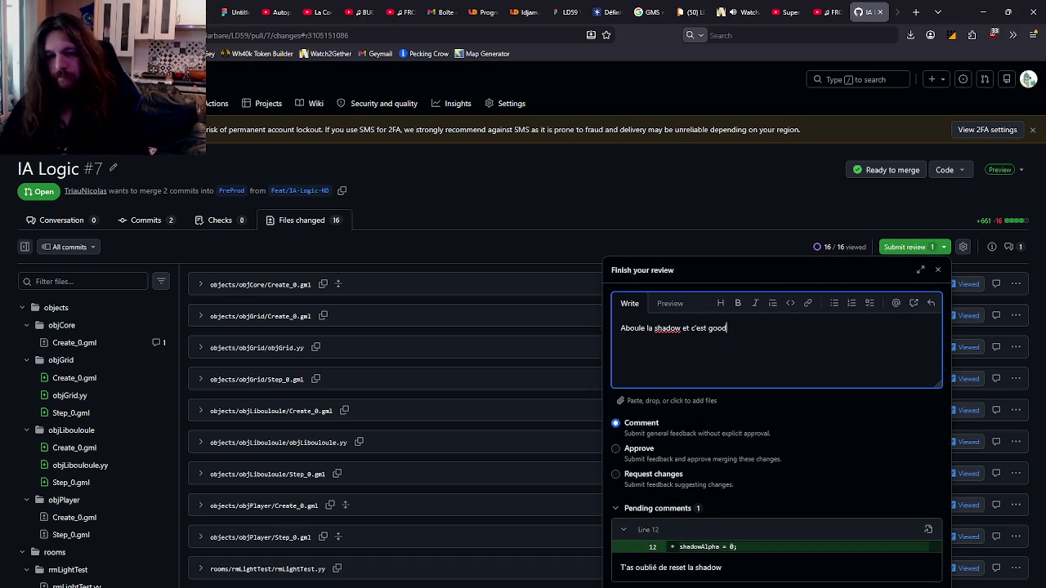
{"action": "scroll", "coordinate": [791, 480], "scroll_direction": "down", "scroll_amount": 3}
{"action": "left_click", "coordinate": [902, 442]}
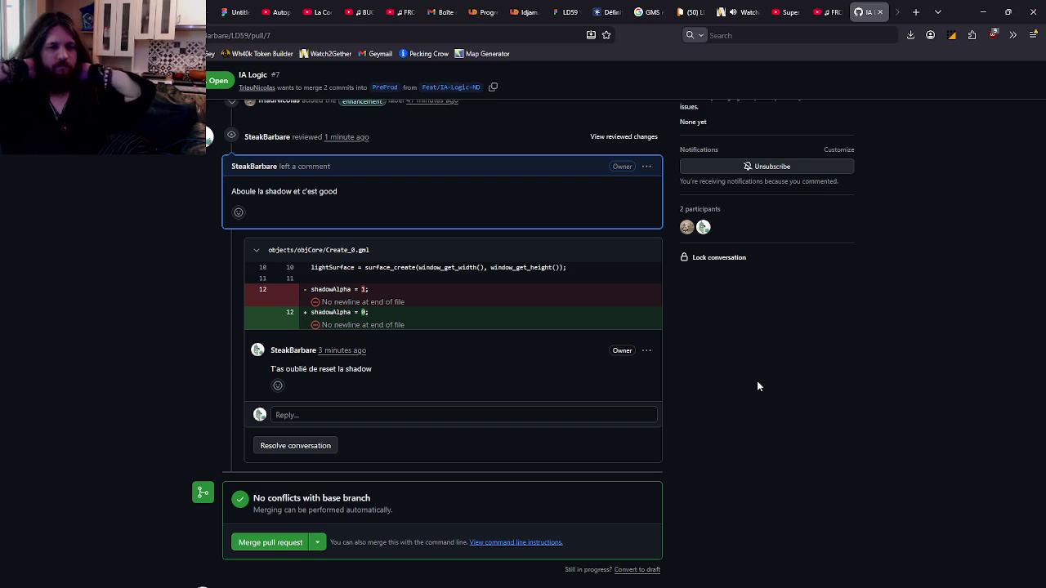
Step: Scroll up pull request #7's conversation to the submitted review 'Aboule la shadow et c'est good'
{"action": "scroll", "coordinate": [752, 260], "scroll_direction": "up", "scroll_amount": 3}
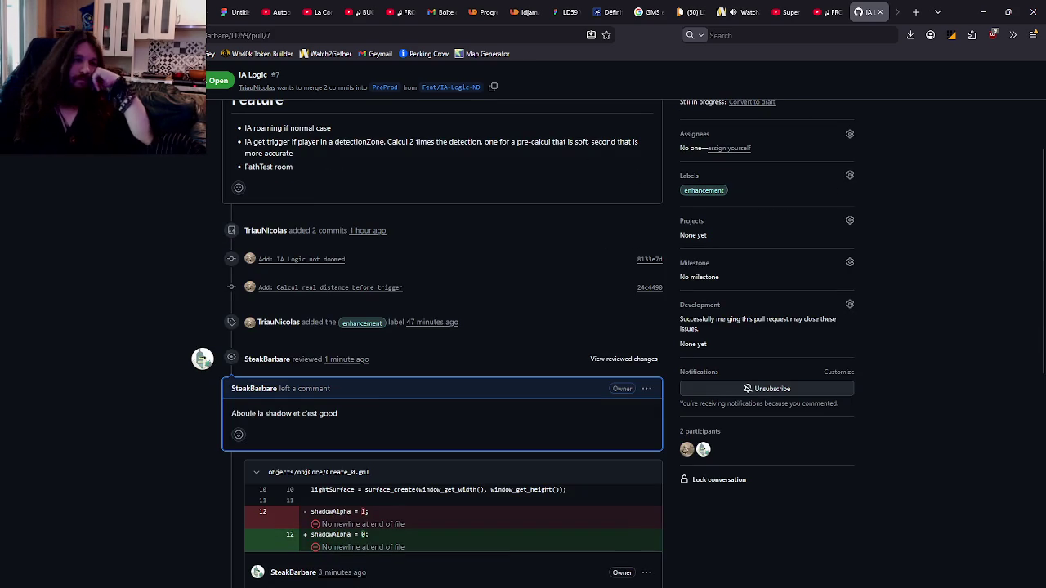
{"action": "key", "text": "F5"}
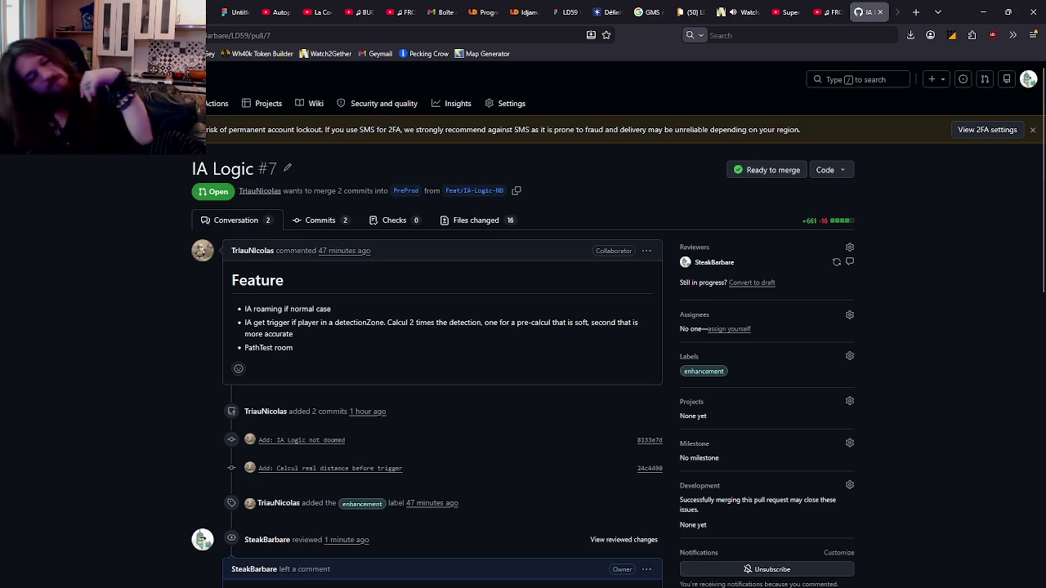
{"action": "scroll", "coordinate": [261, 168], "scroll_direction": "down", "scroll_amount": 6}
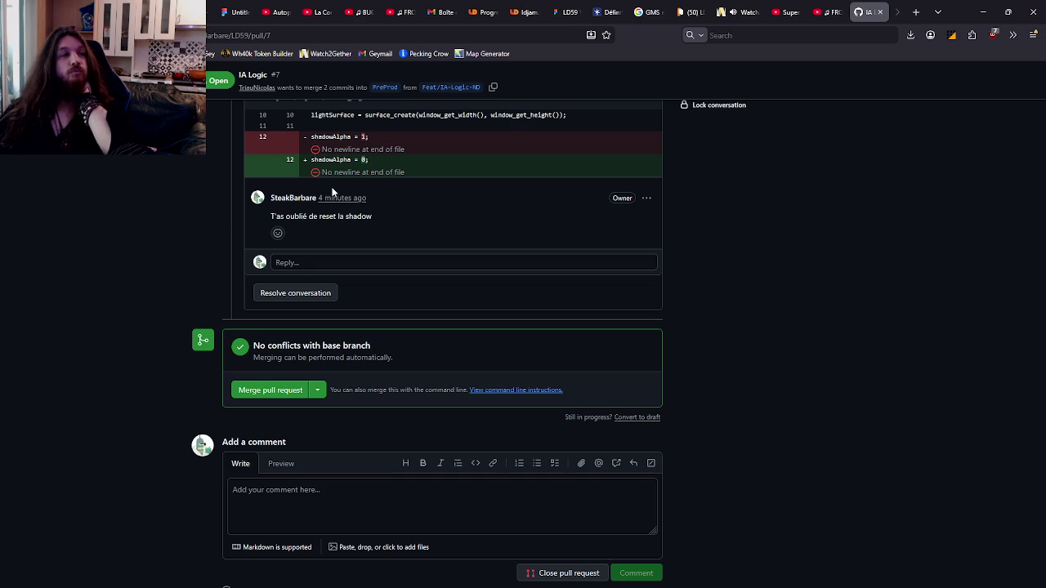
{"action": "mouse_move", "coordinate": [327, 200]}
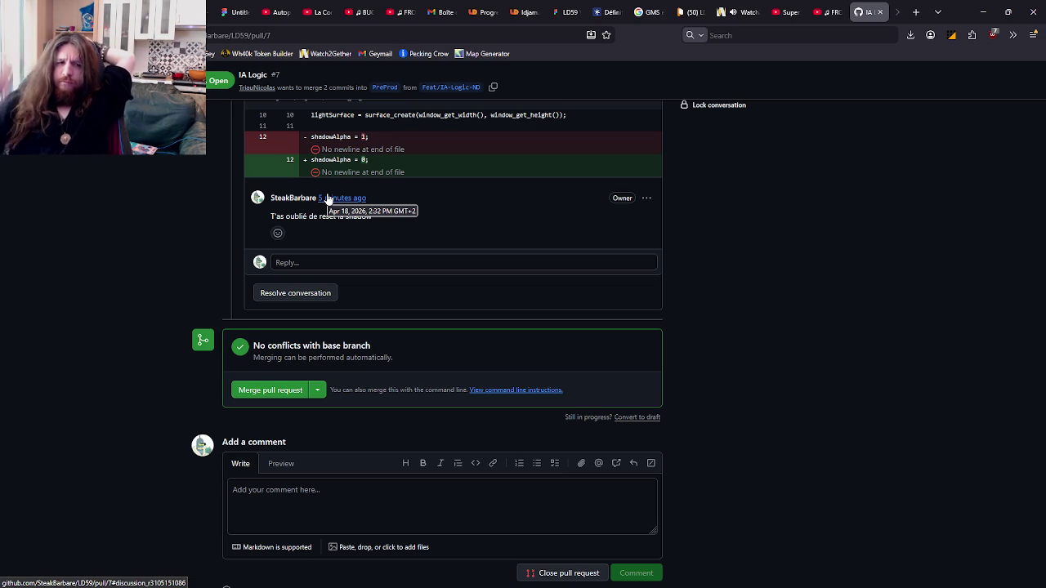
{"action": "scroll", "coordinate": [461, 215], "scroll_direction": "up", "scroll_amount": 3}
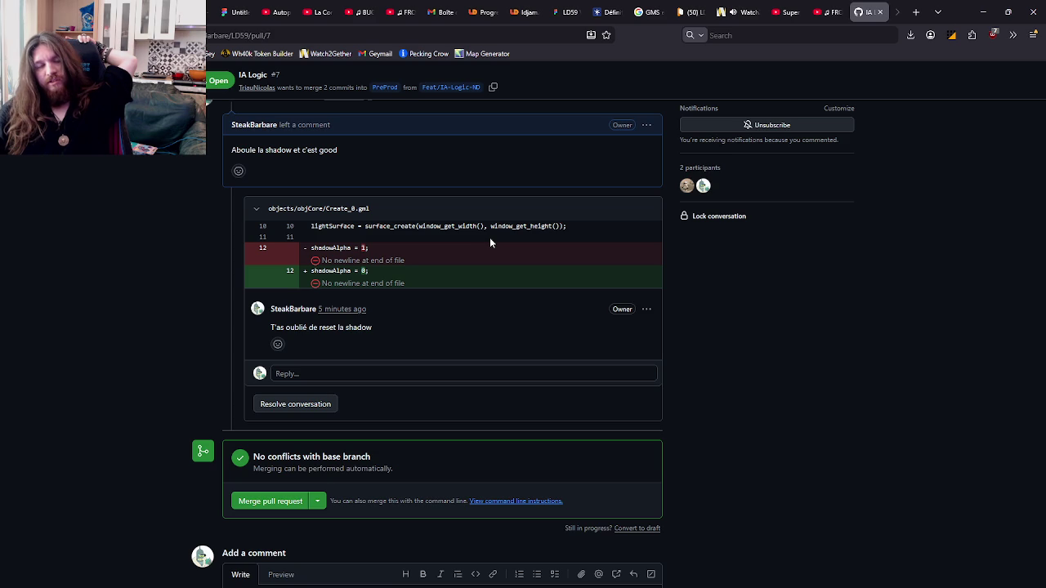
{"action": "mouse_move", "coordinate": [424, 585]}
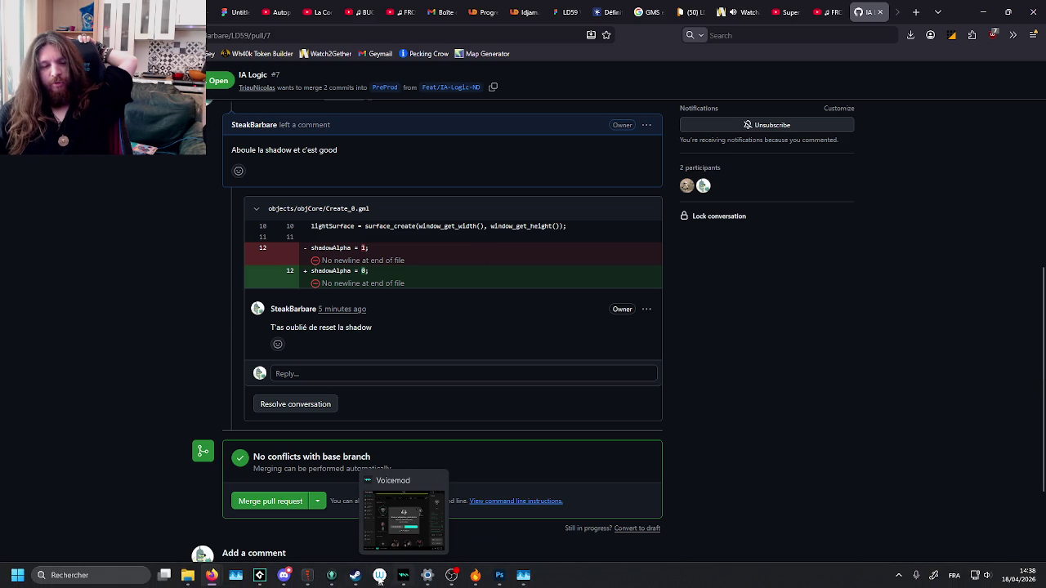
Step: Return to GameMaker and show objCore's Variable Definitions panel beside its event code
{"action": "left_click", "coordinate": [260, 575]}
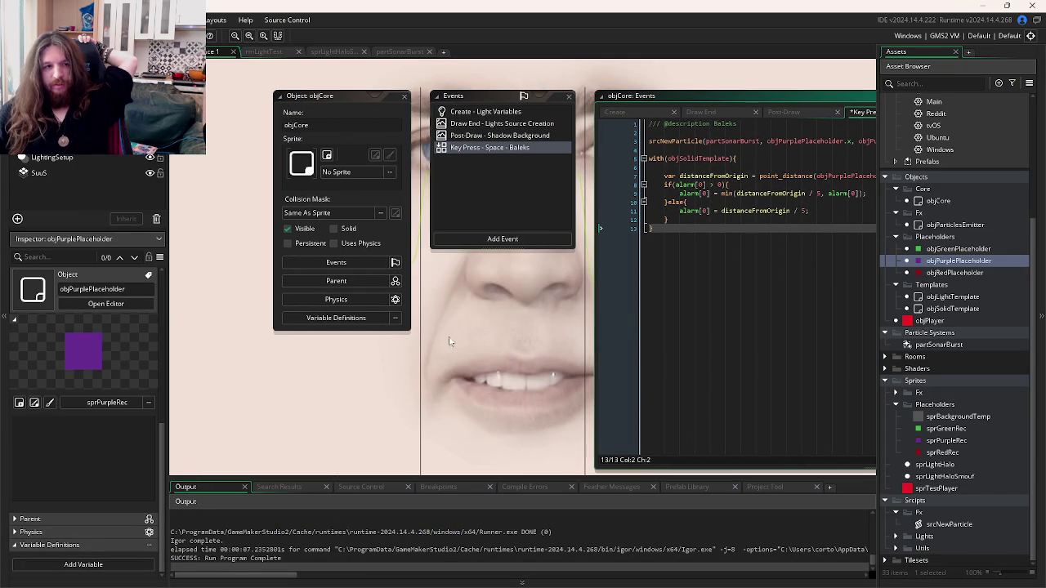
{"action": "left_click", "coordinate": [335, 317]}
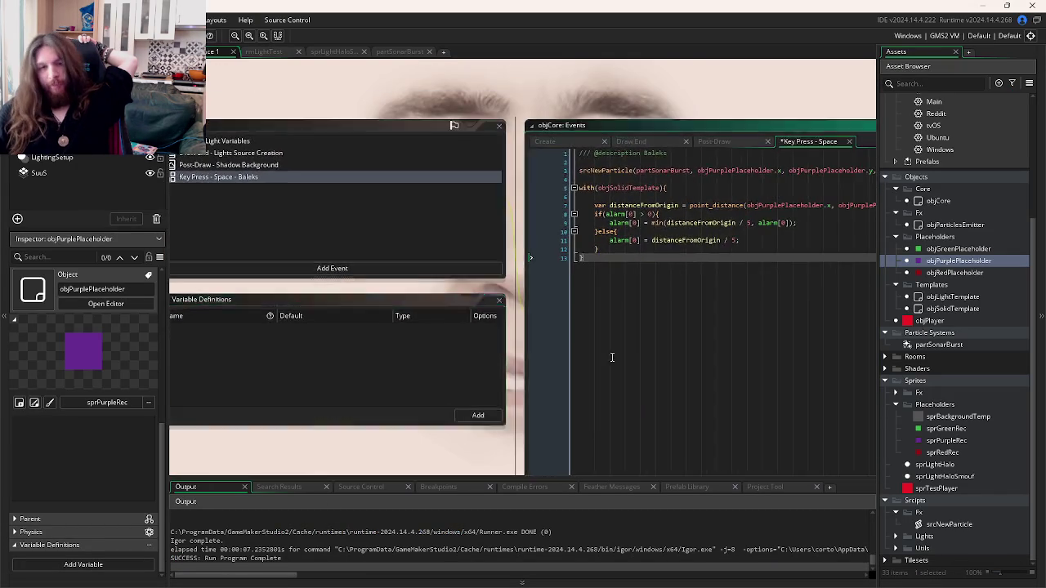